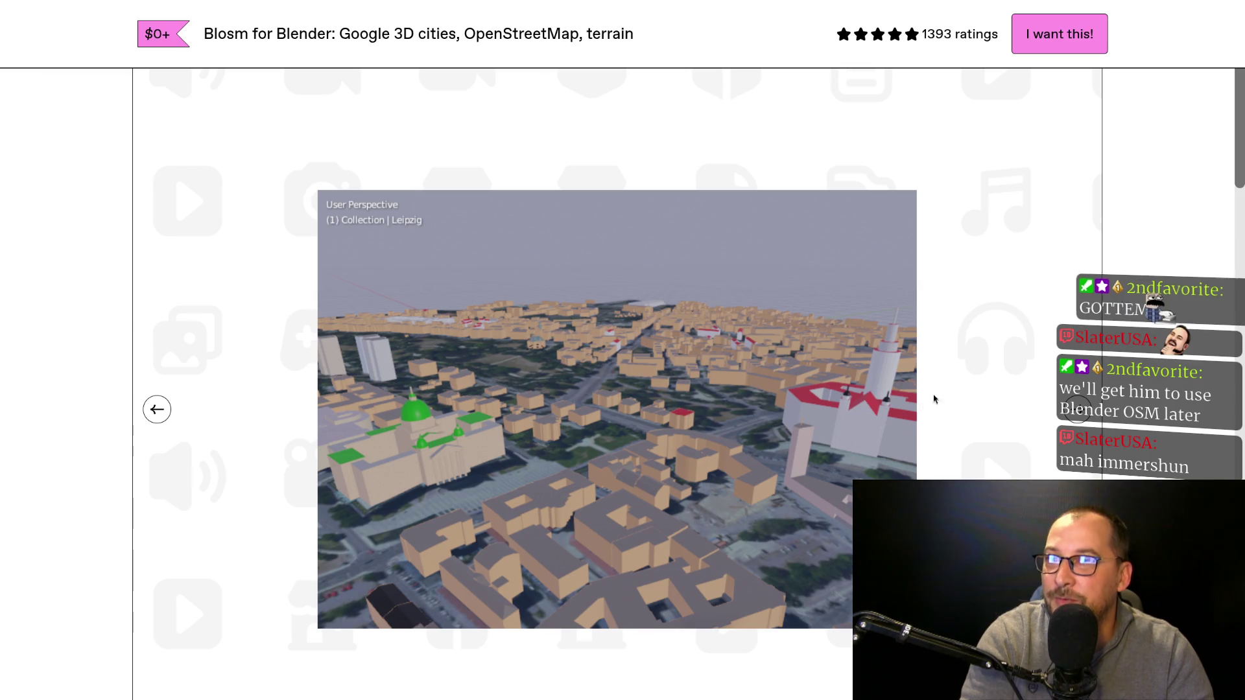
Advance through the Blosm screenshots to the terrain slide with the GPX track, scrolling the page.
click(1076, 410)
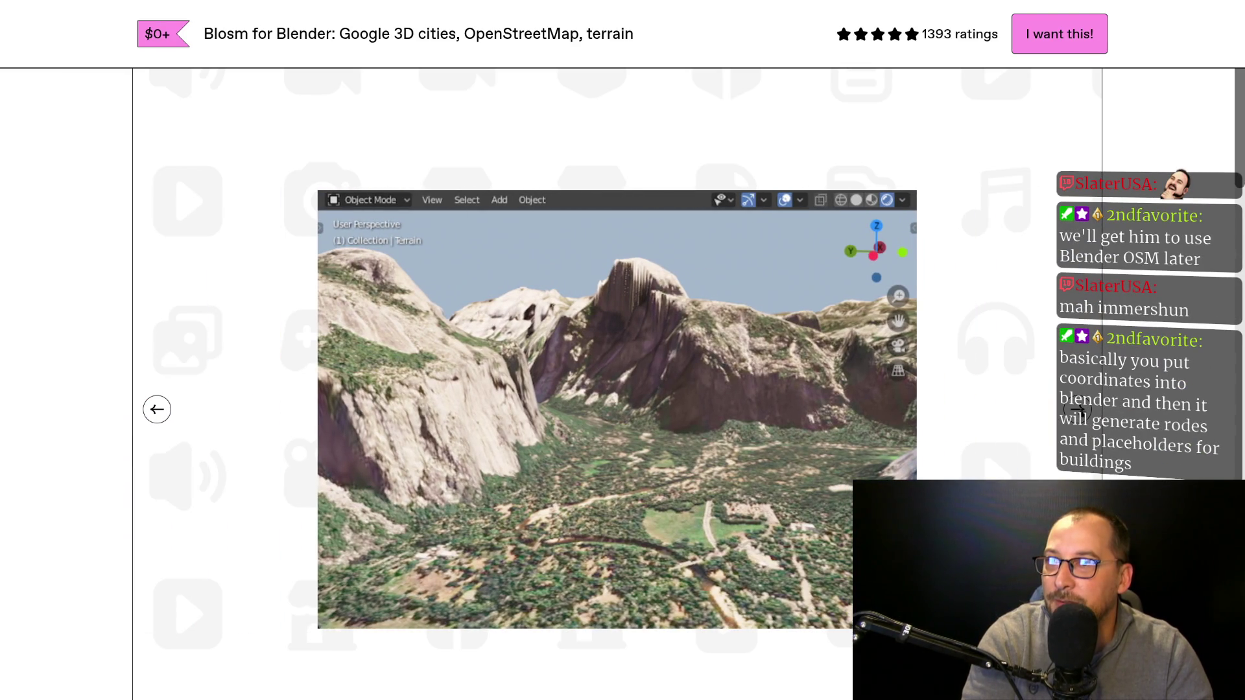
click(1077, 410)
click(1078, 410)
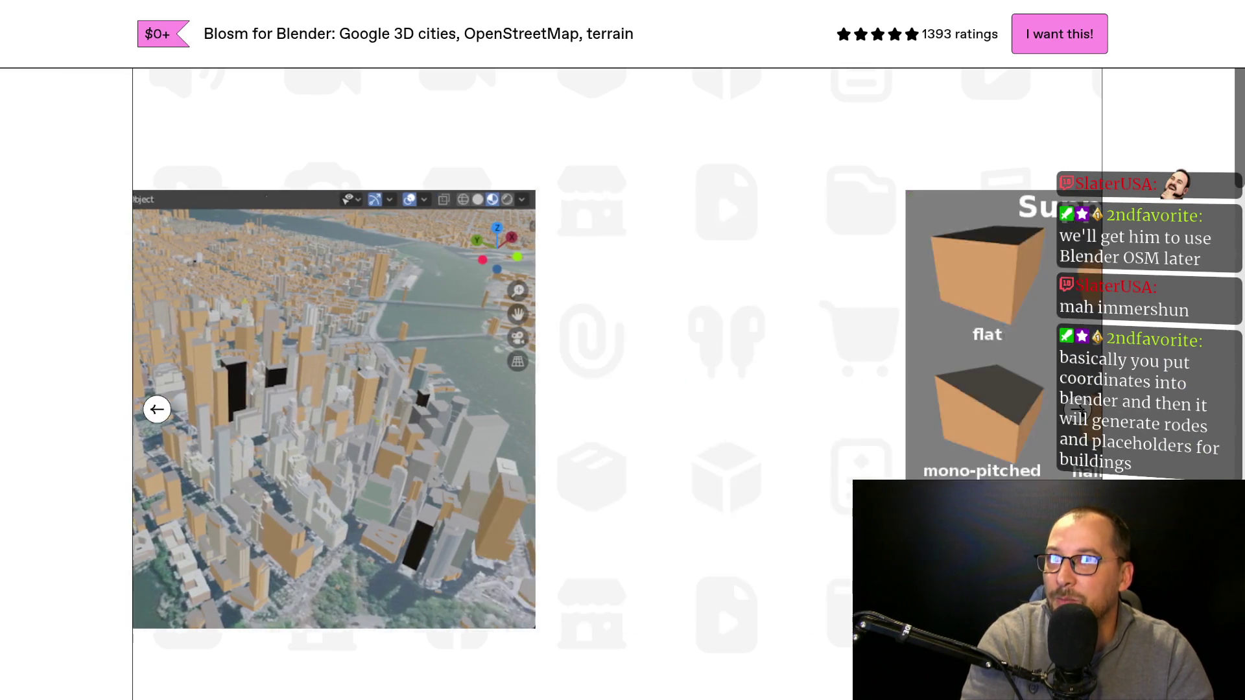
click(1078, 410)
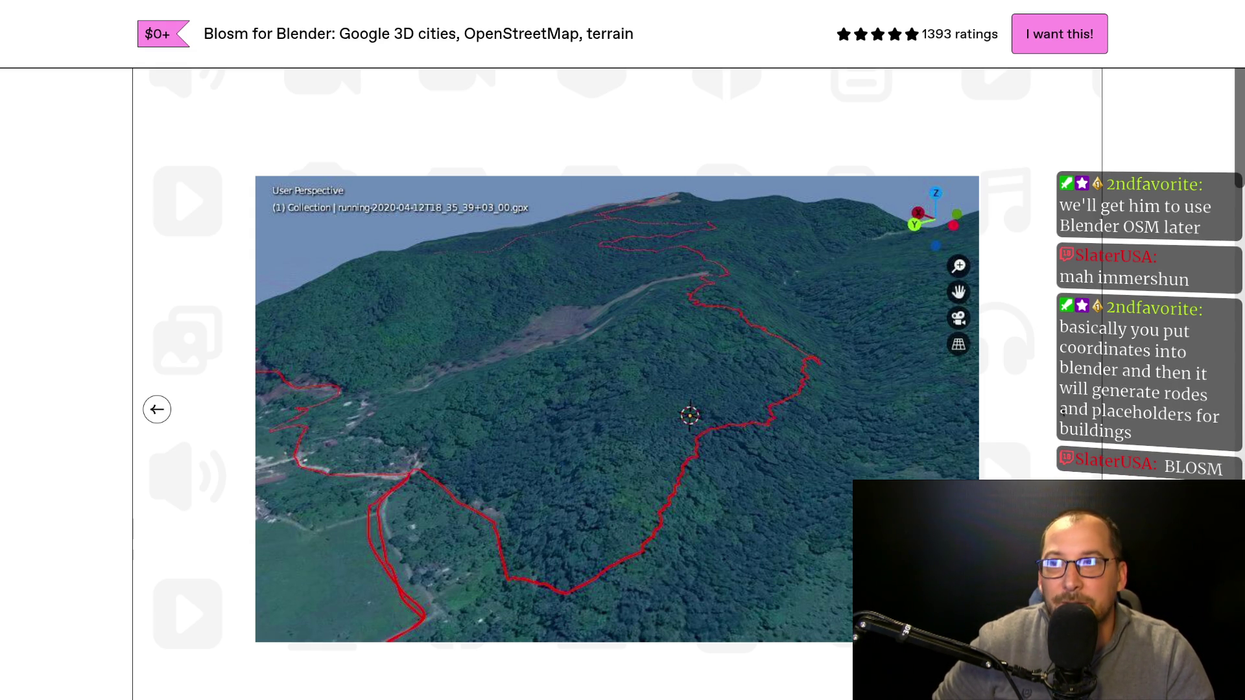
scroll(960, 395, down, 7)
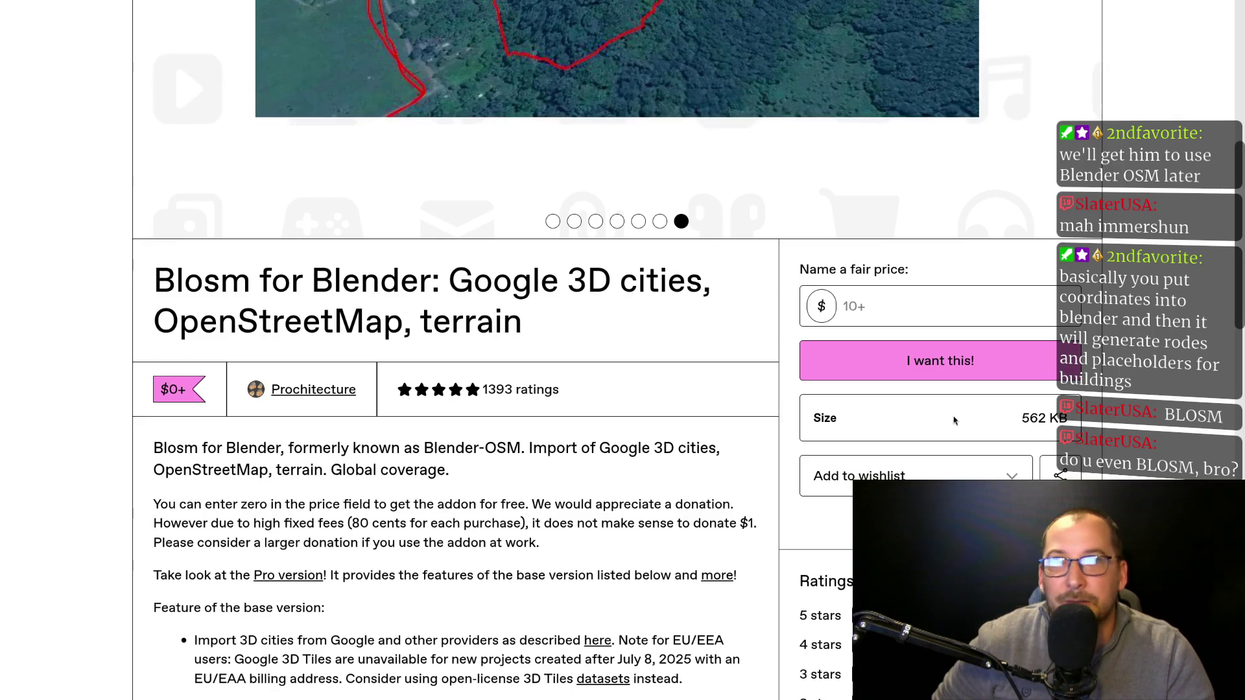
scroll(646, 545, down, 13)
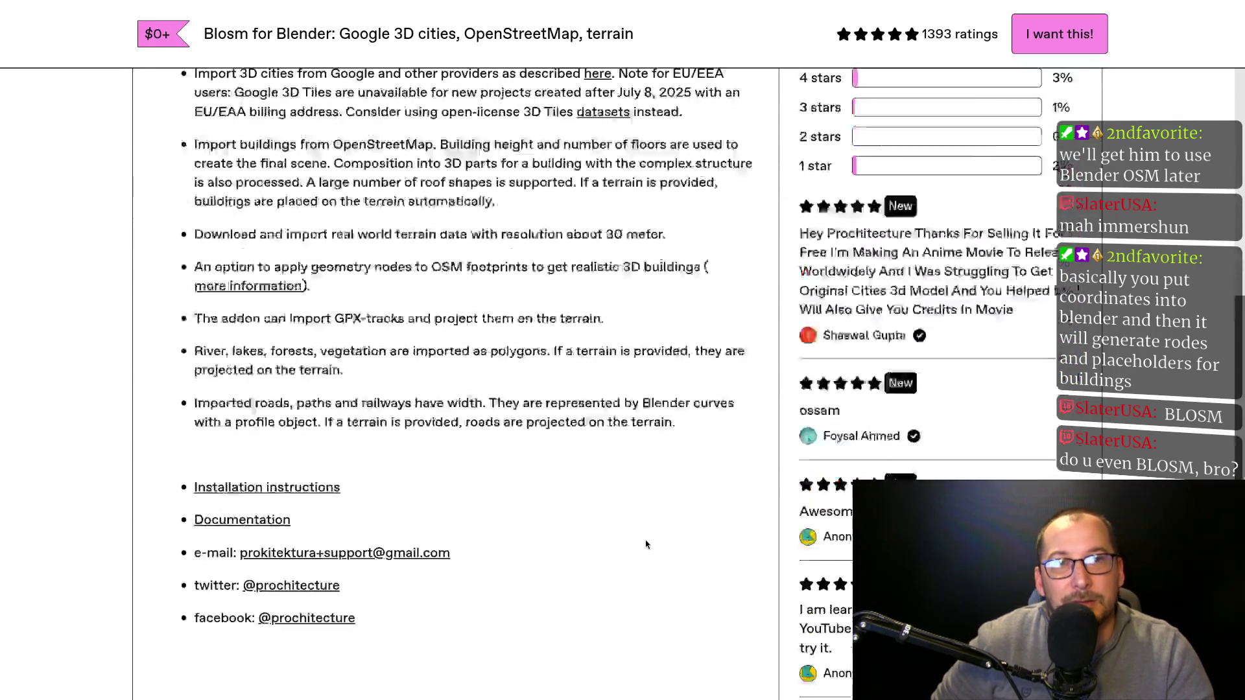
scroll(646, 545, up, 3)
scroll(646, 544, up, 15)
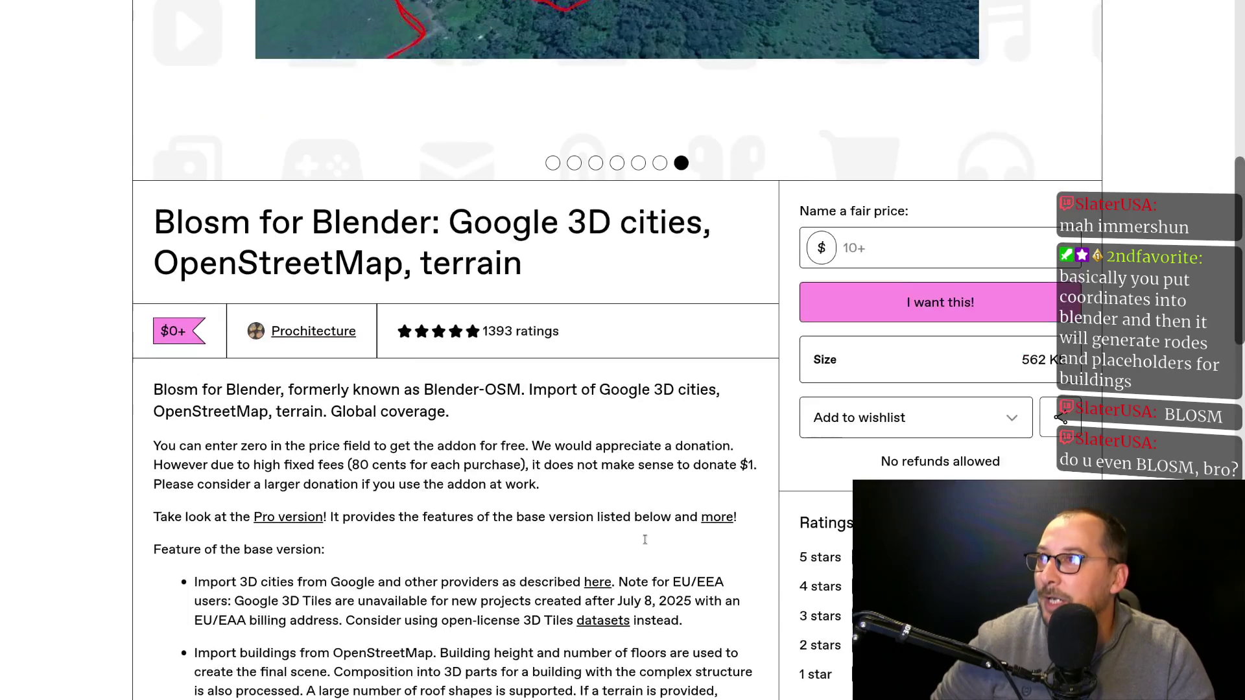
scroll(633, 565, up, 1)
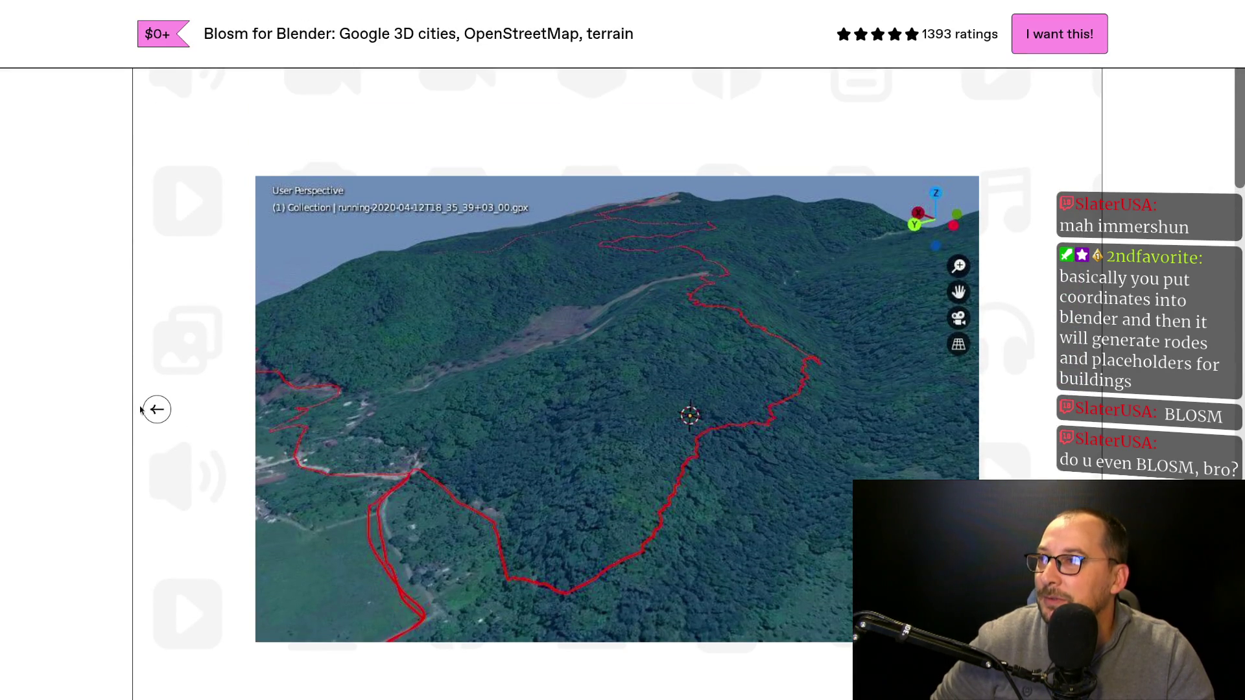
Step back through the Manhattan, Yosemite, Leipzig and Amsterdam screenshots to the first four-panel image.
click(156, 409)
click(155, 409)
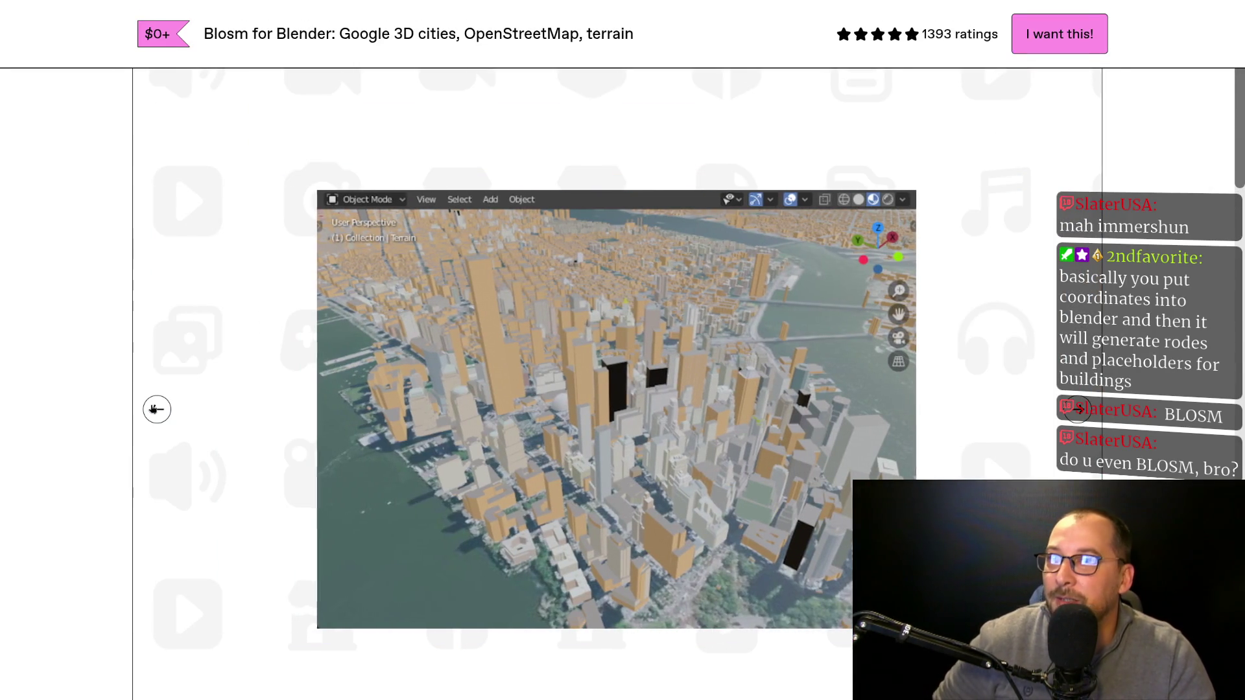
click(156, 409)
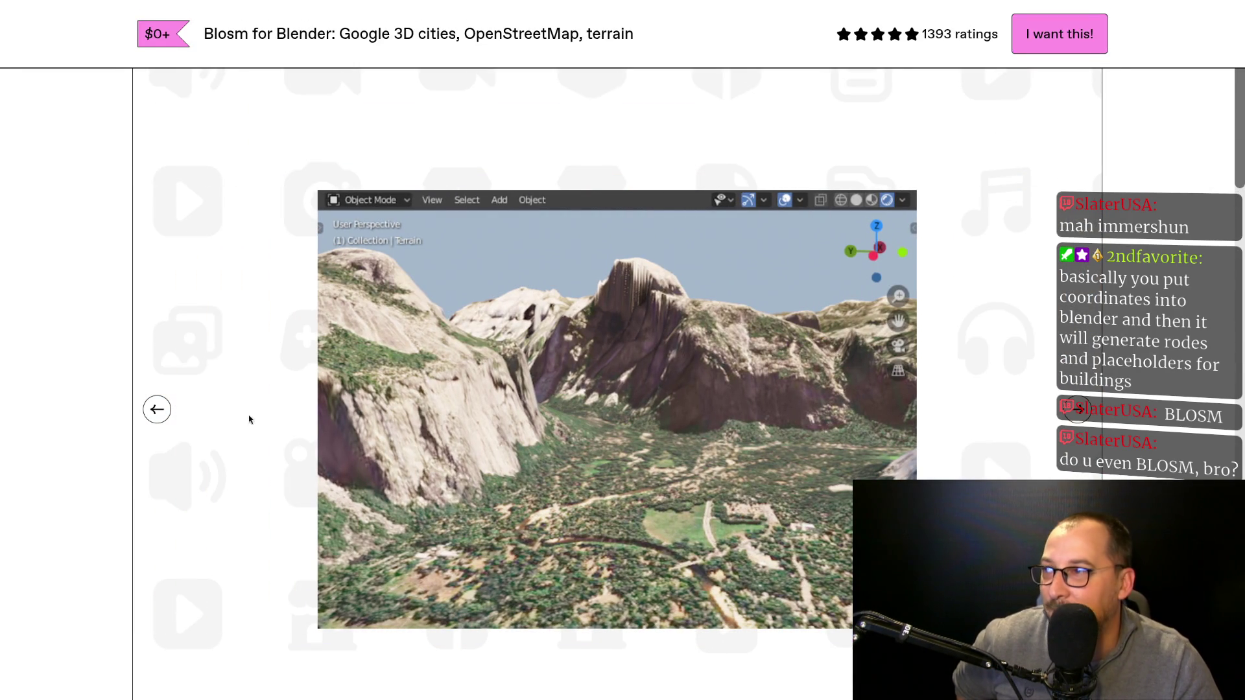
click(155, 409)
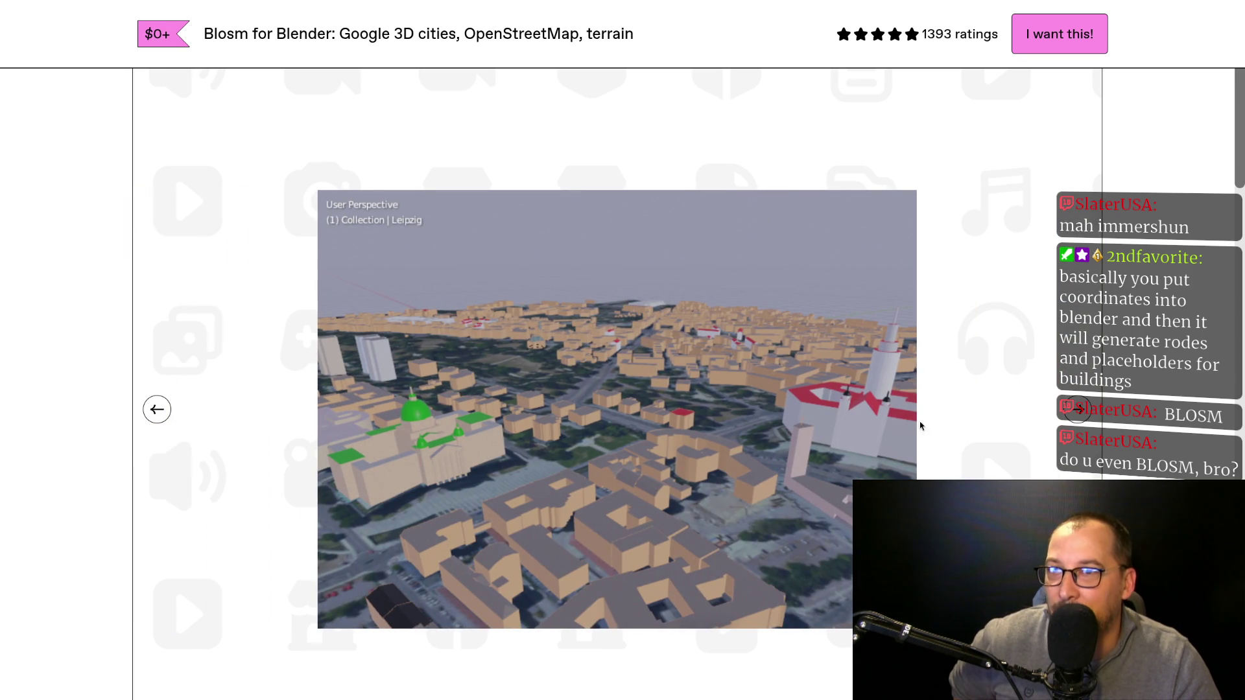
click(1079, 410)
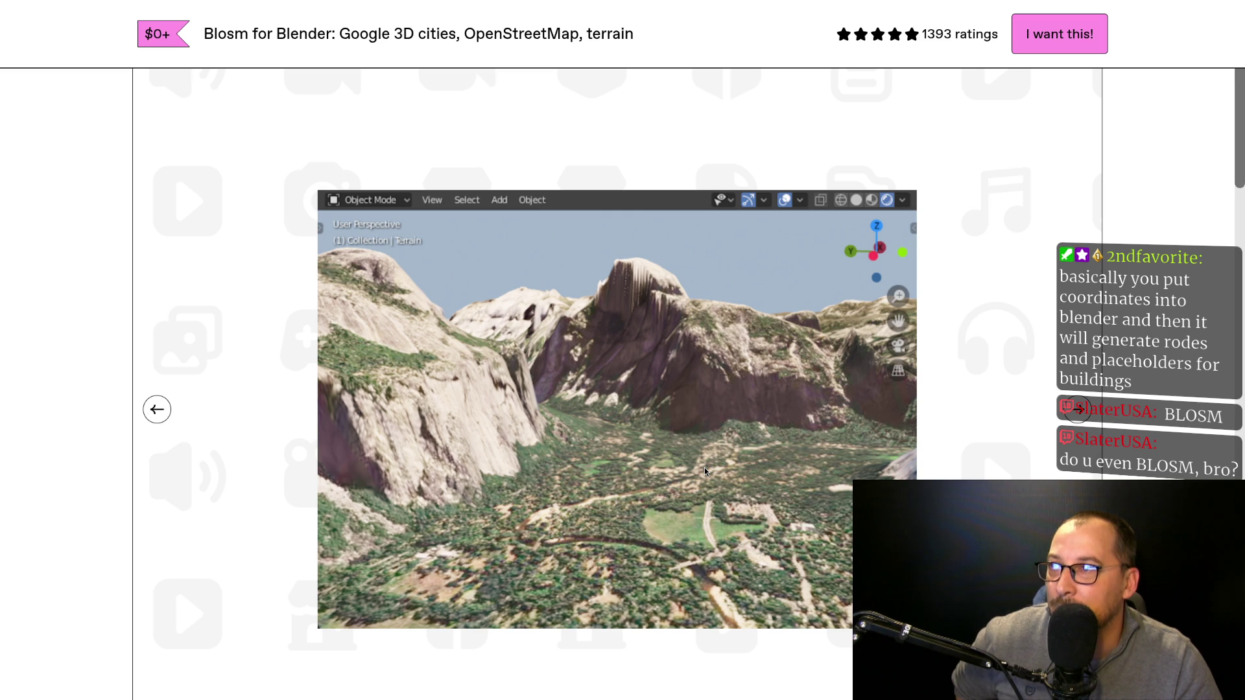
scroll(762, 462, down, 3)
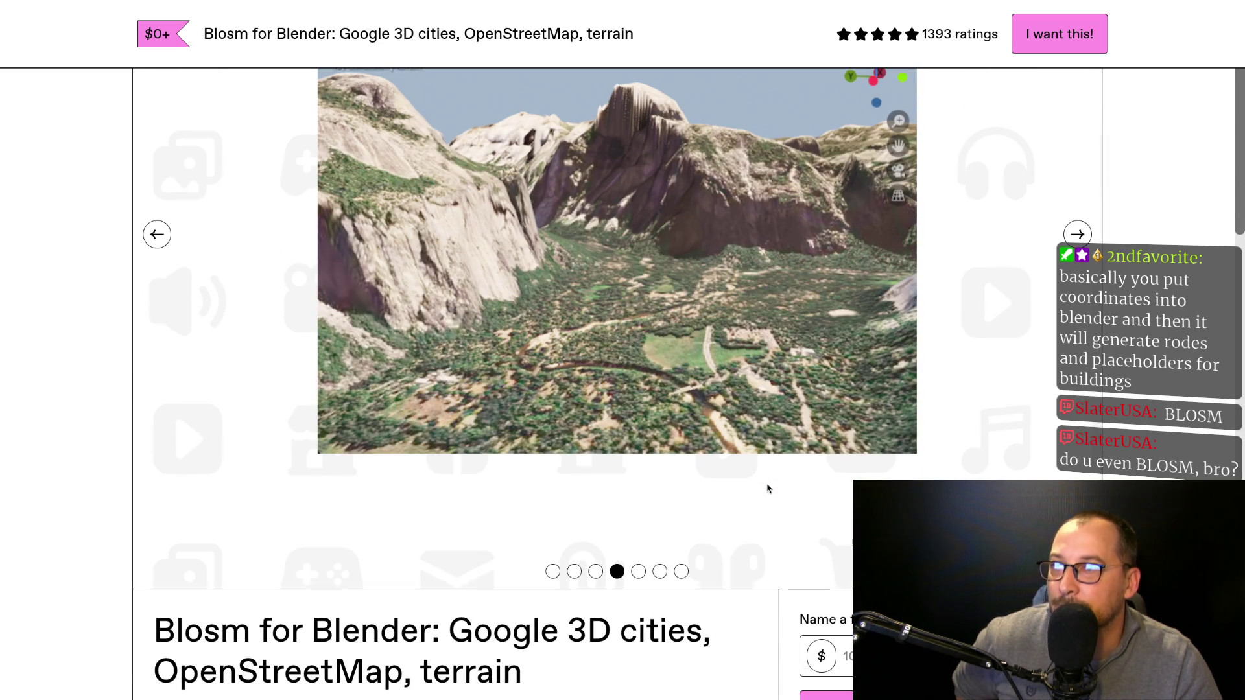
click(175, 249)
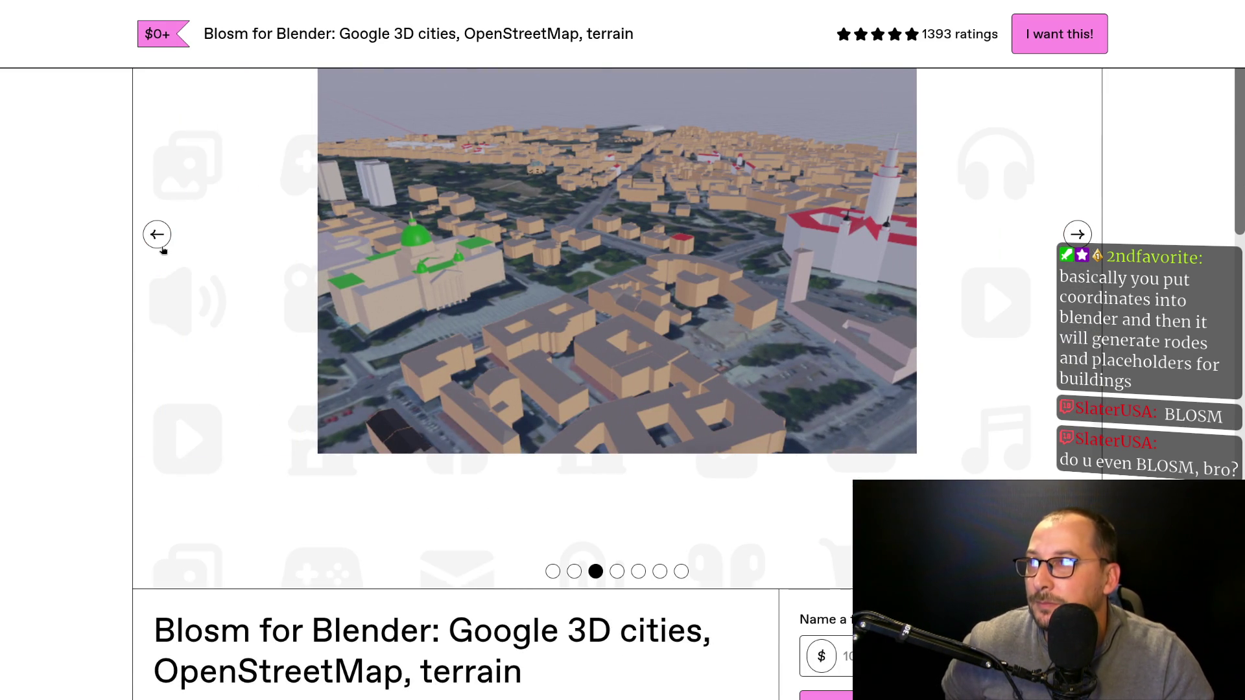
click(162, 250)
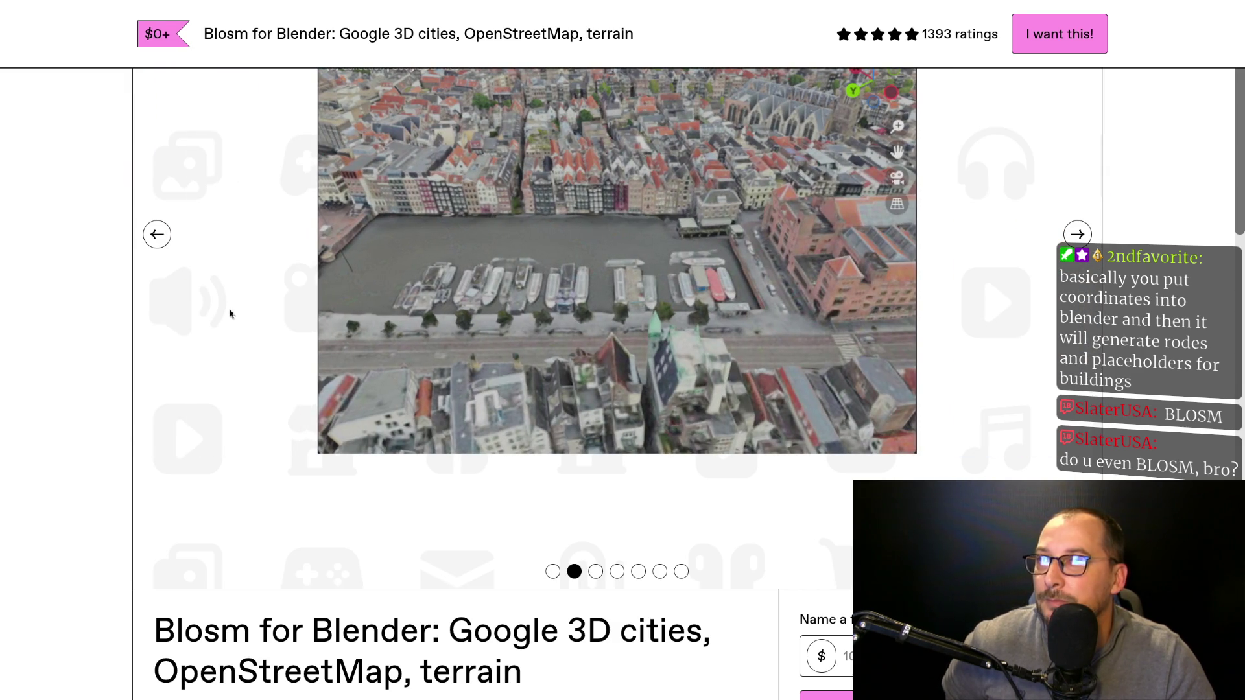
click(168, 245)
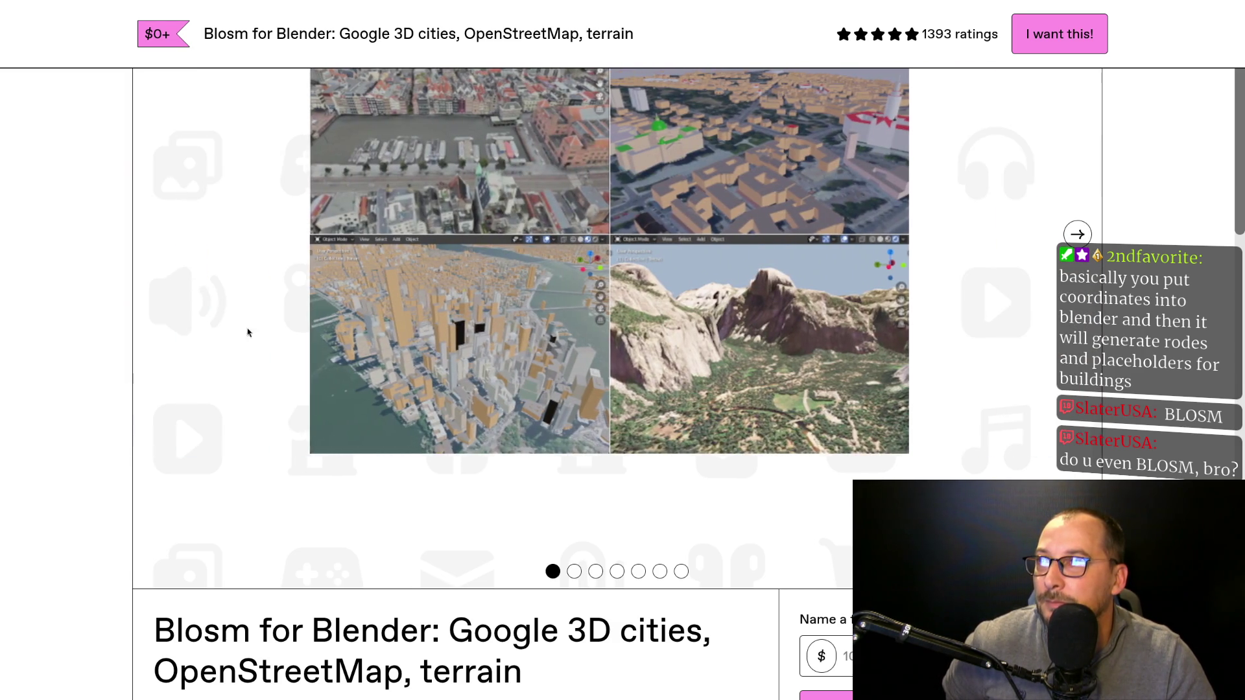
scroll(350, 462, down, 3)
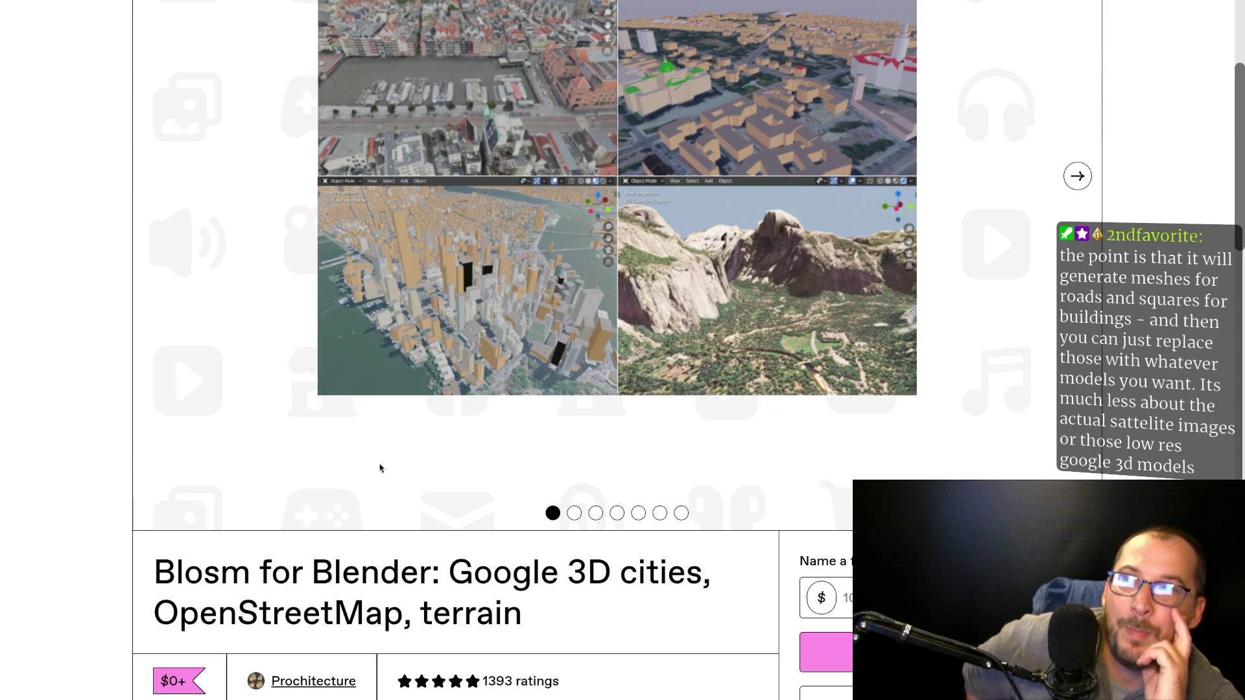
Move past the Amsterdam slide to the Yosemite valley screenshot and tile the browser beside Godot.
scroll(786, 430, down, 3)
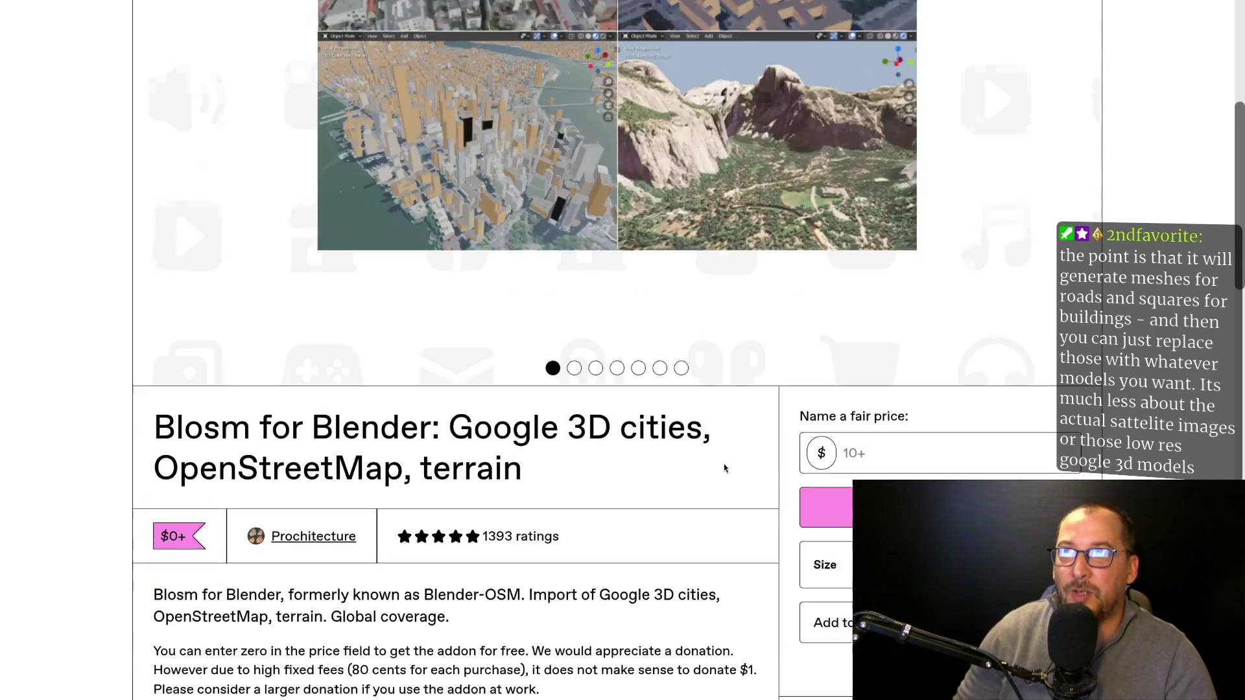
scroll(786, 430, up, 5)
click(1077, 351)
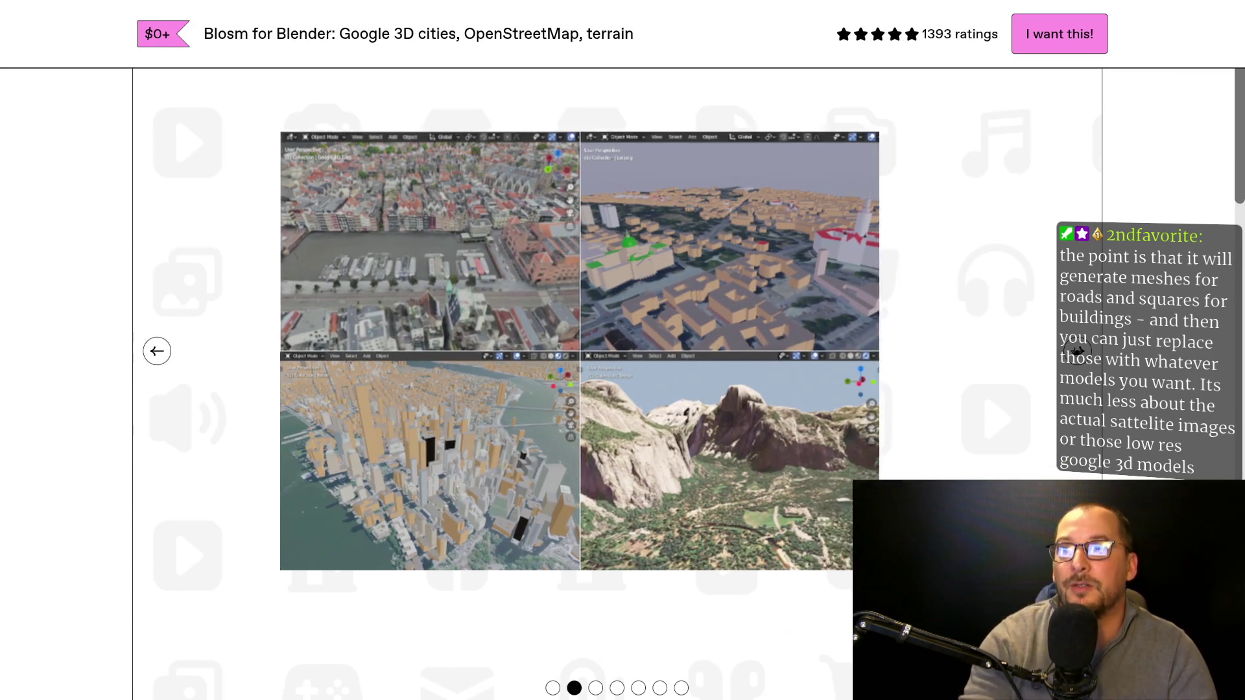
click(1077, 351)
click(1077, 351)
key(F11)
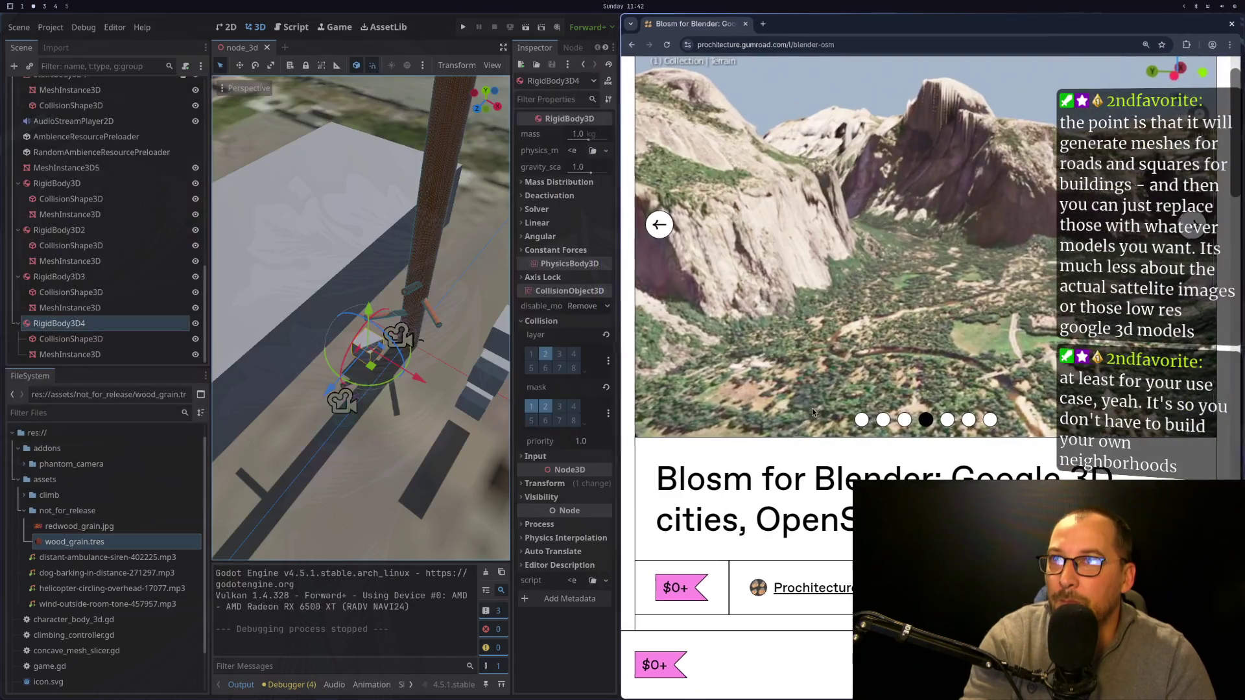
Close the Blosm page, zoom and orbit to a near-level view of the tree, and run the project.
click(749, 26)
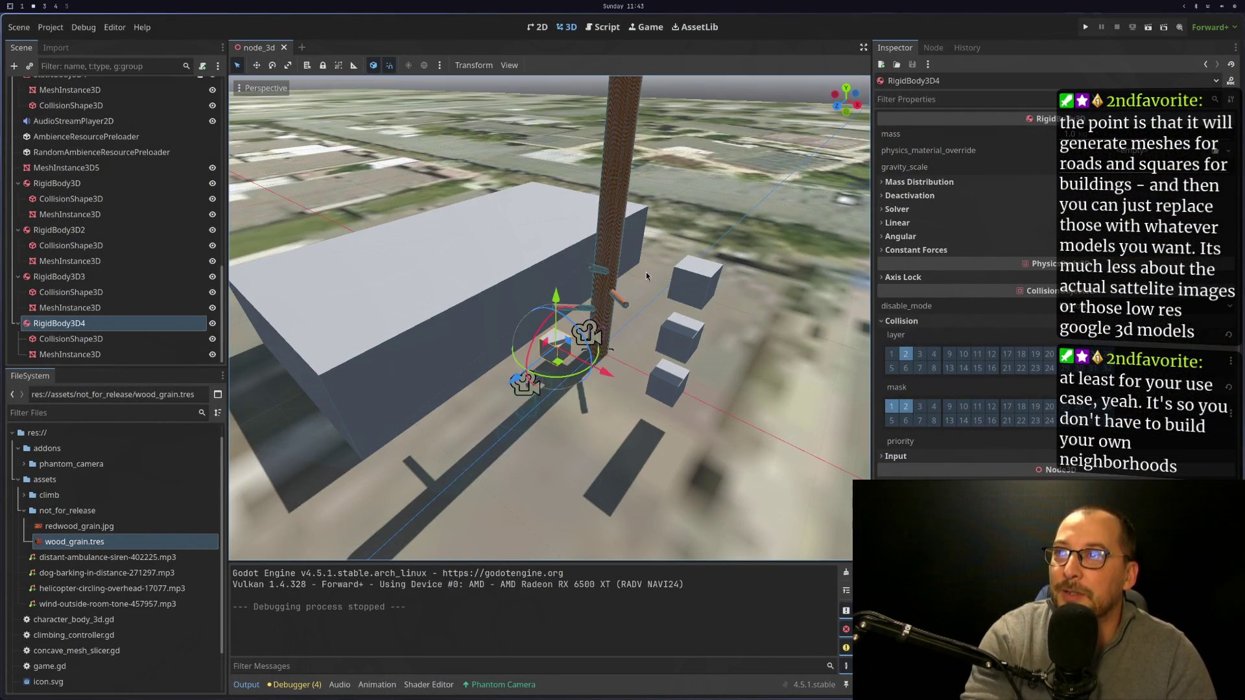
scroll(630, 307, up, 4)
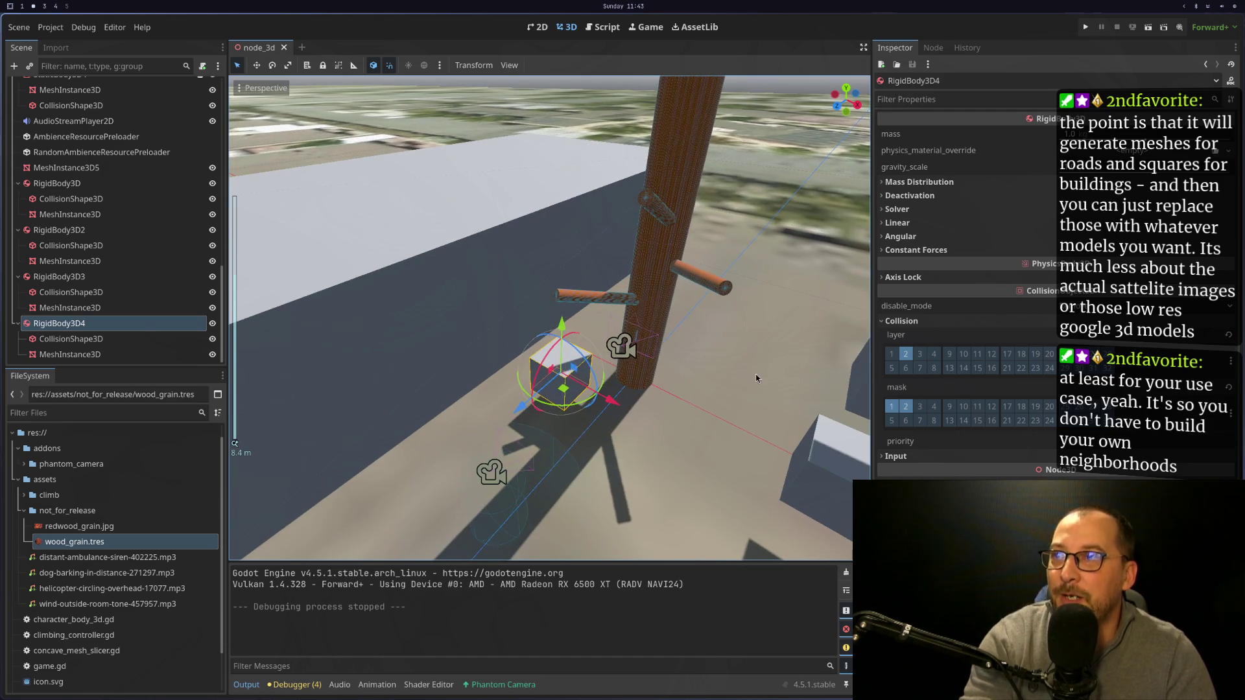
mouse_move(756, 378)
mouse_down()
mouse_move(682, 287)
mouse_move(710, 266)
mouse_up()
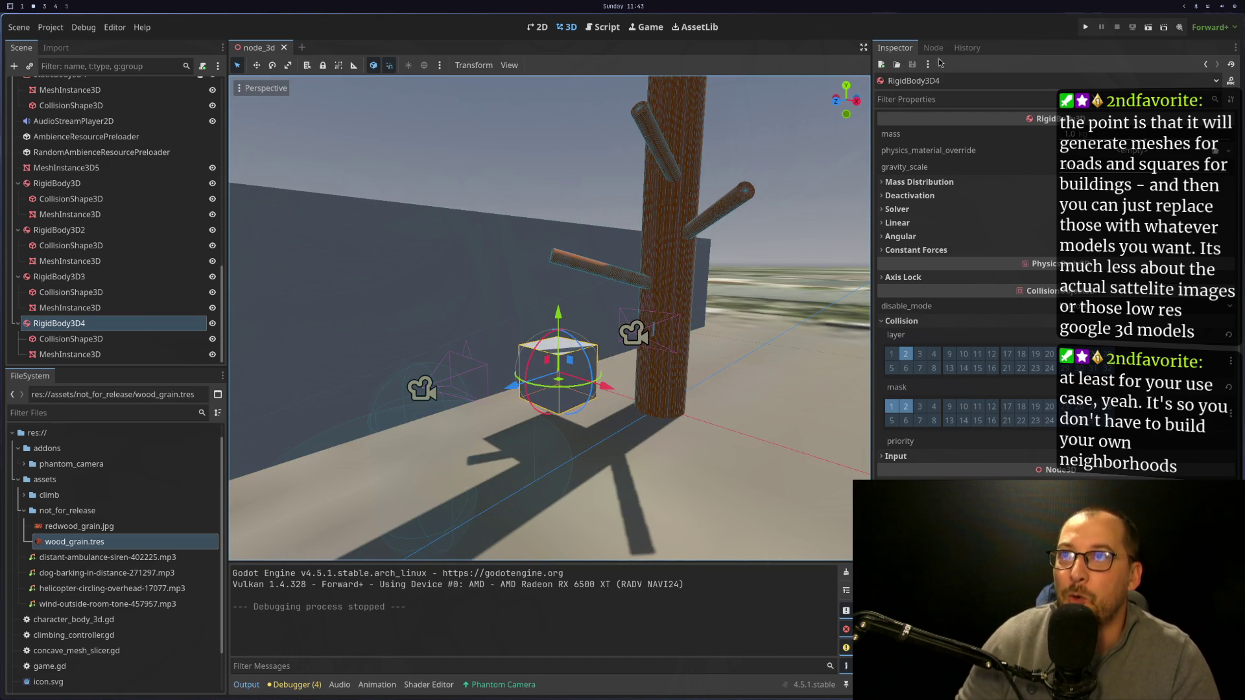
click(1092, 29)
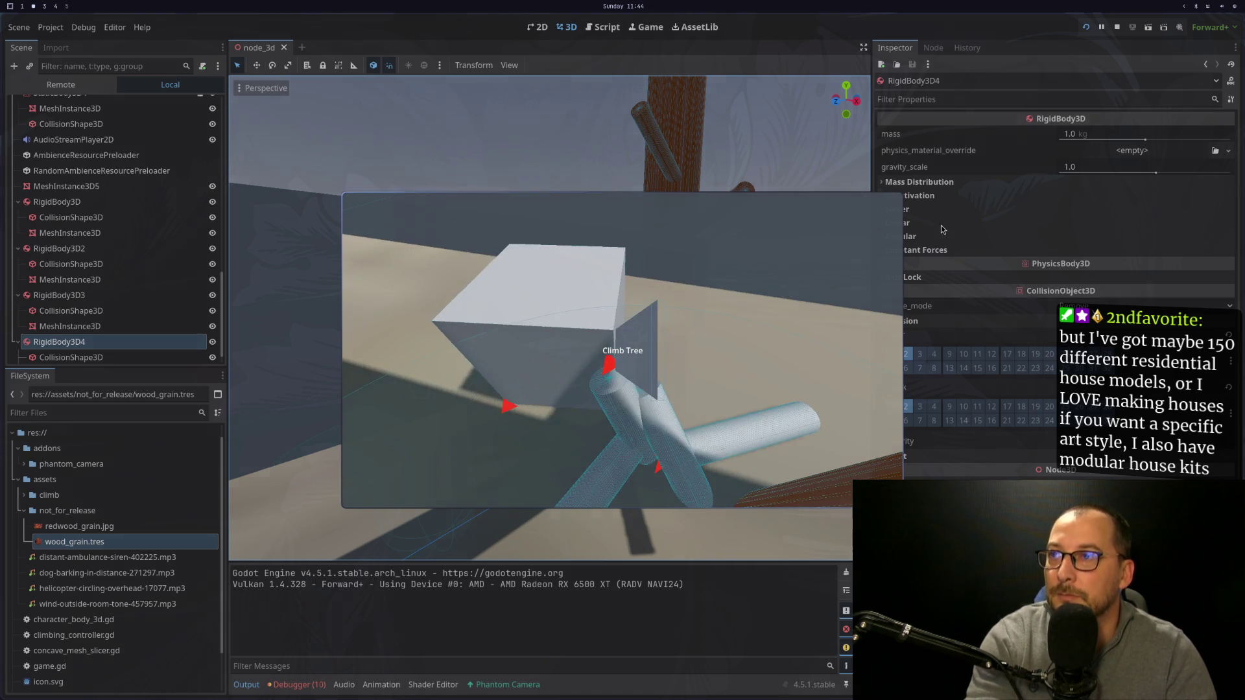
Leave the running game and stop the debugging session.
key(Escape)
click(1118, 28)
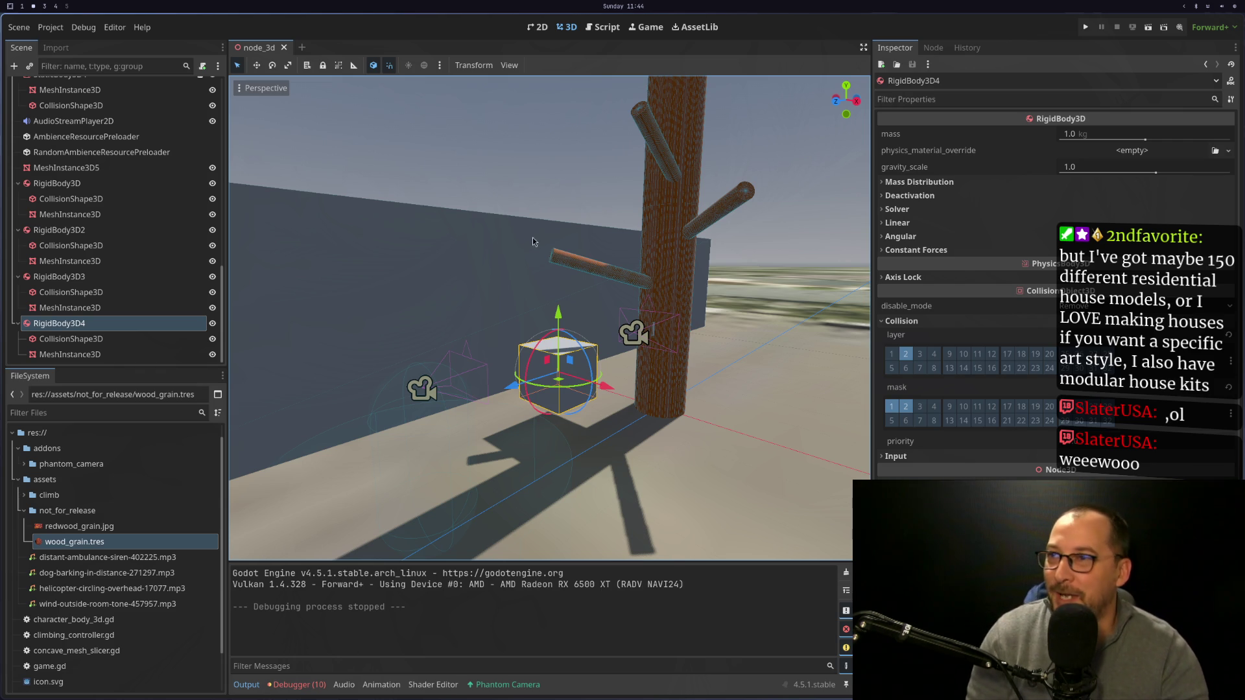
Orbit around the tree and RigidBody3D4, check the !is_inside_tree() stack trace, then bring up game.gd.
mouse_move(542, 362)
mouse_down()
mouse_move(591, 282)
mouse_move(555, 224)
mouse_up()
mouse_move(541, 280)
mouse_down()
mouse_move(519, 259)
mouse_move(552, 321)
mouse_move(601, 282)
mouse_up()
scroll(600, 282, down, 3)
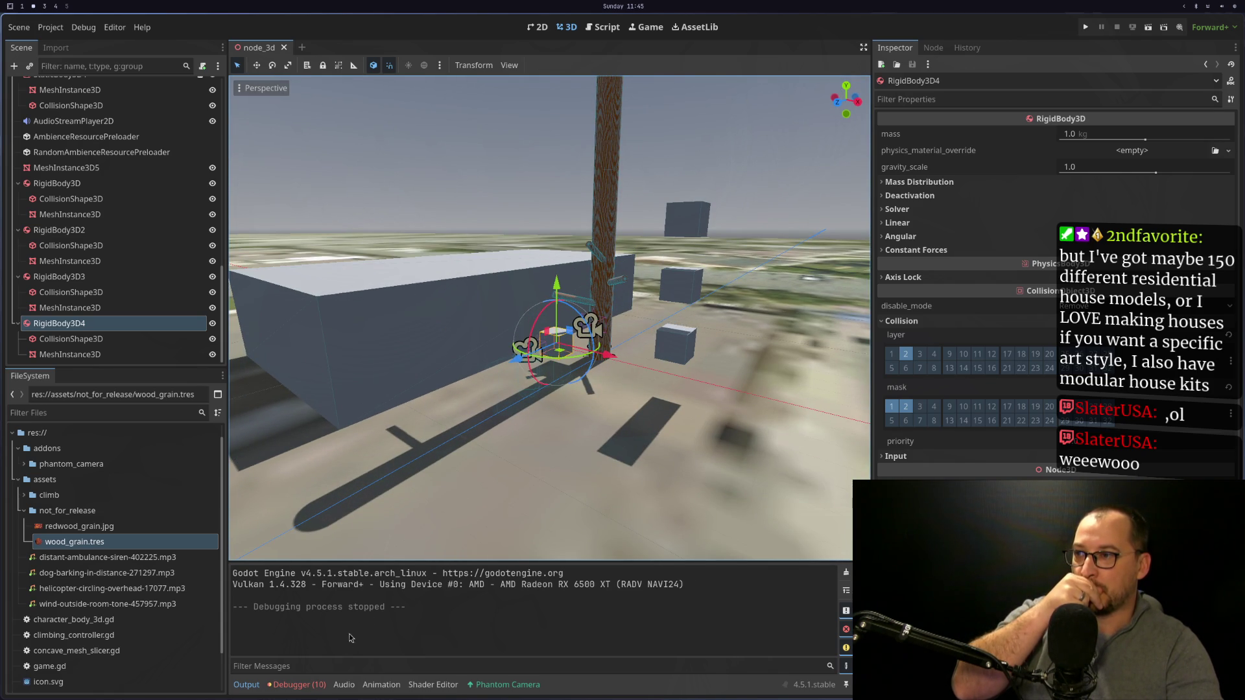
click(313, 686)
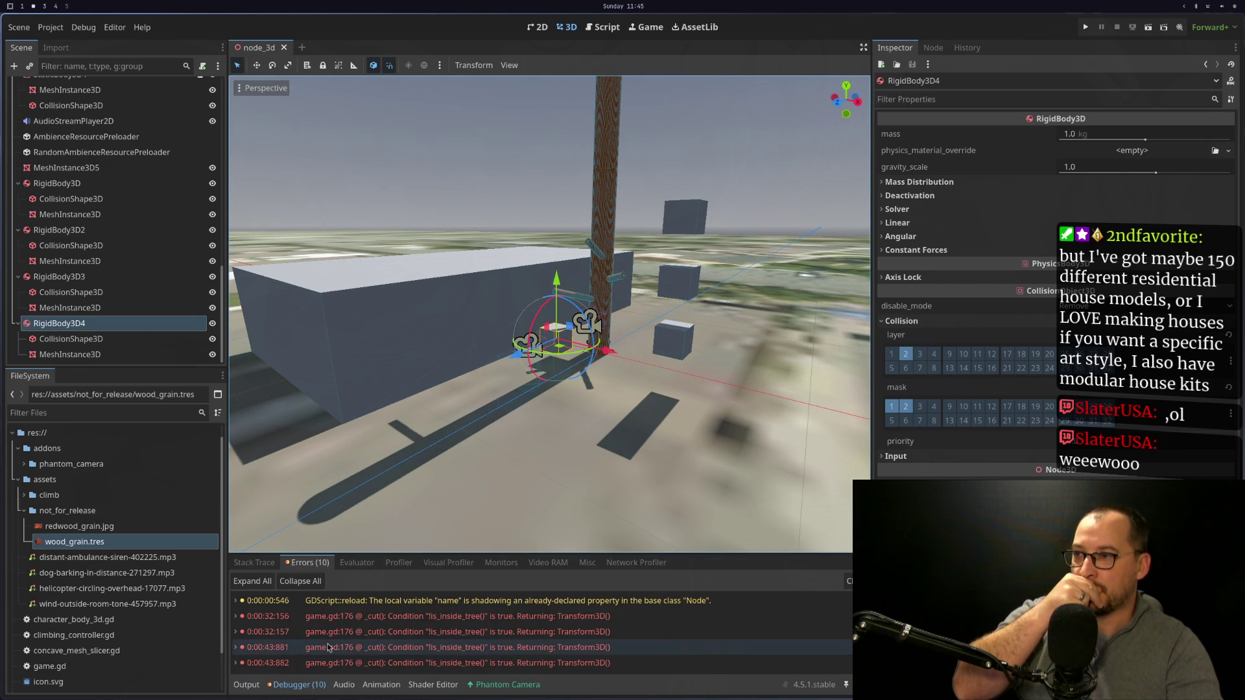
mouse_move(331, 646)
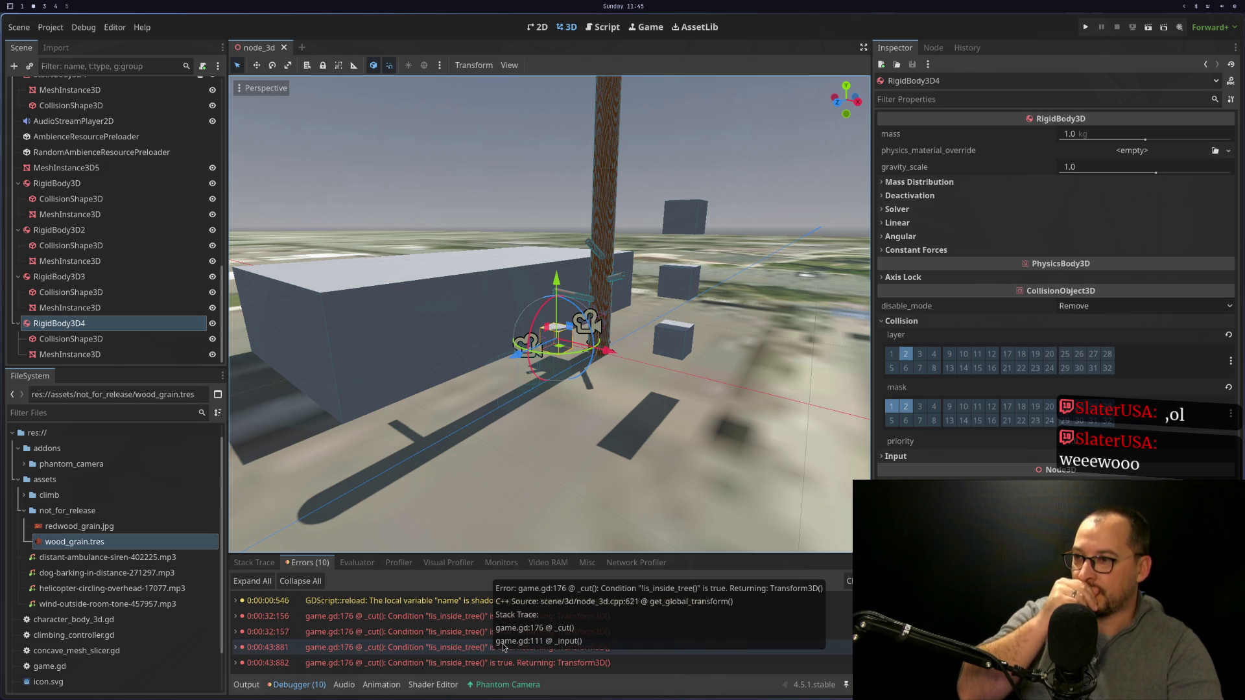
key(super+1)
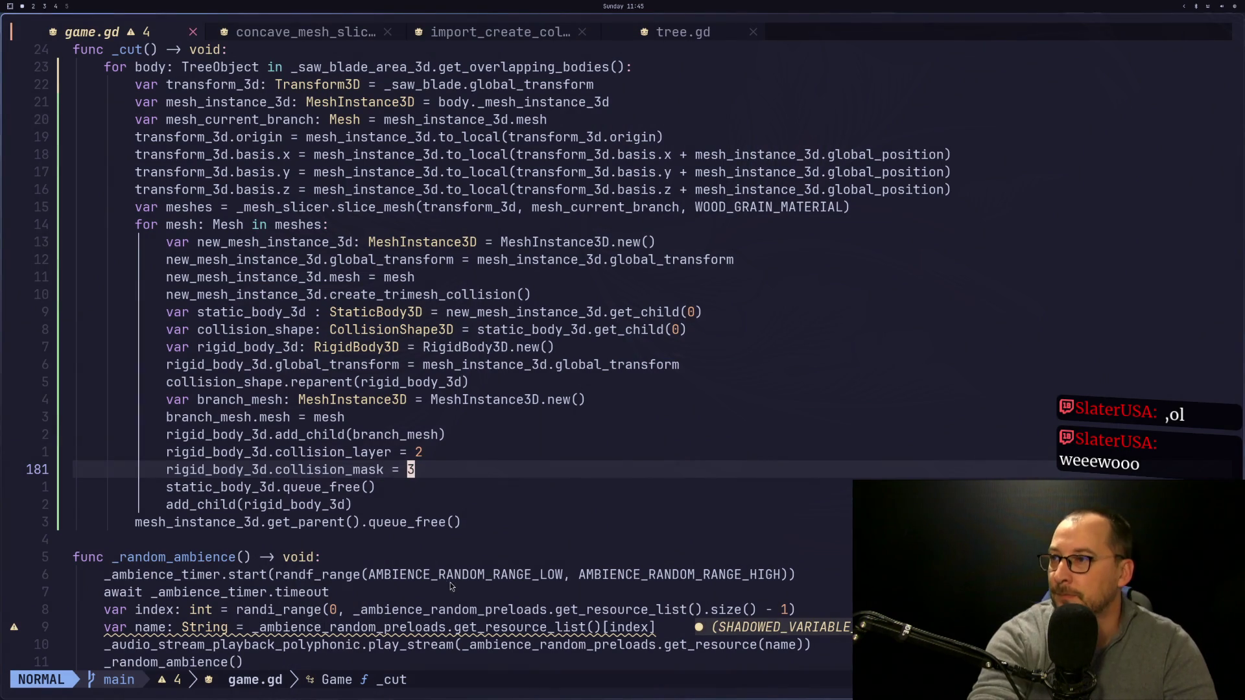
Navigate to the collision_shape.reparent line in _cut, adding and then undoing a blank line.
key(k)
key(k)
key(k)
key(k)
key(k)
click(325, 382)
key(^)
key(v)
key(l)
key(l)
key(l)
key(l)
key(l)
key(Escape)
key(k)
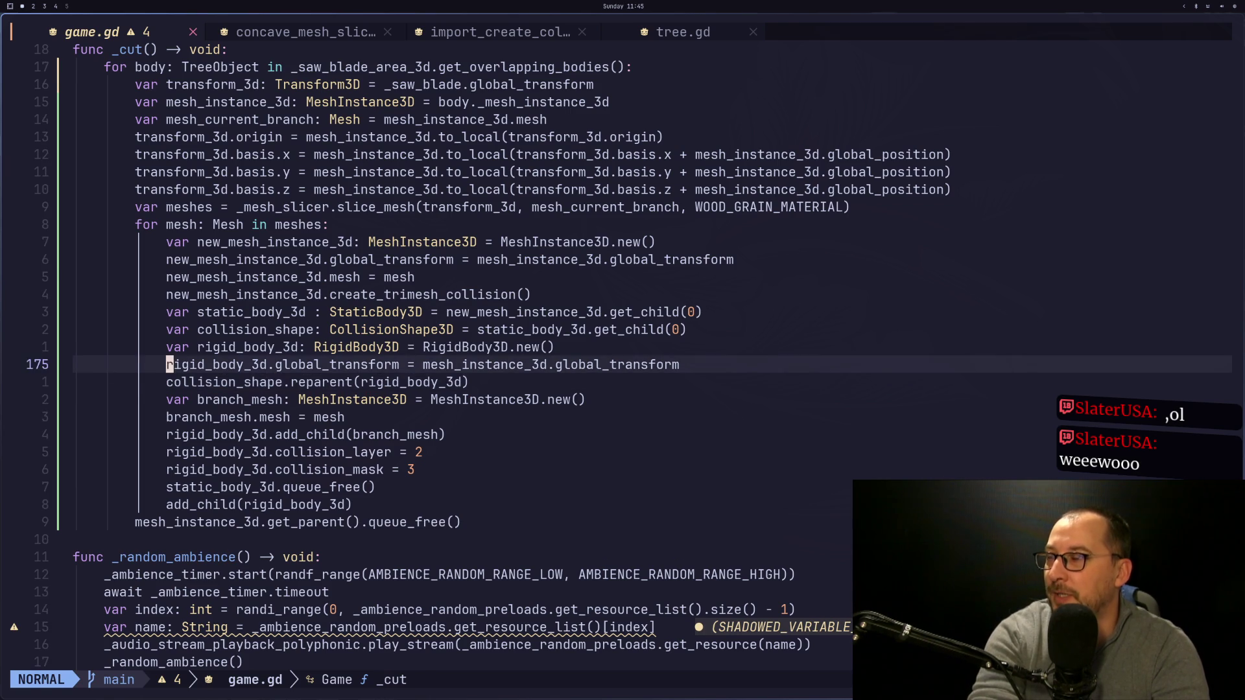
key(o)
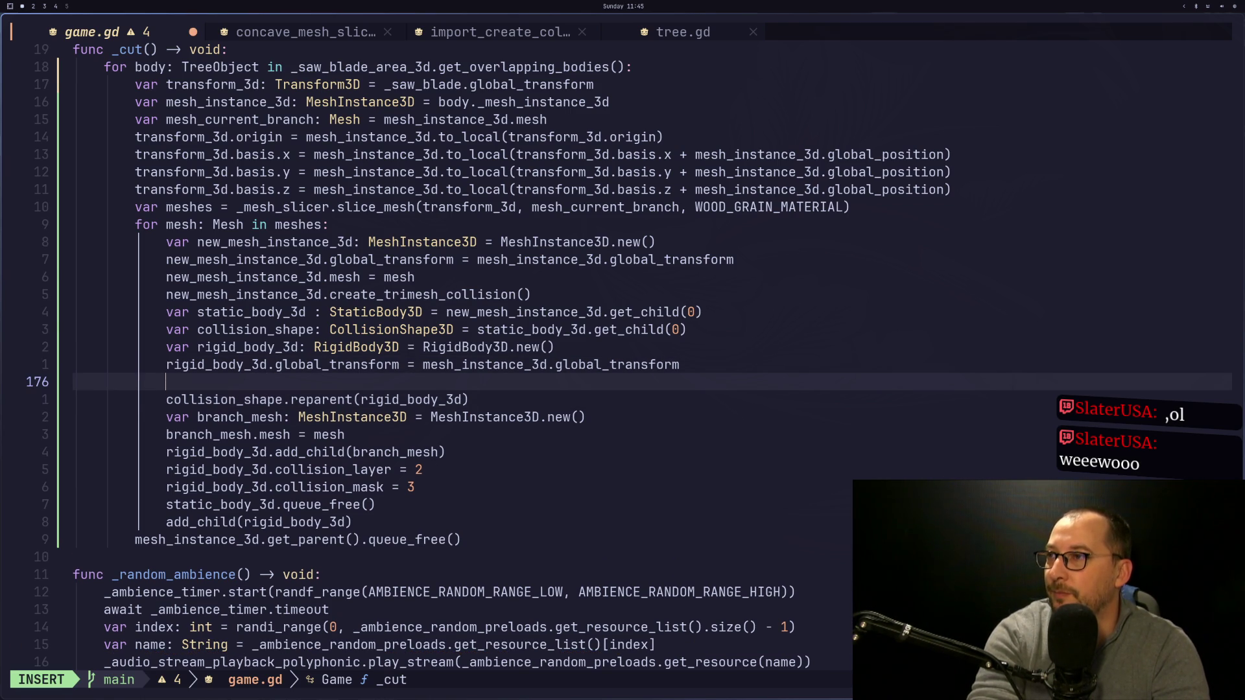
key(Escape)
key(u)
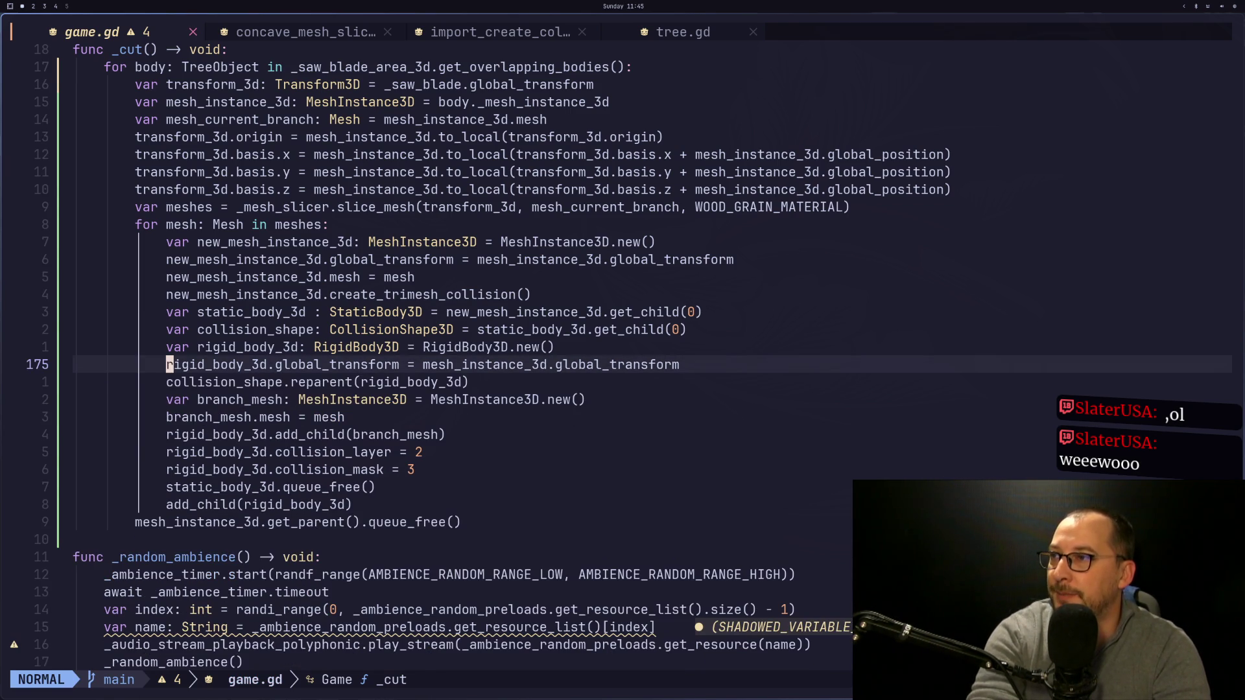
Start a remove_child( call on new line 176 and compare it with remove_from_group in completions.
text(remo)
text(remove_child()
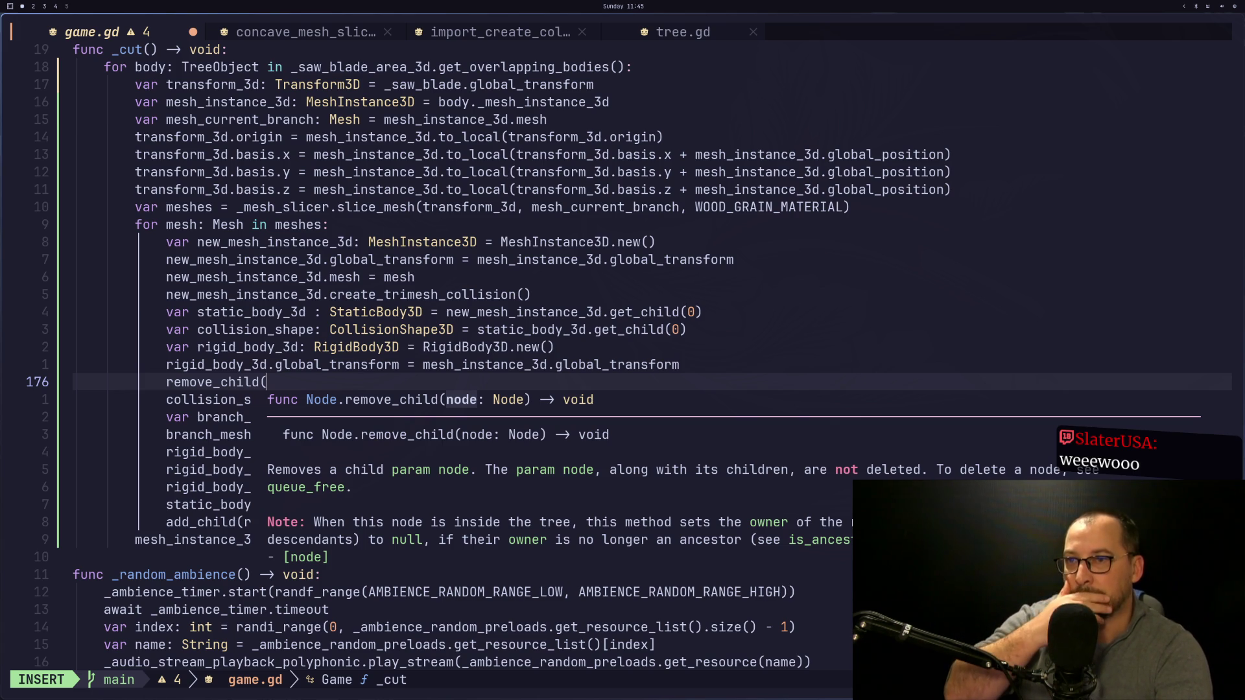
key(Escape)
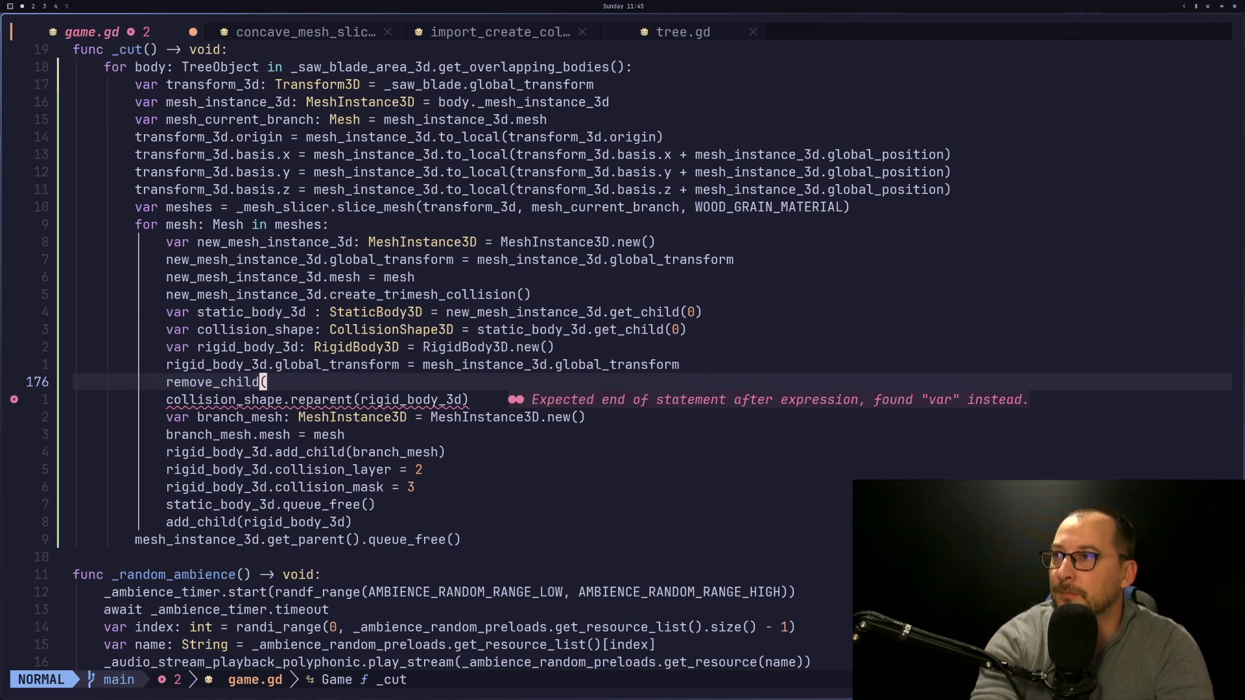
key(a)
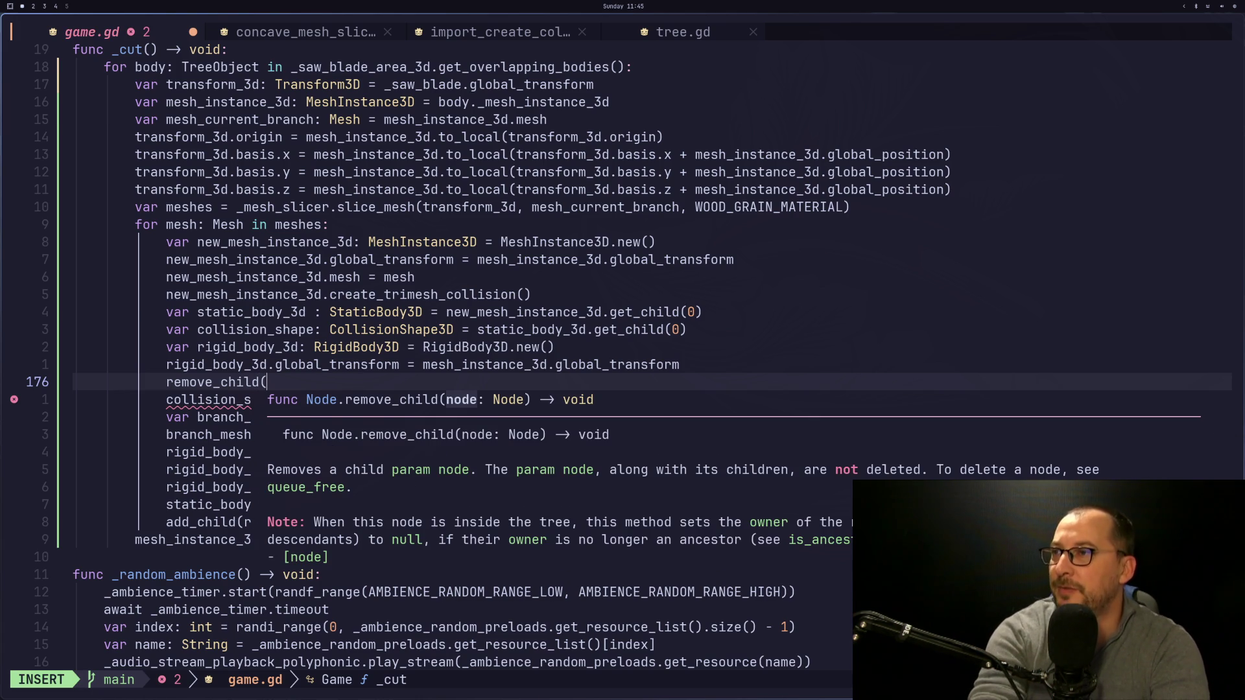
key(BackSpace)
key(BackSpace)
key(BackSpace)
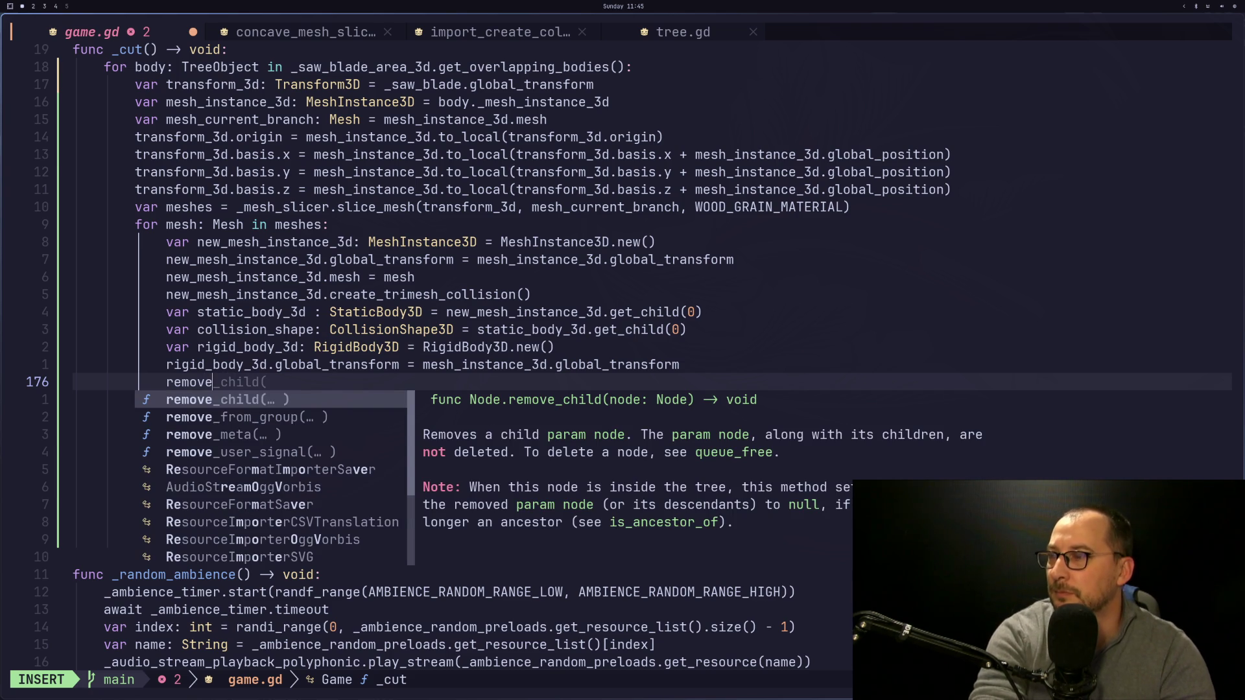
key(ctrl+n)
key(ctrl+p)
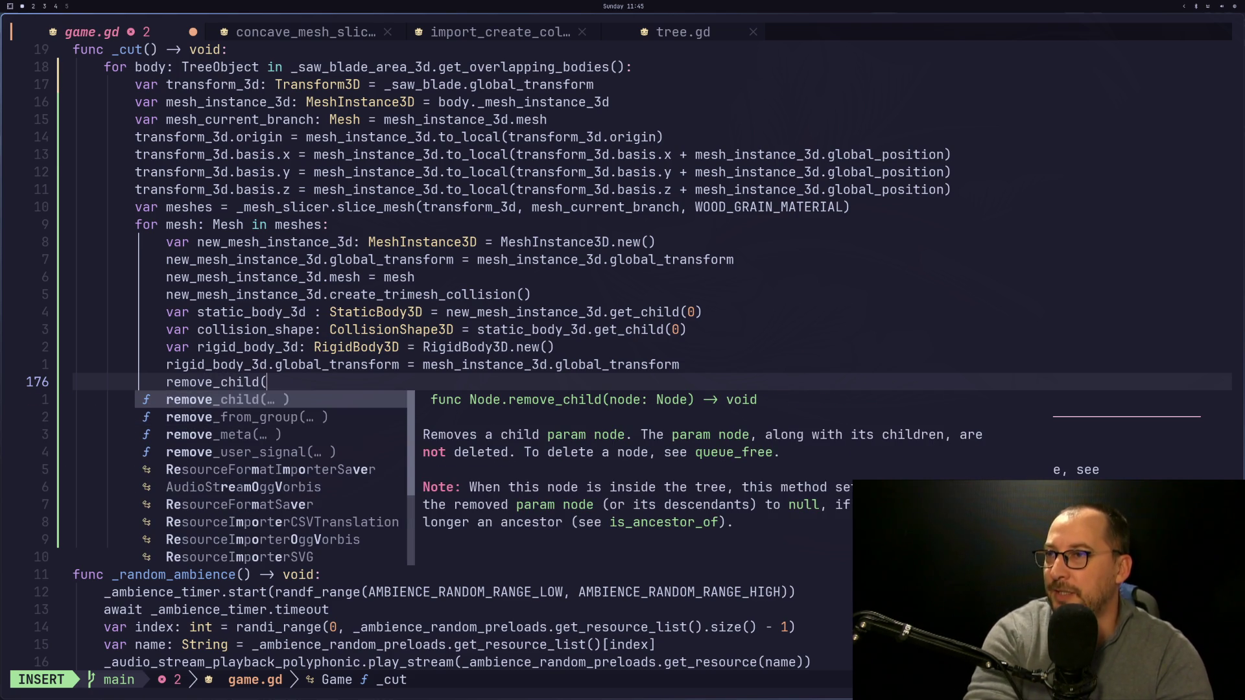
key(Escape)
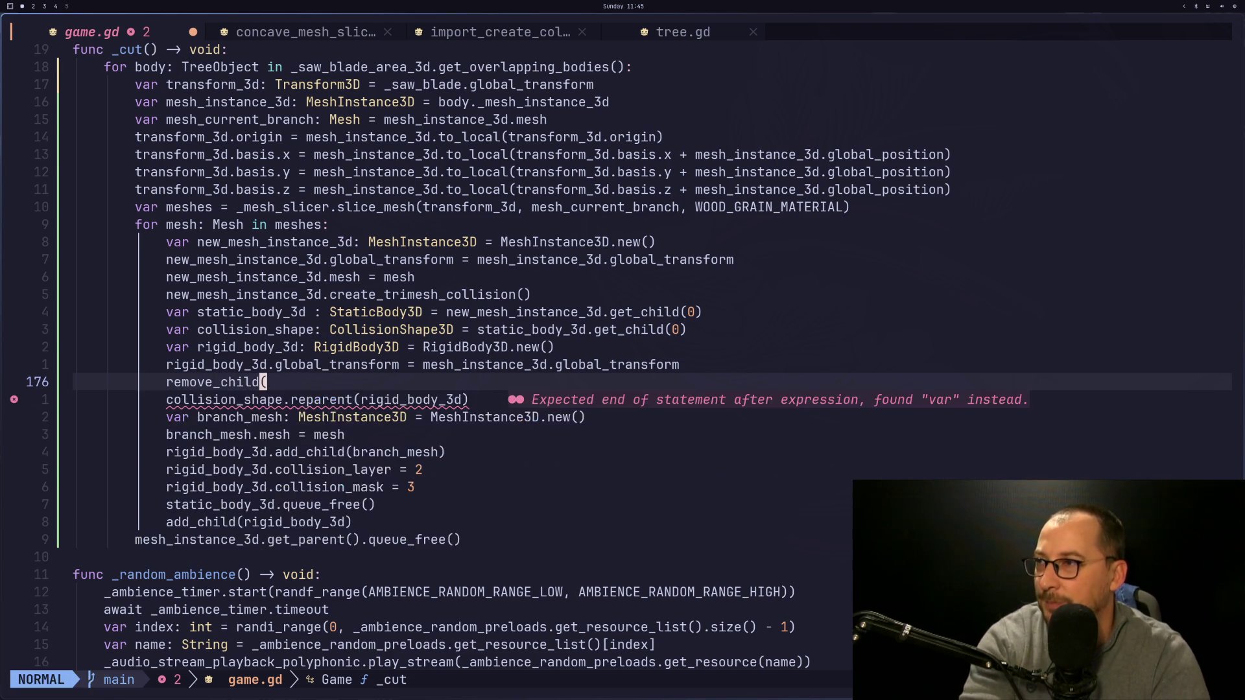
key(super+3)
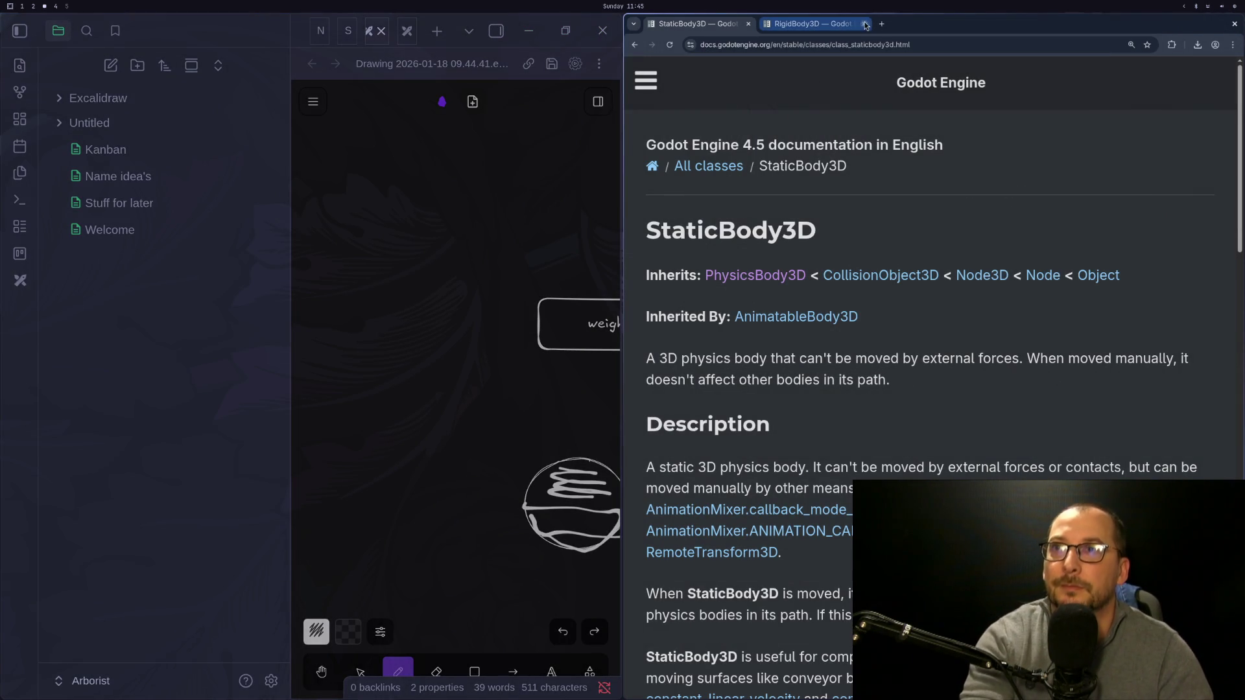
Search Google for 'godot remove node from tree' and read the expanded AI overview on remove_child.
key(super+4)
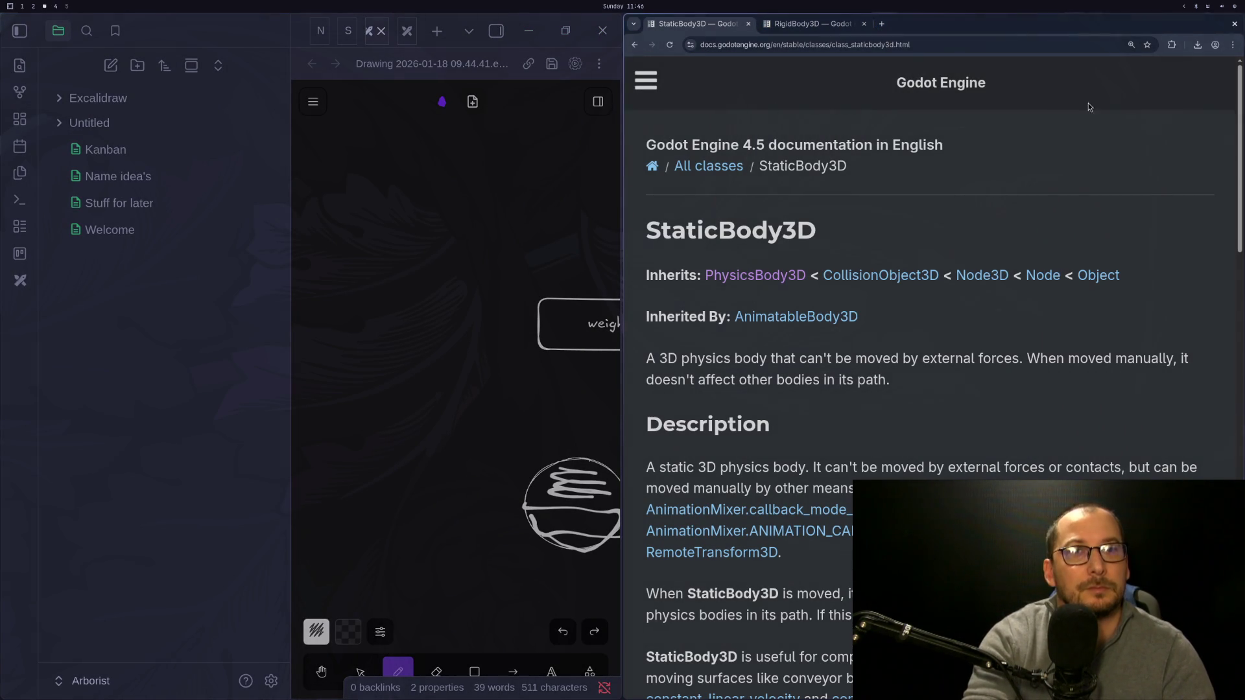
key(super+3)
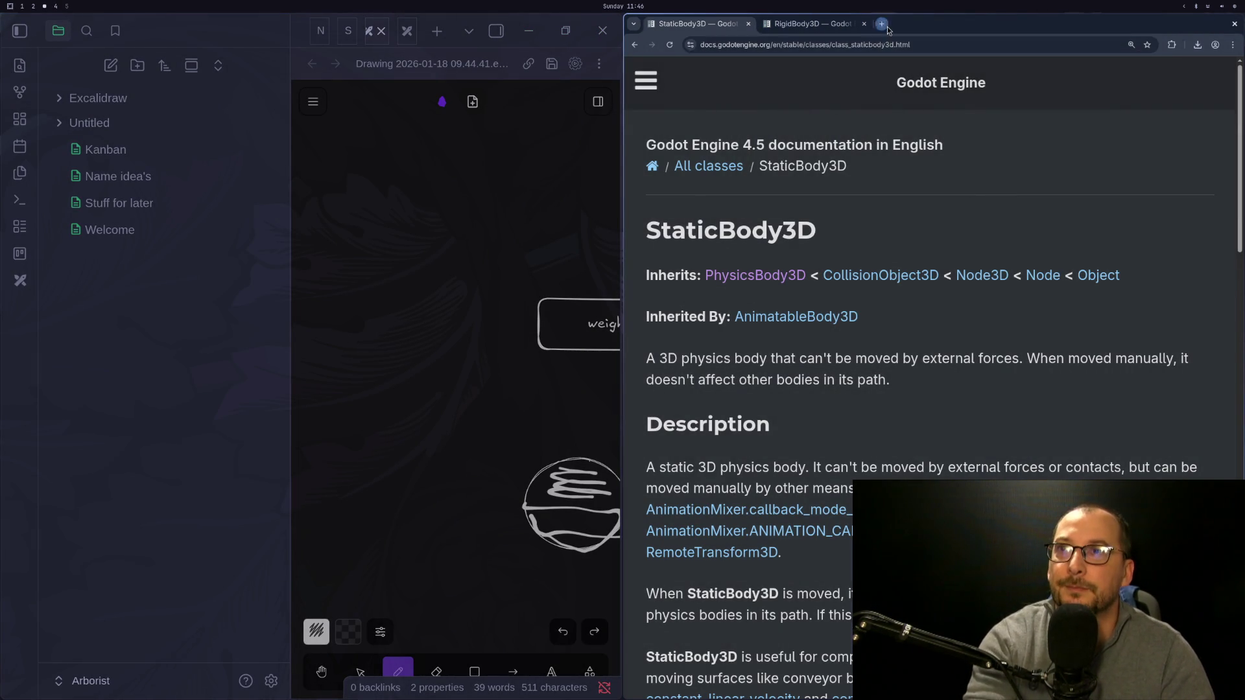
key(ctrl+t)
text(godot remove)
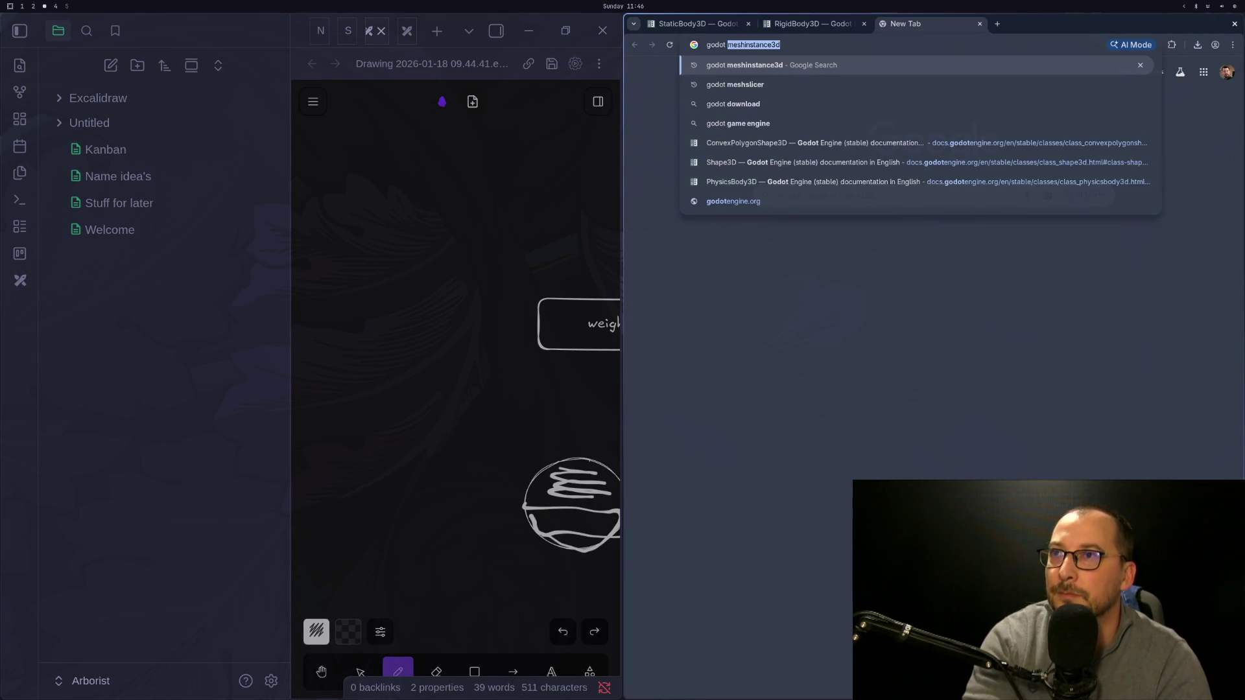
text( node f)
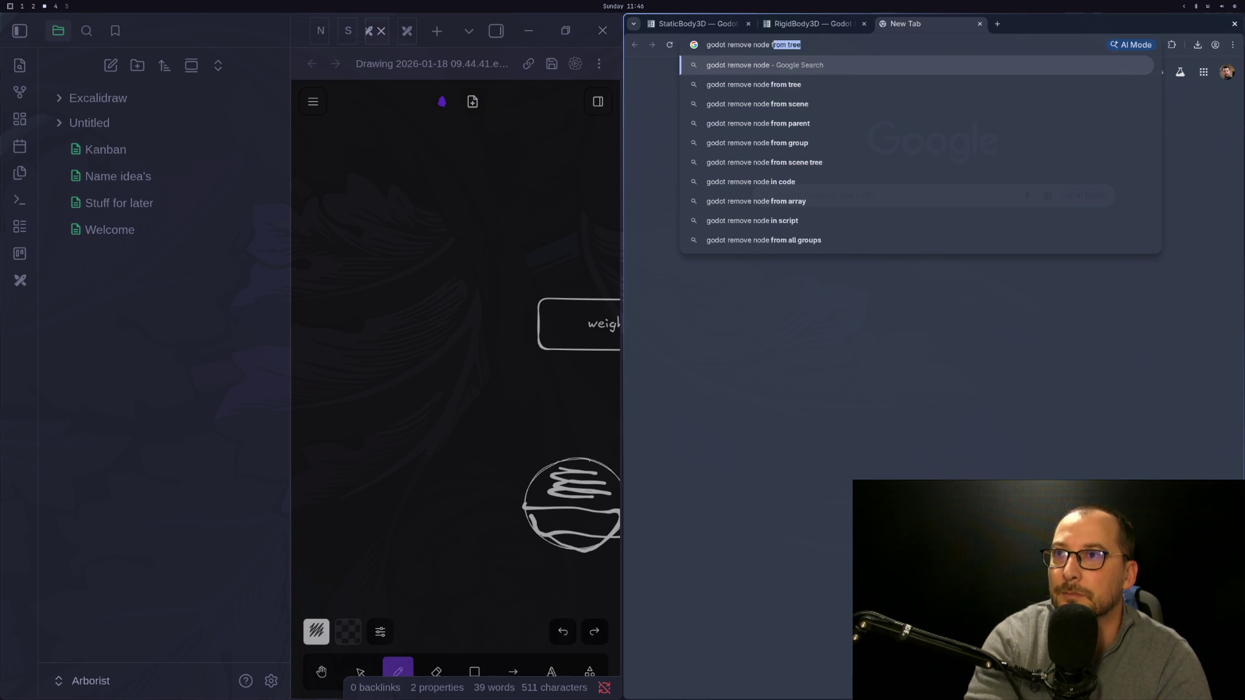
text(rom tree)
key(Return)
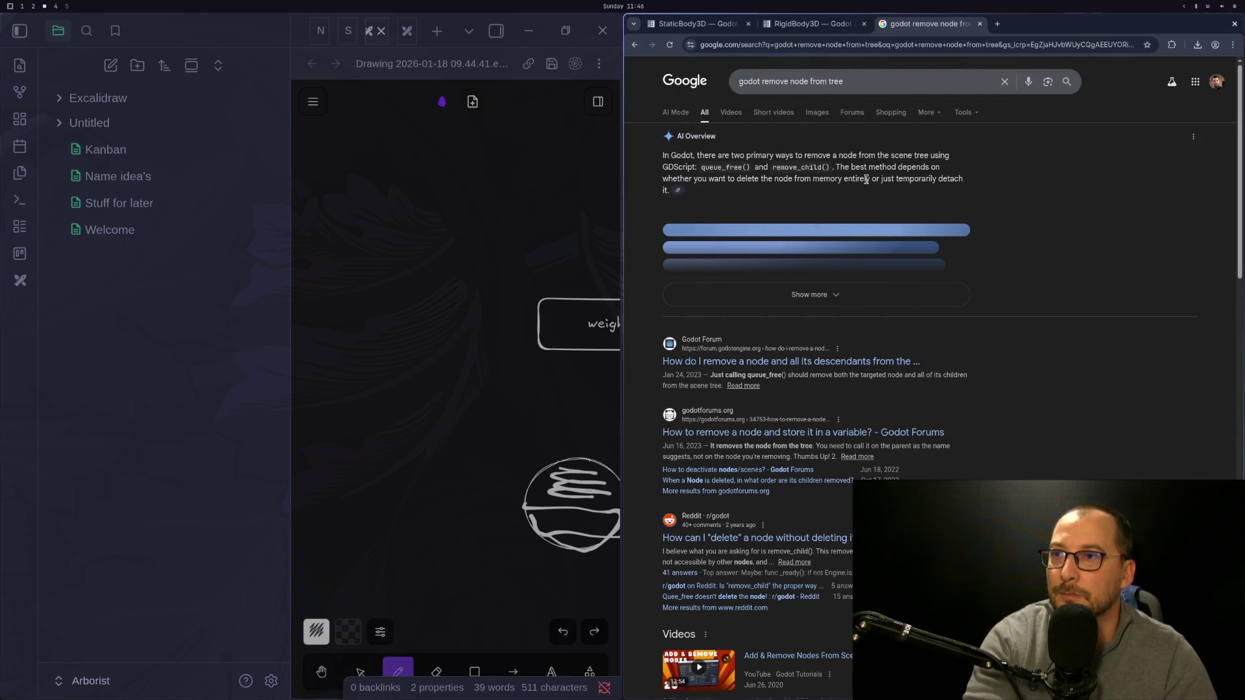
click(753, 302)
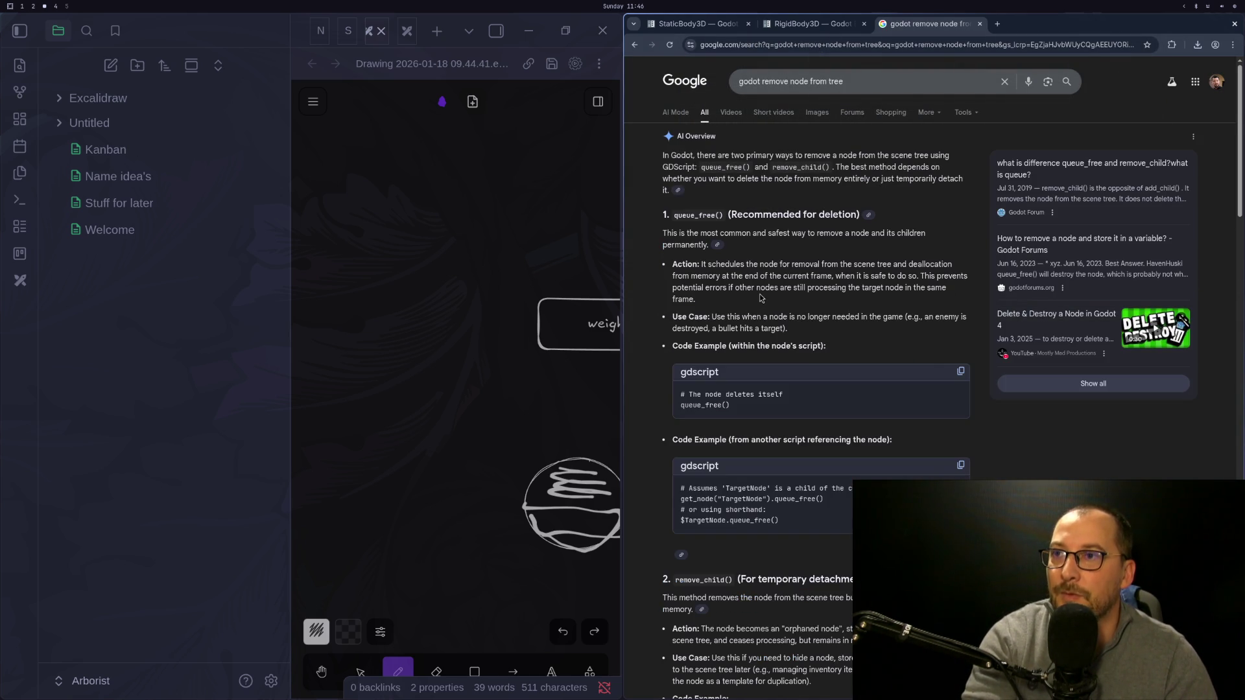
scroll(768, 303, down, 1)
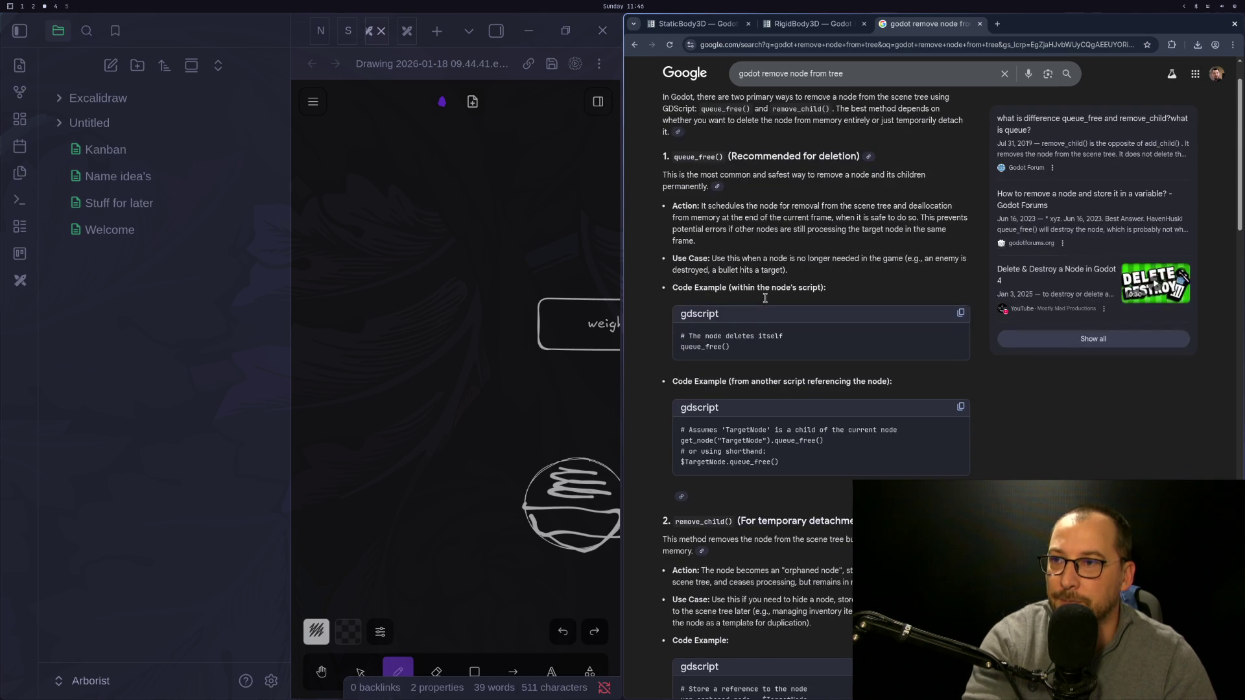
scroll(766, 303, down, 3)
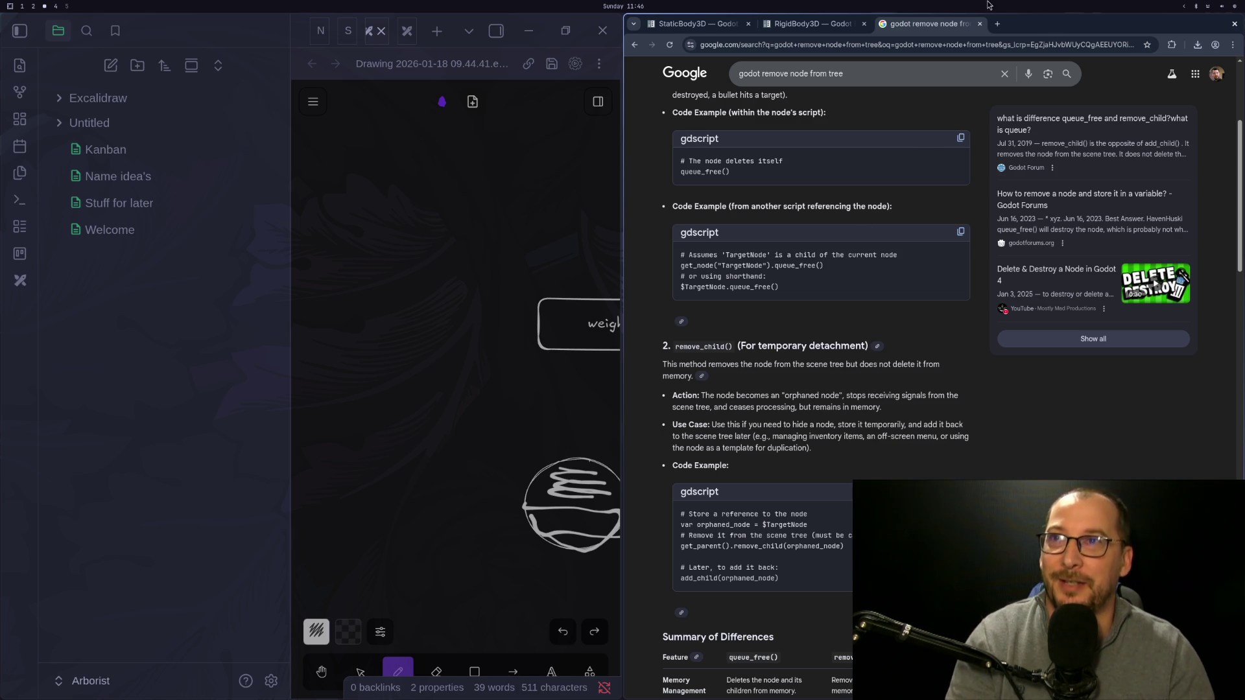
click(980, 24)
Copy the static_body_3d variable name and return to the remove_child line.
key(super+1)
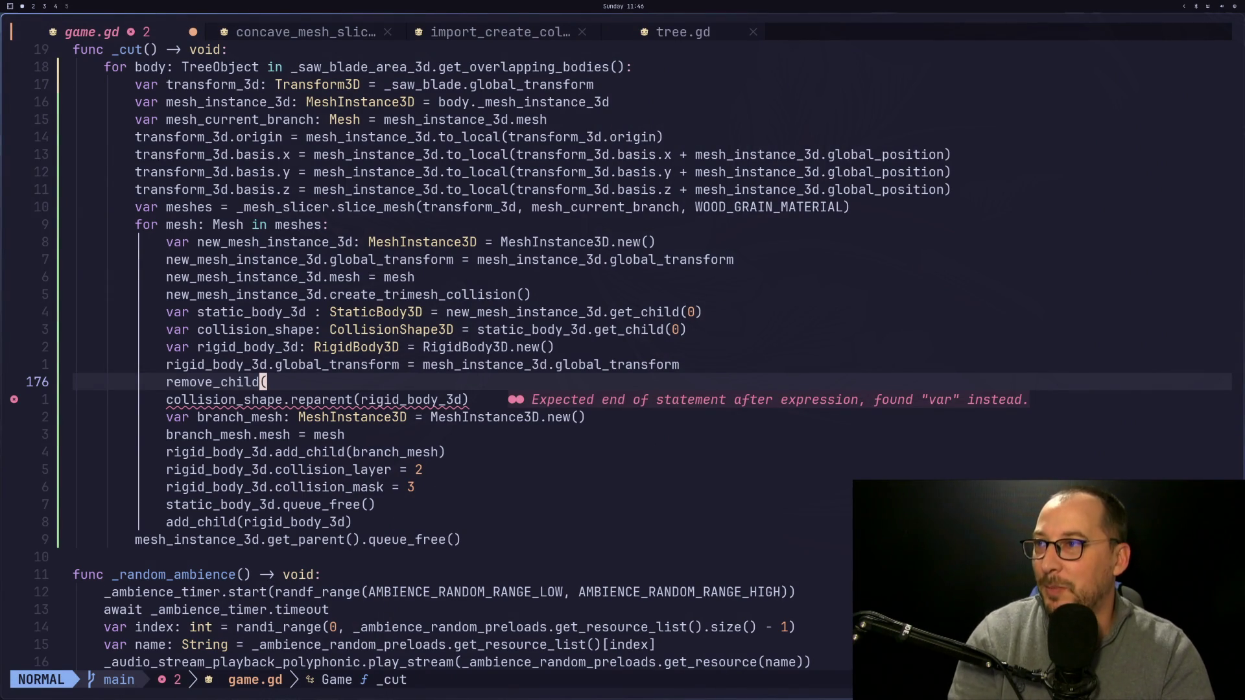
key(k)
key(k)
key(k)
key(b)
key(k)
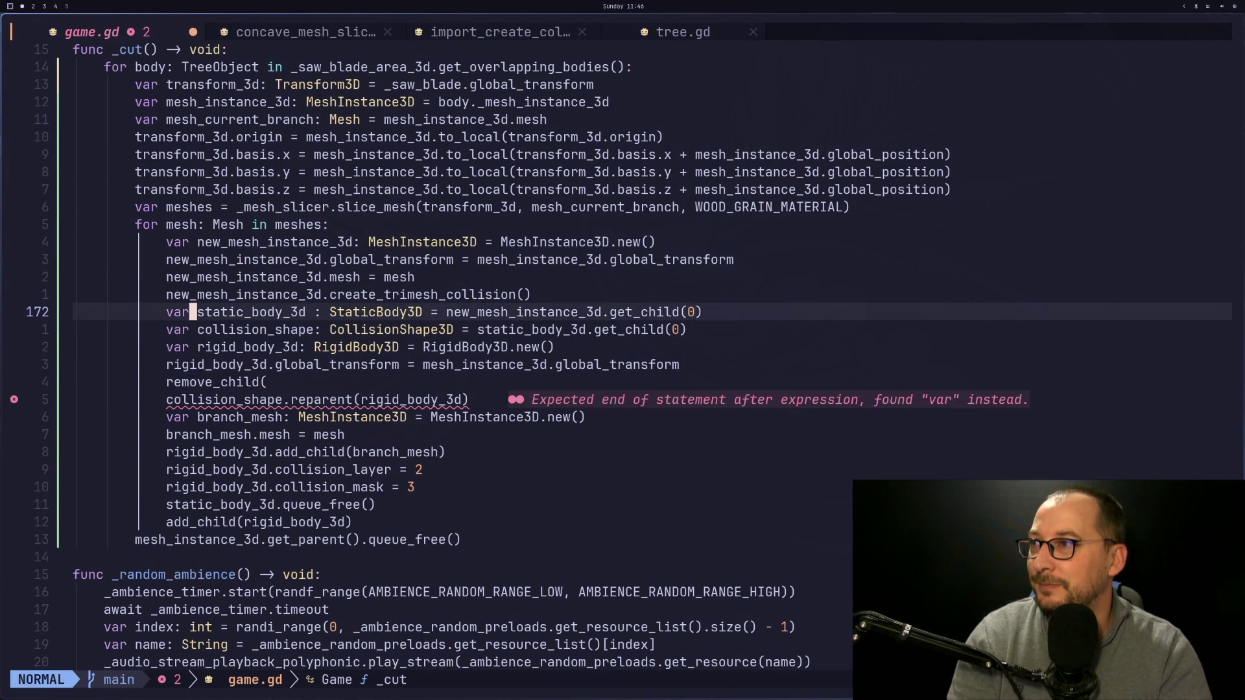
key(v)
key(l)
key(e)
key(y)
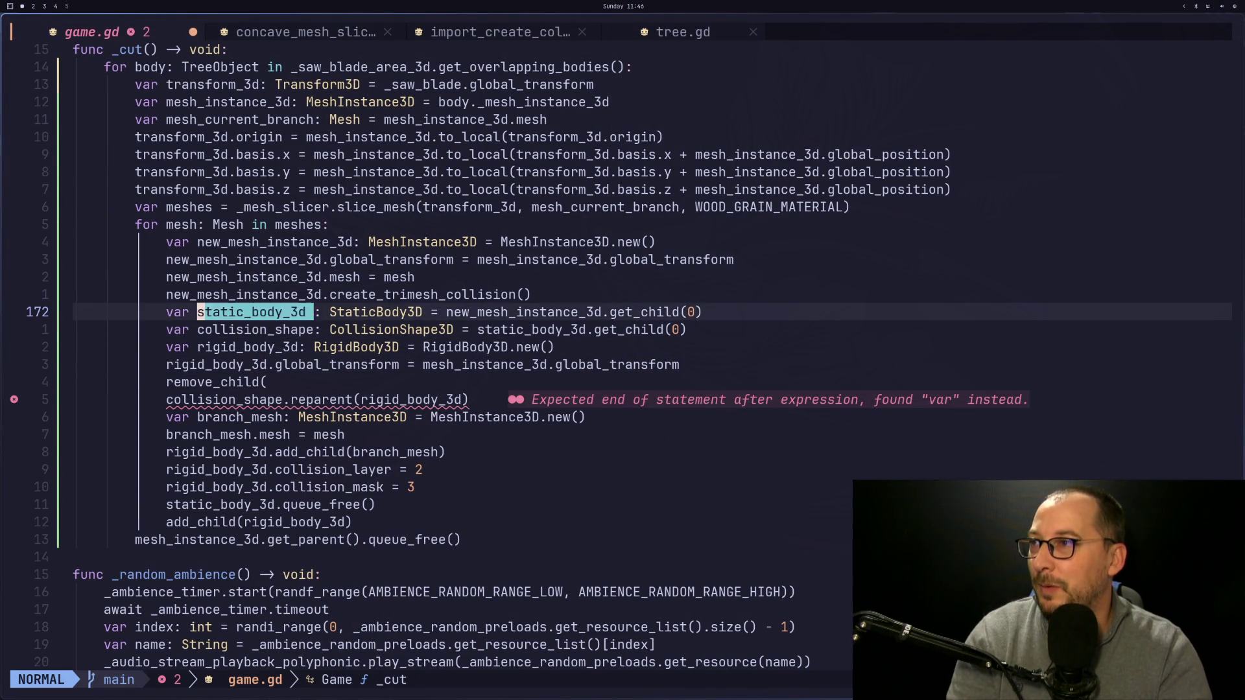
key(j)
key(j)
key(j)
key(j)
key($)
key(a)
key(Escape)
key(h)
key(h)
key(h)
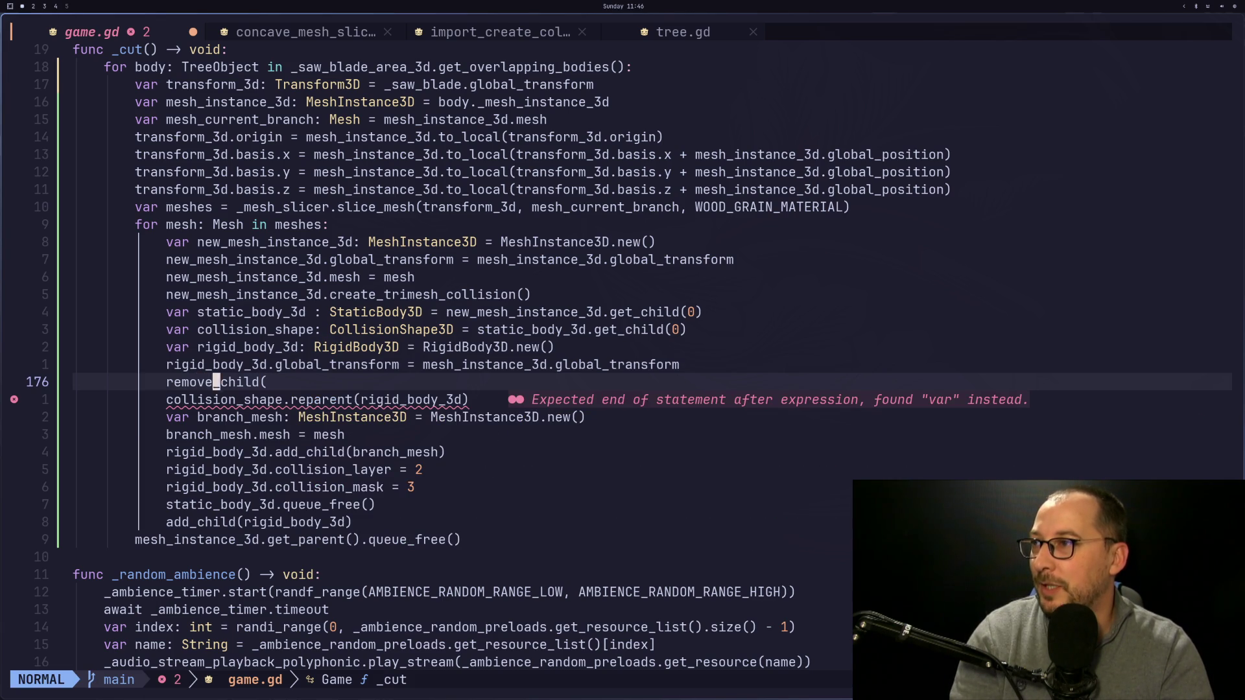
Prefix the call with static_body_3d., close it with a 0 argument, and save game.gd.
text(istatic_body_3d.)
key(Escape)
key(a)
key(Escape)
key(Escape)
key(l)
key(l)
key(dollar)
text(a0))
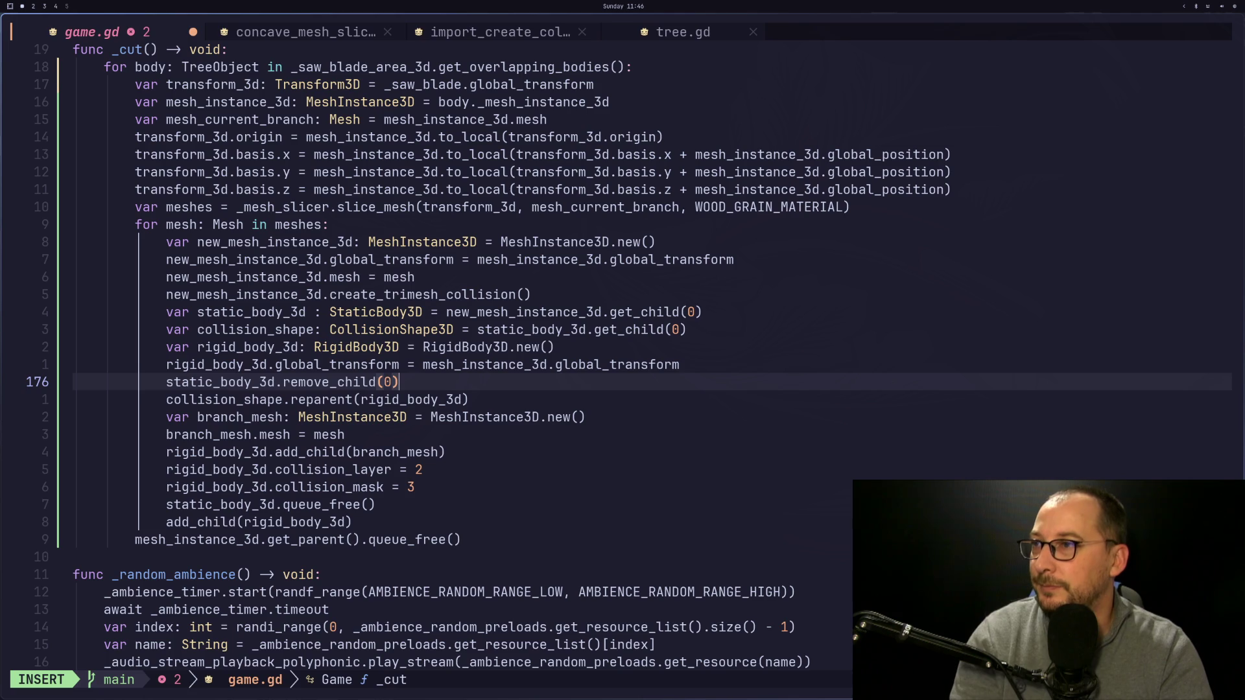
key(Escape)
text(:w)
key(Return)
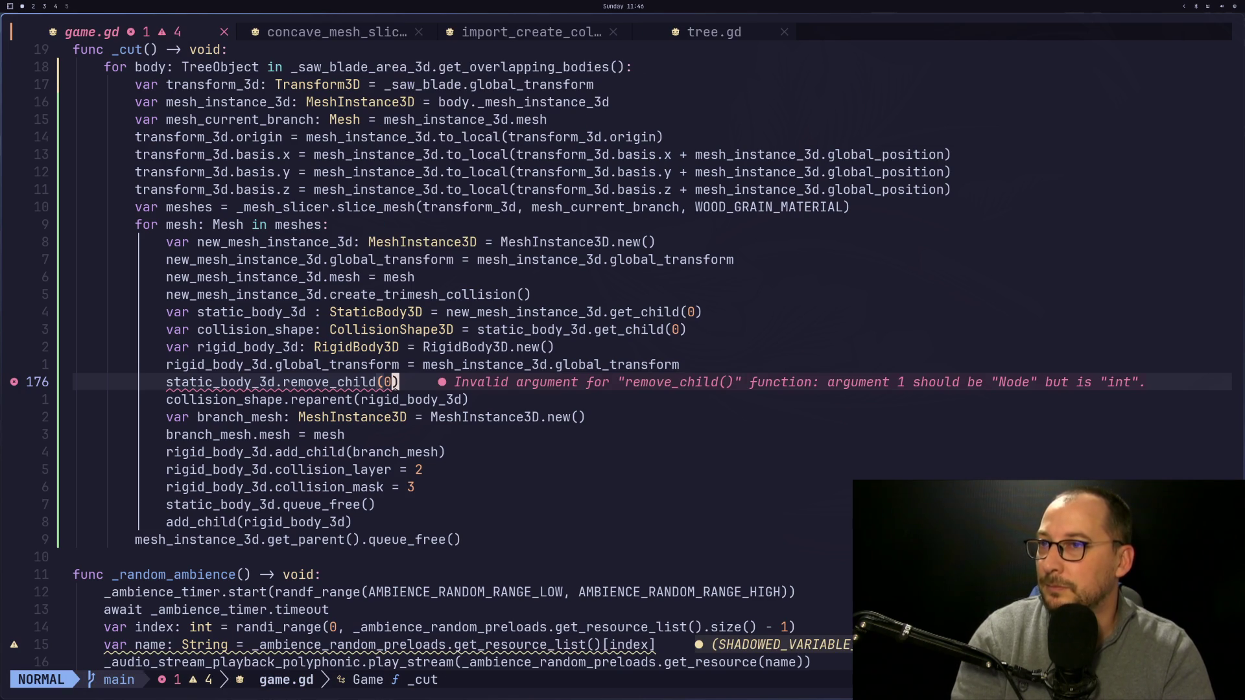
Replace the static_body_3d. prefix on line 176 with collision_shape.get_parent().
key(b)
key(b)
key(b)
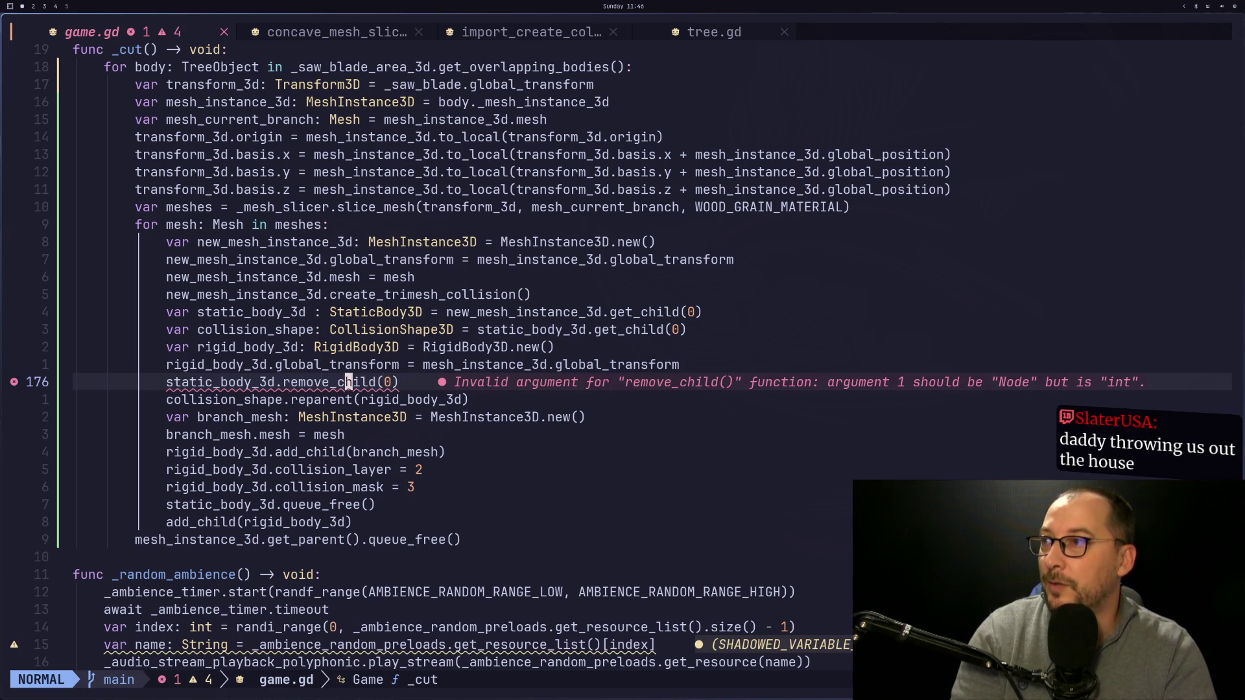
key(k)
key(k)
key(k)
key(h)
key(b)
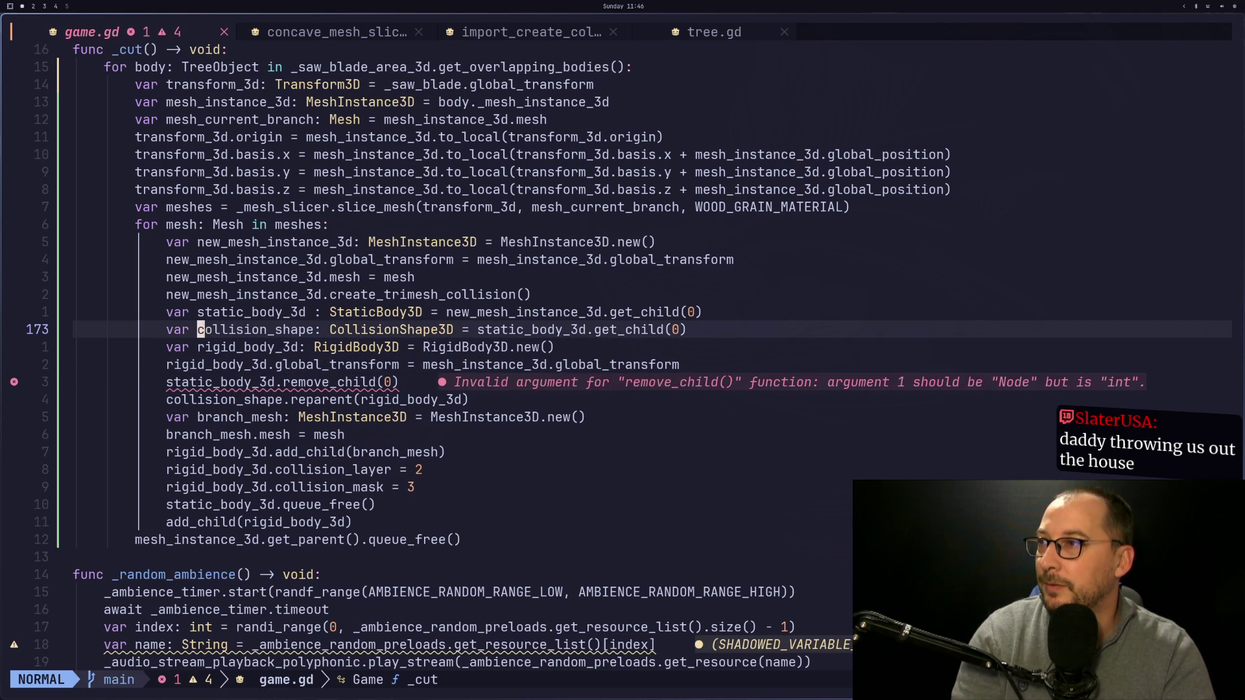
key(v)
key(t)
key(_)
key(l)
key(l)
key(l)
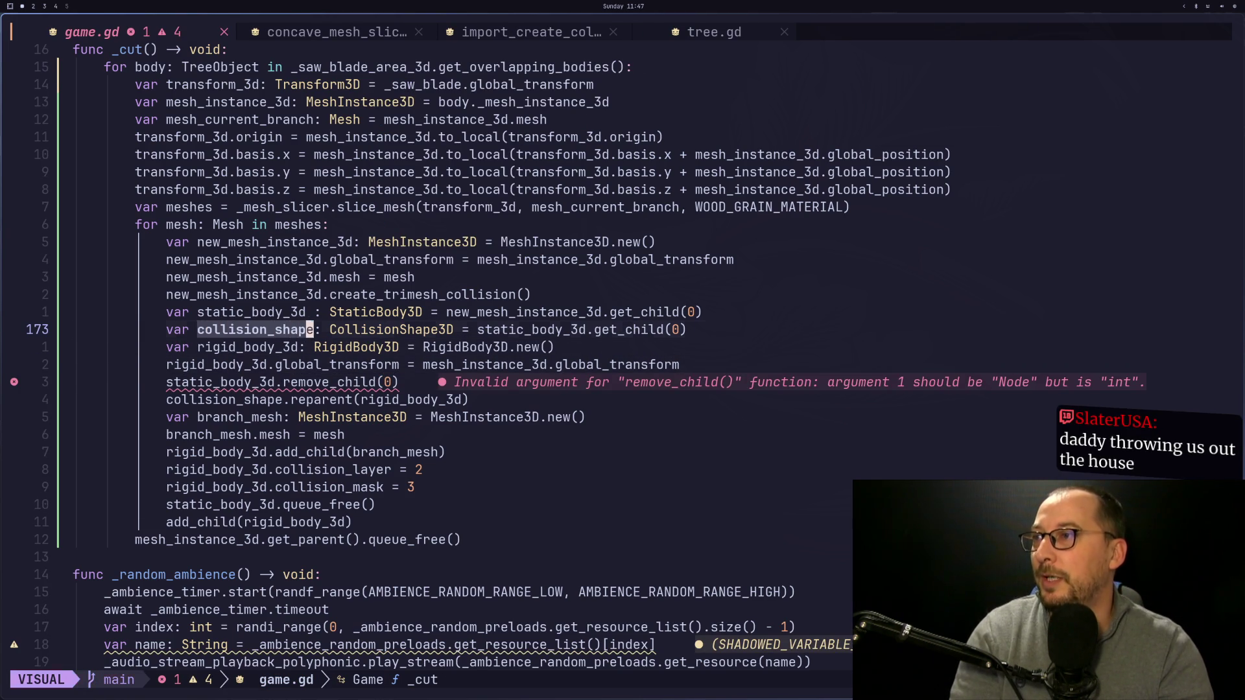
key(y)
key(j)
key(j)
key(j)
key(f)
key(3)
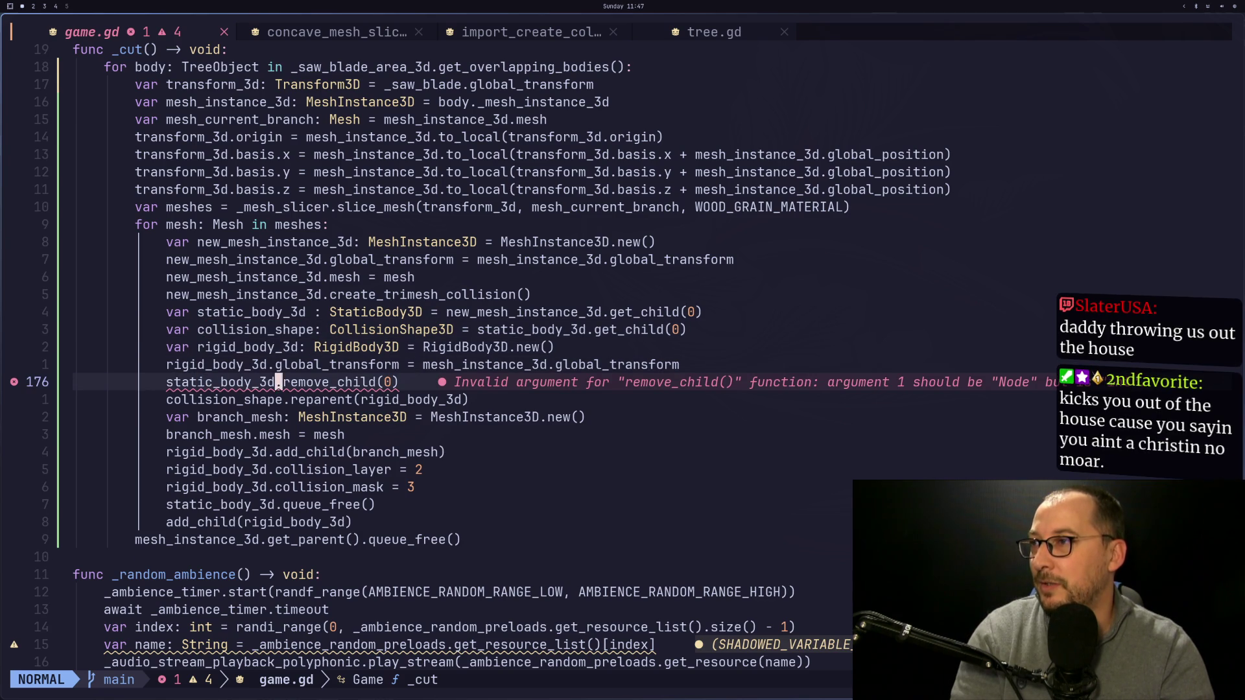
key(c)
key(f)
key(.)
key(BackSpace)
key(BackSpace)
key(BackSpace)
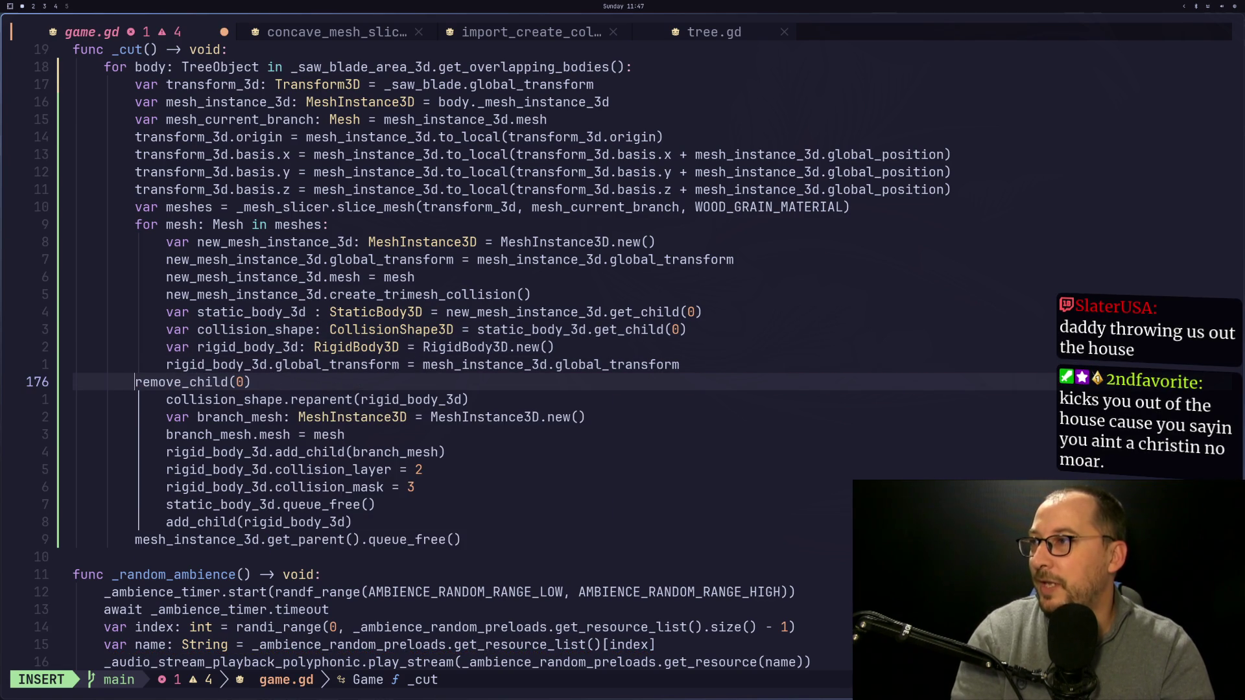
key(Tab)
key(ctrl+r)
text(0.g)
text(et_)
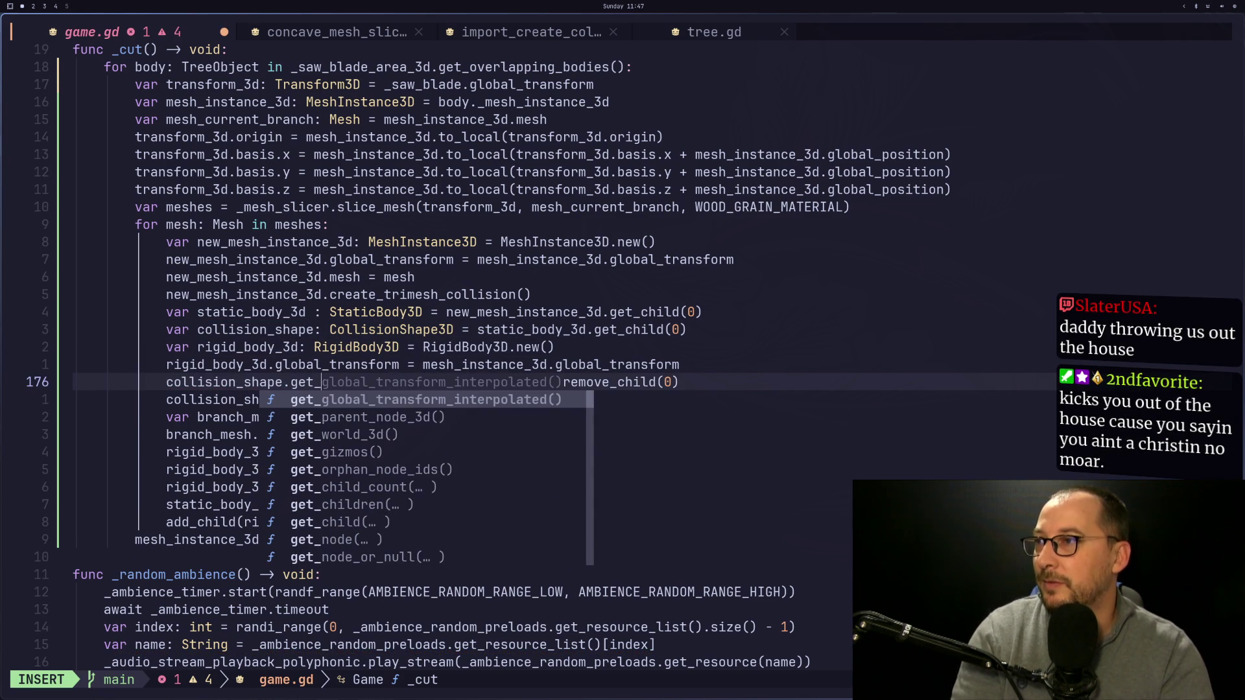
text(parent)
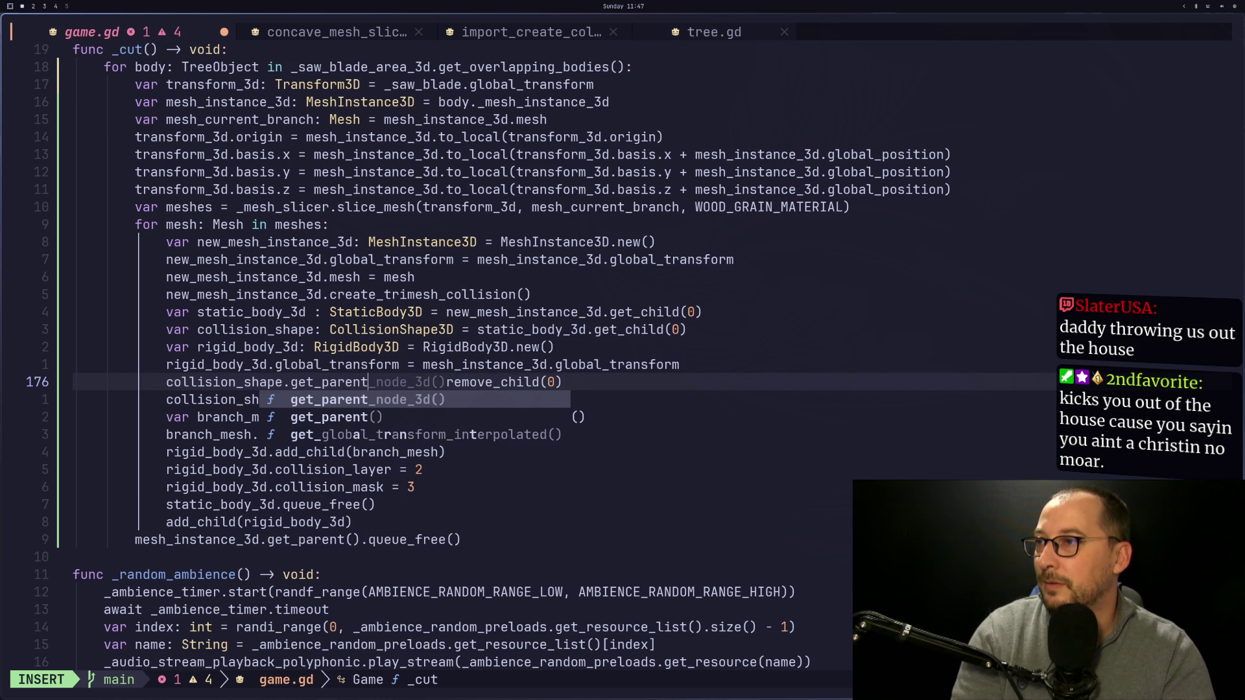
text(().)
key(Escape)
Swap the placeholder 0 argument for collision_shape and save game.gd.
key(l)
key(l)
key(l)
text(xi)
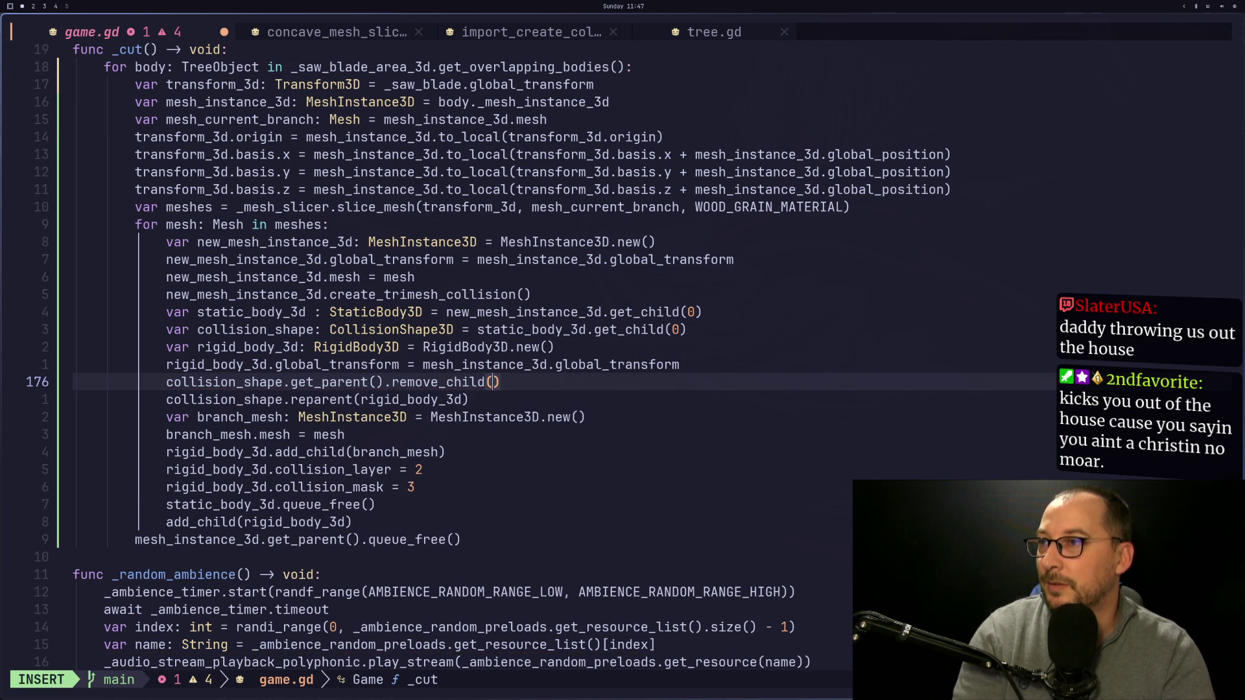
text(collision_shape)
key(Escape)
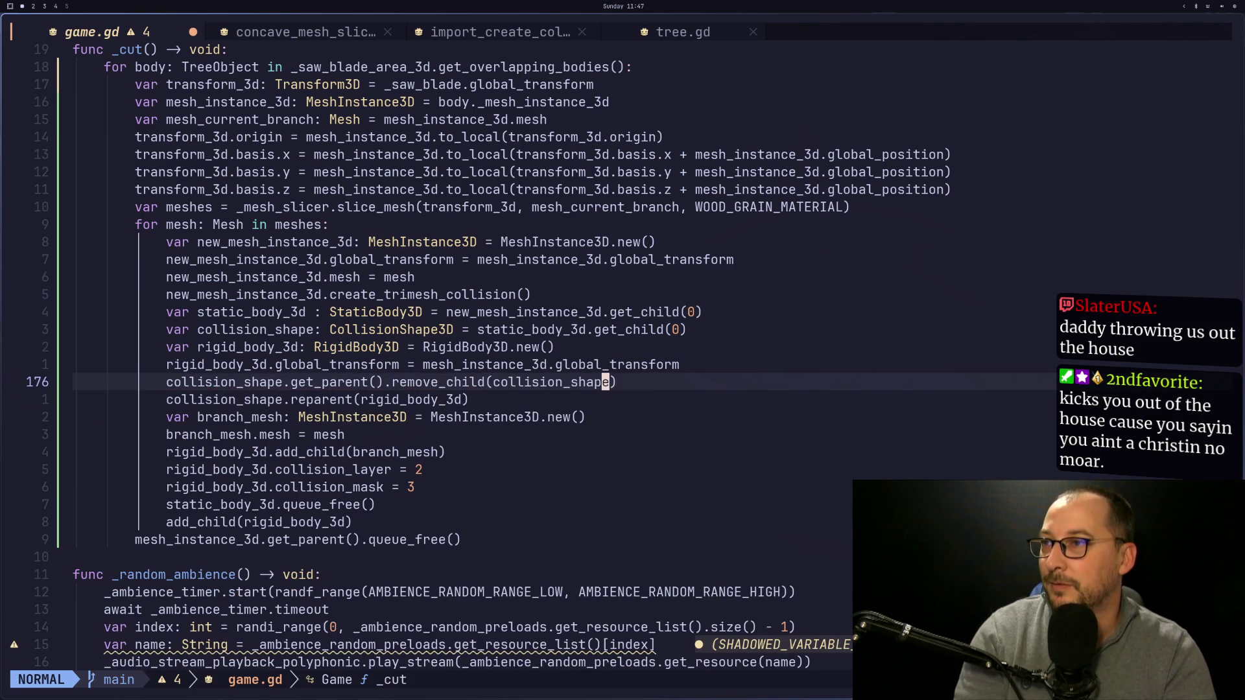
text(:w)
key(Return)
key(h)
key(h)
key(h)
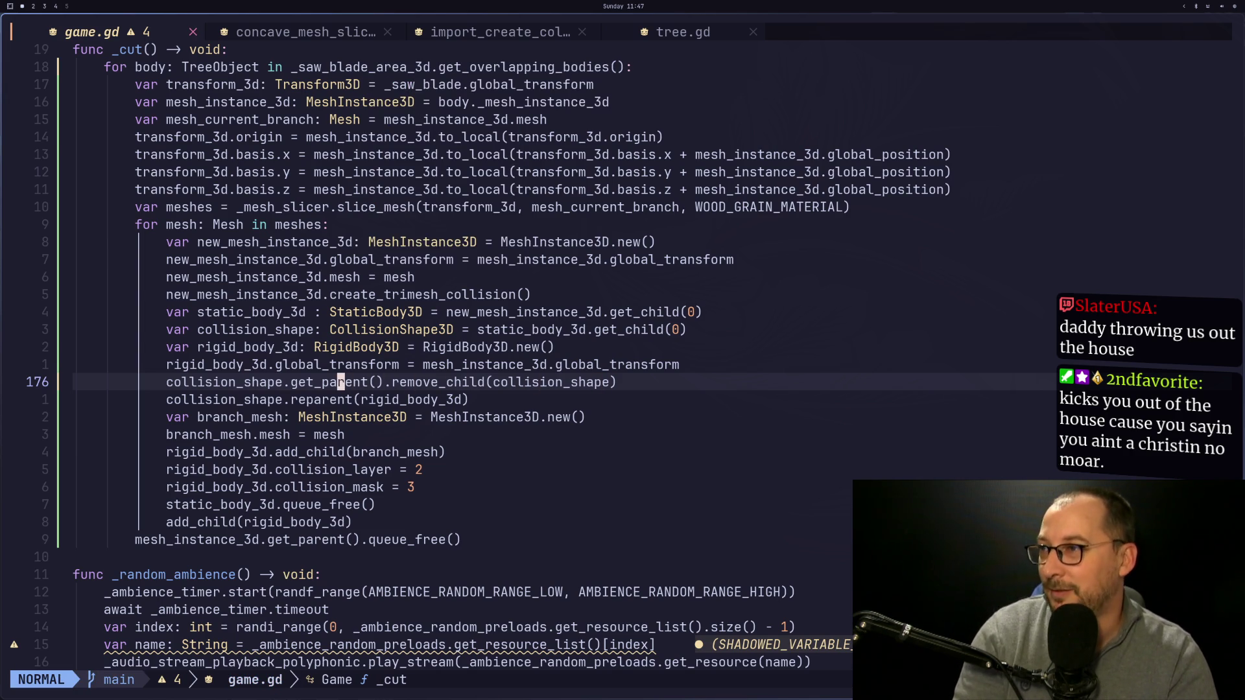
key(h)
key(h)
key(h)
text(:w)
key(Return)
key(super+2)
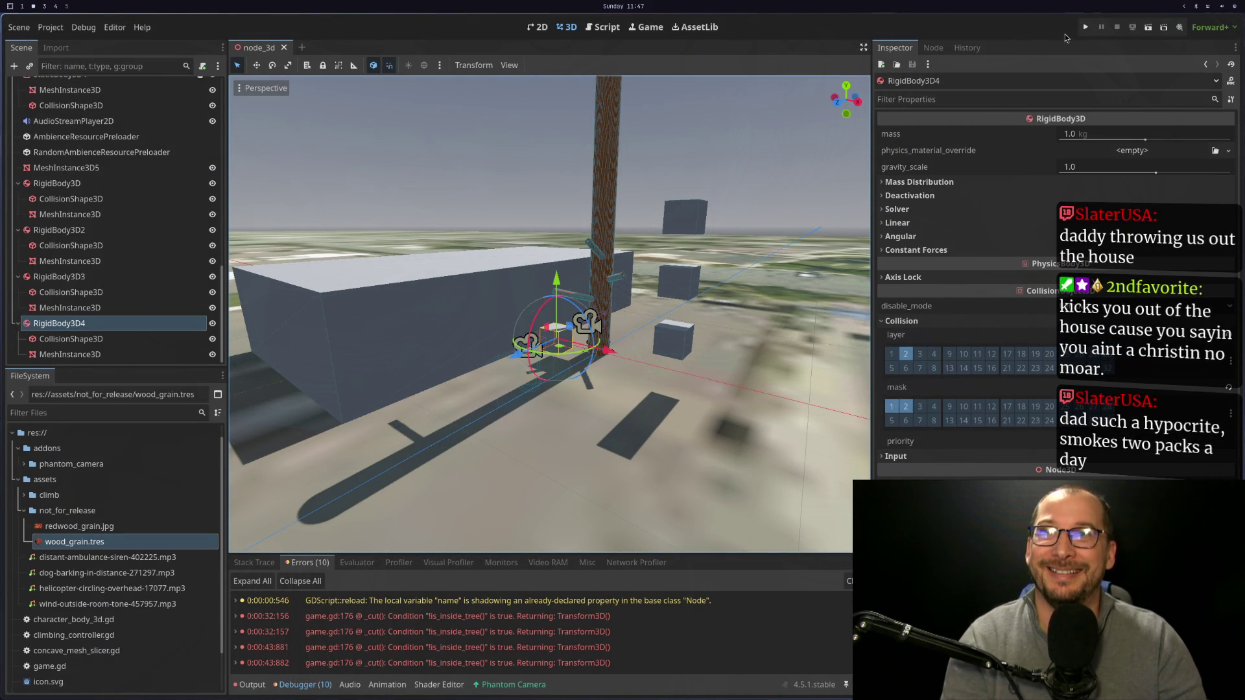
Rerun the game, review the 'Node needs a parent to be reparented' errors, and open game.gd line 177.
click(1086, 27)
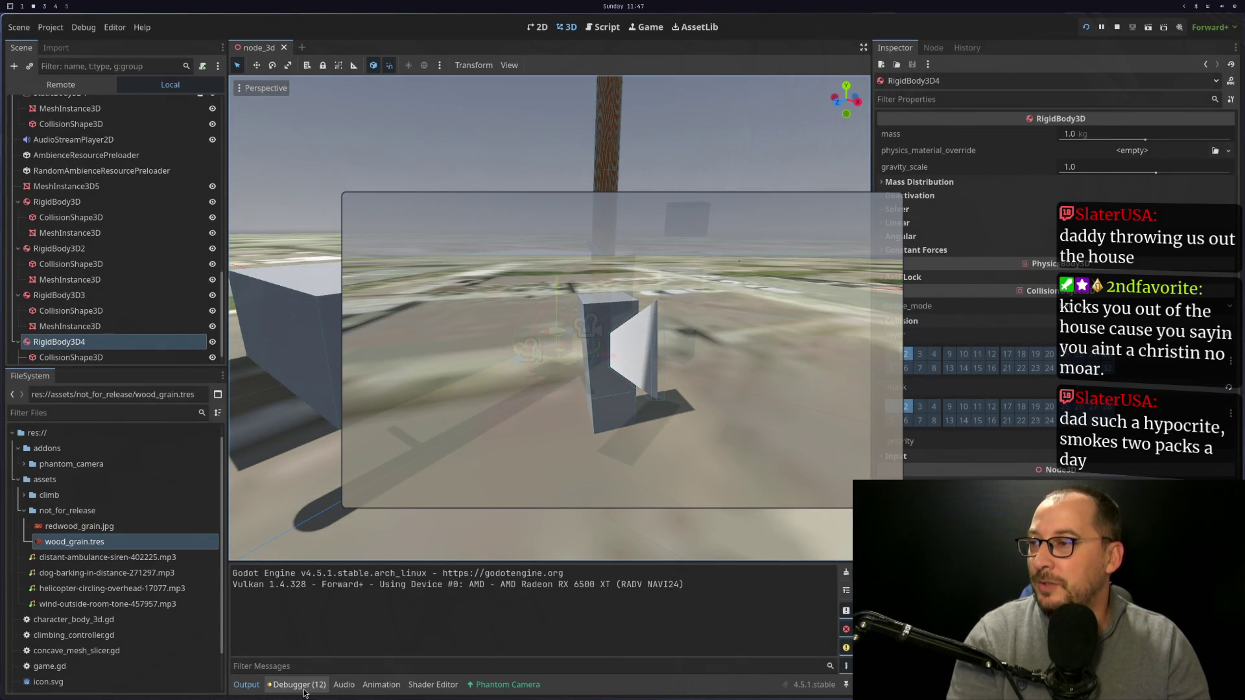
click(299, 685)
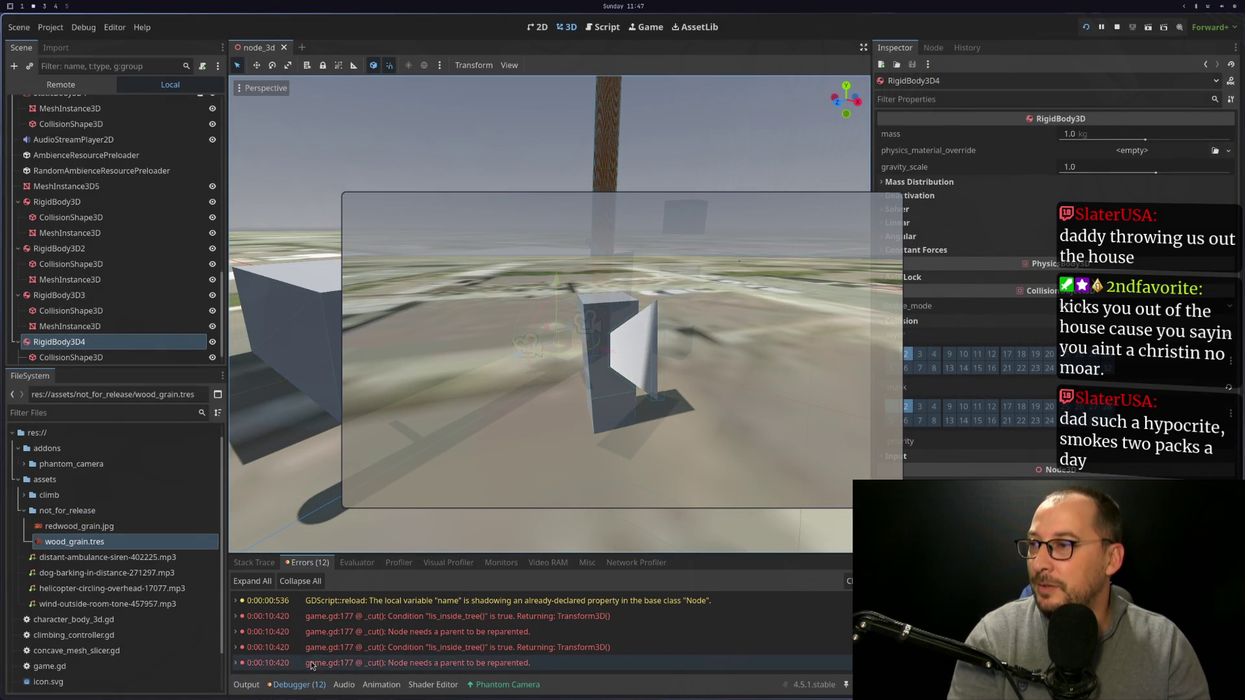
mouse_move(469, 642)
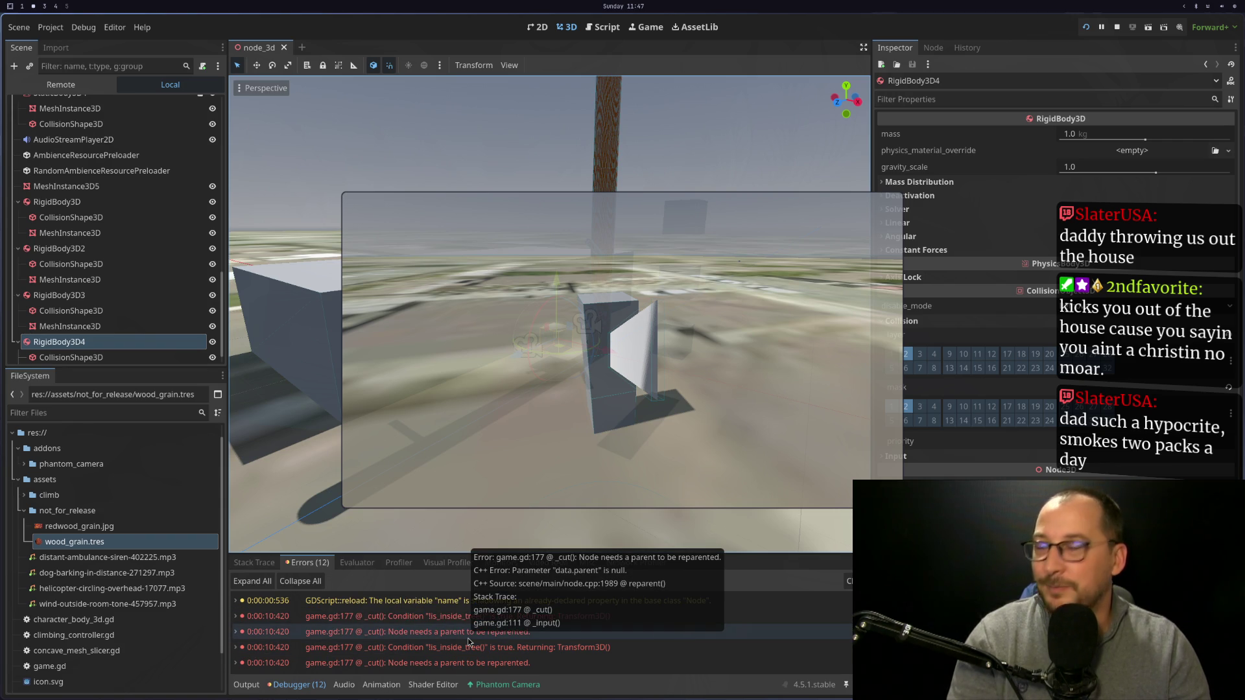
double_click(456, 637)
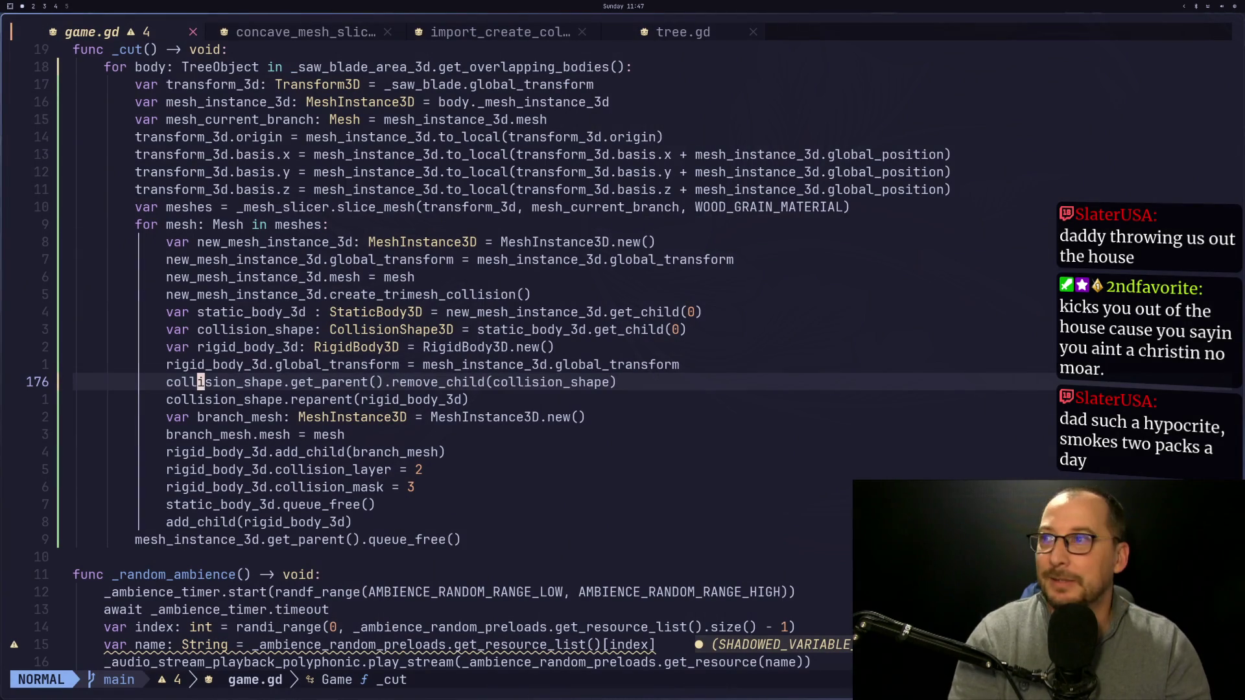
Go to line 177 of game.gd and delete the collision_shape.reparent call.
key(j)
key(e)
key(l)
key(l)
key(l)
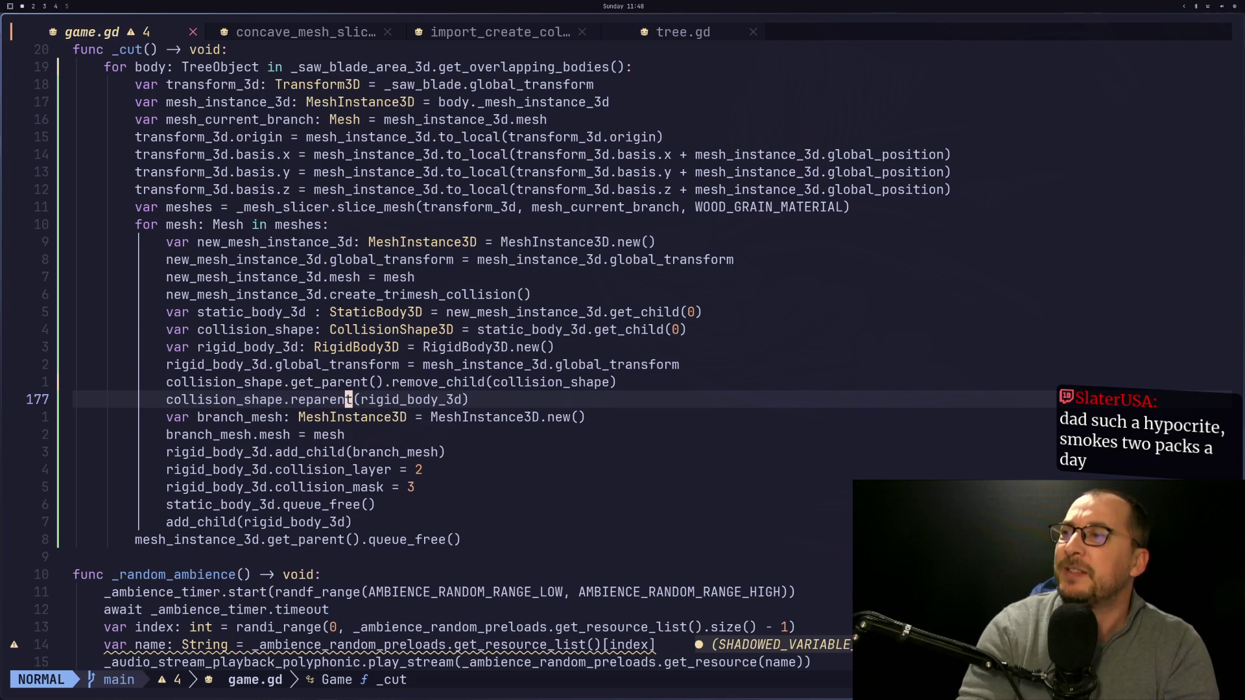
key(h)
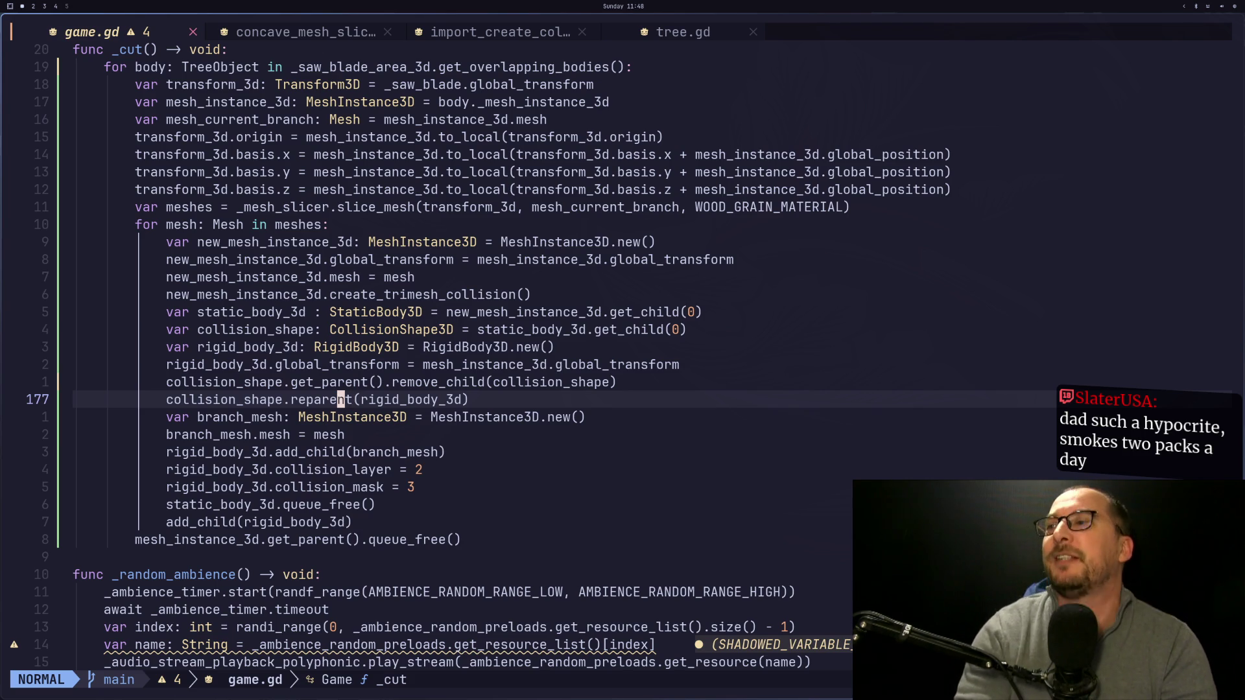
key(l)
key(l)
key(l)
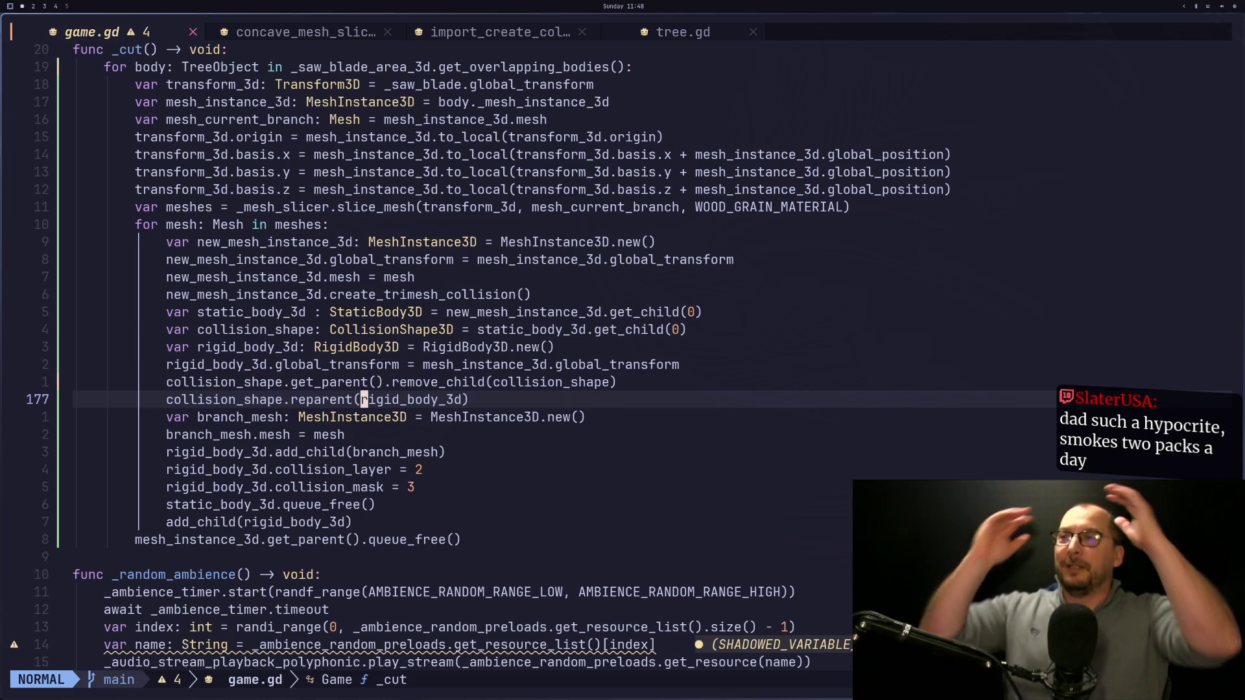
key(h)
key(h)
key(h)
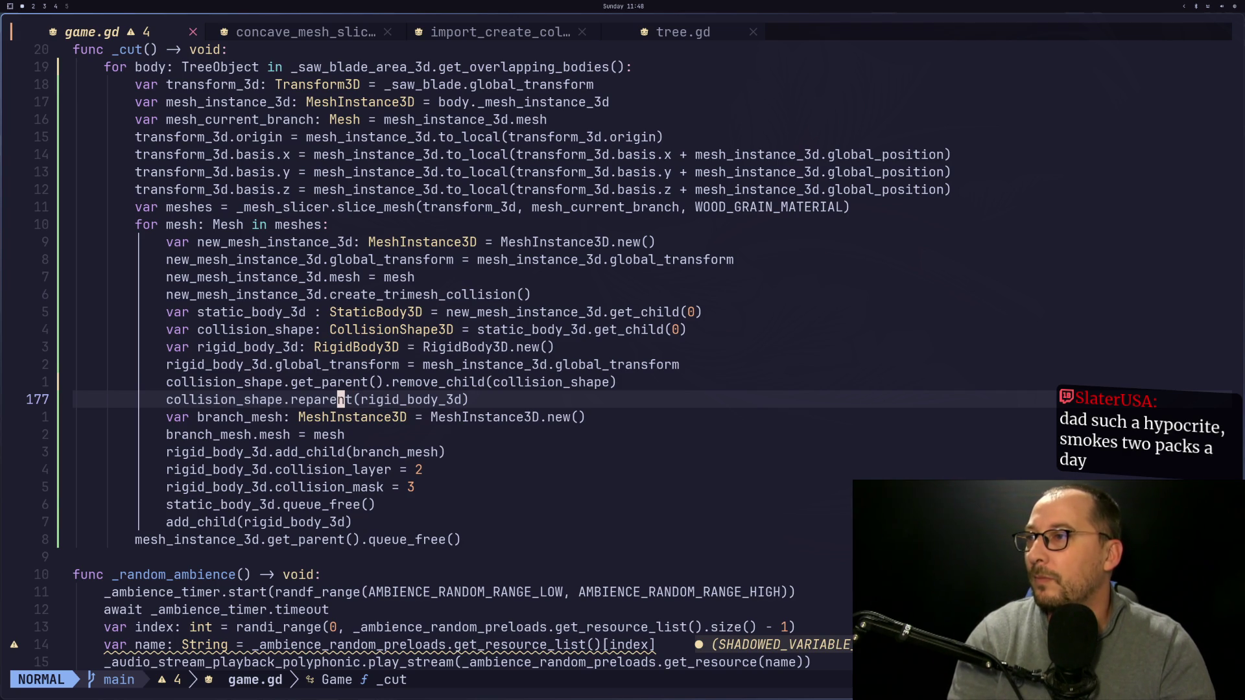
key(k)
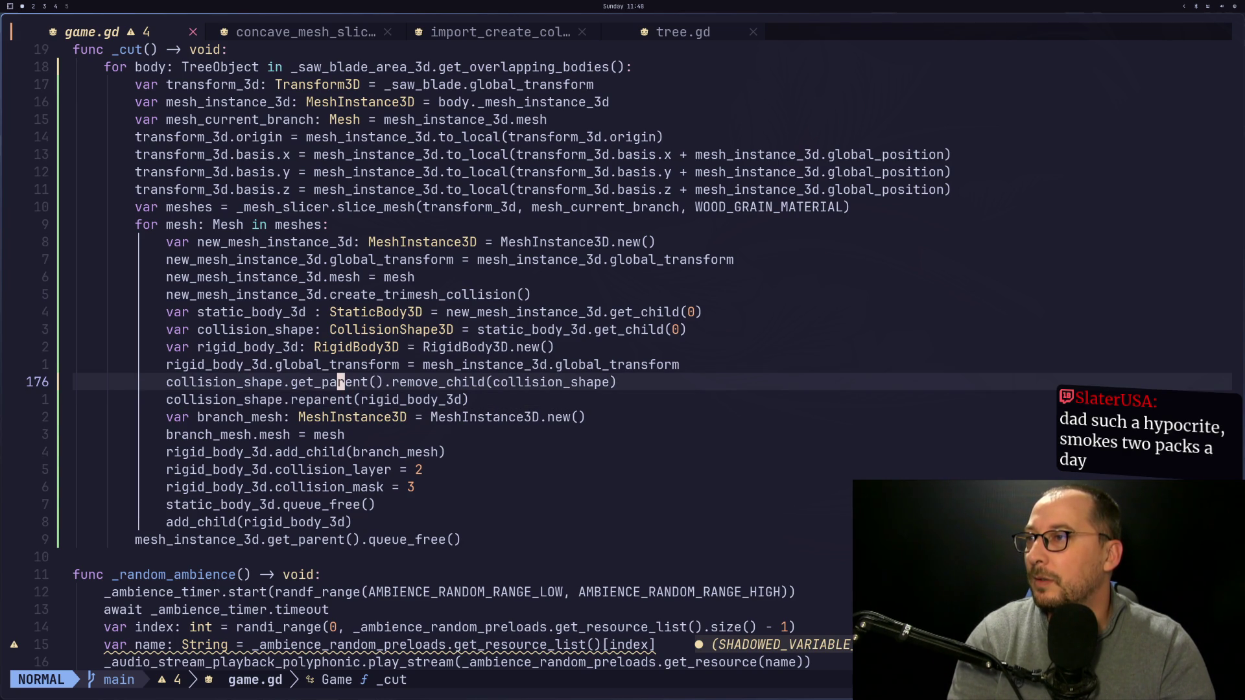
key(j)
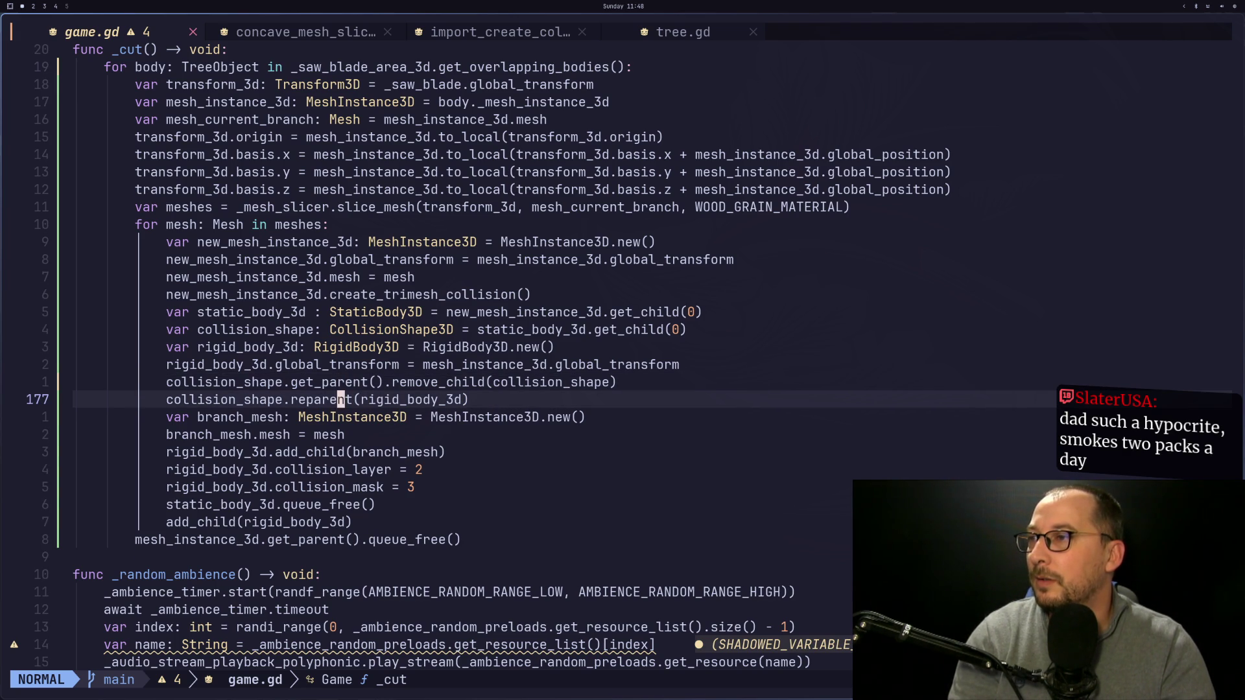
key(e)
key(a)
key(BackSpace)
key(BackSpace)
key(BackSpace)
key(BackSpace)
key(BackSpace)
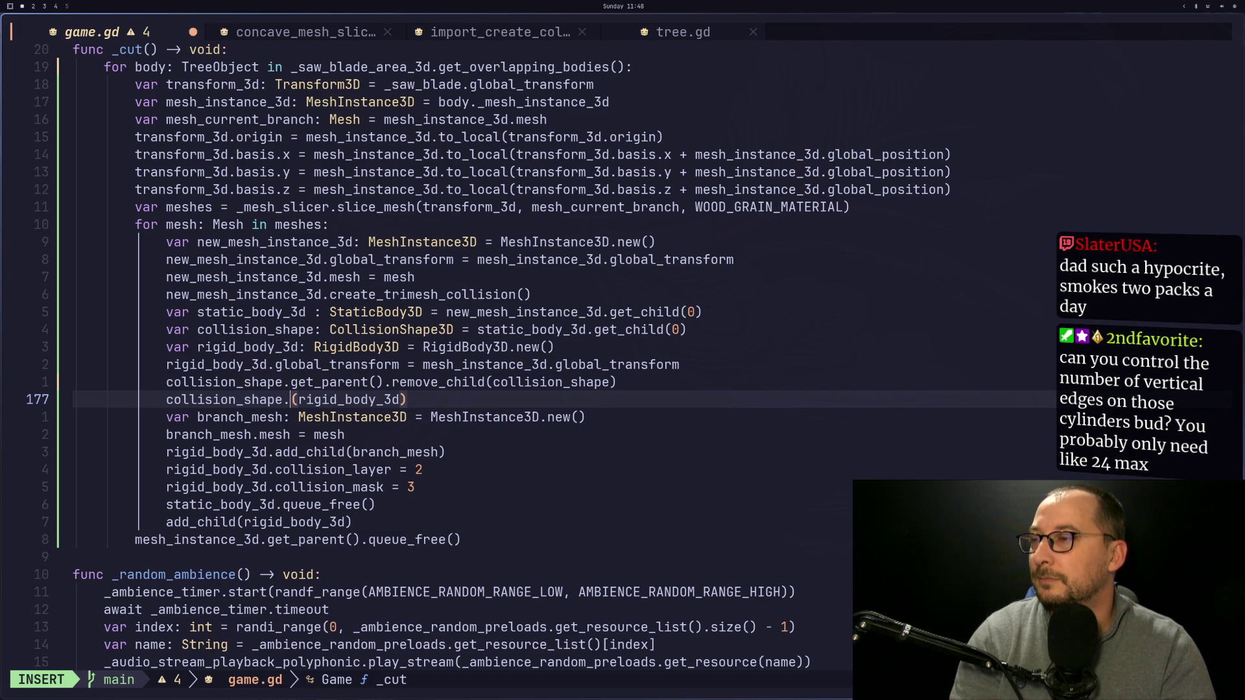
key(BackSpace)
key(BackSpace)
key(BackSpace)
key(BackSpace)
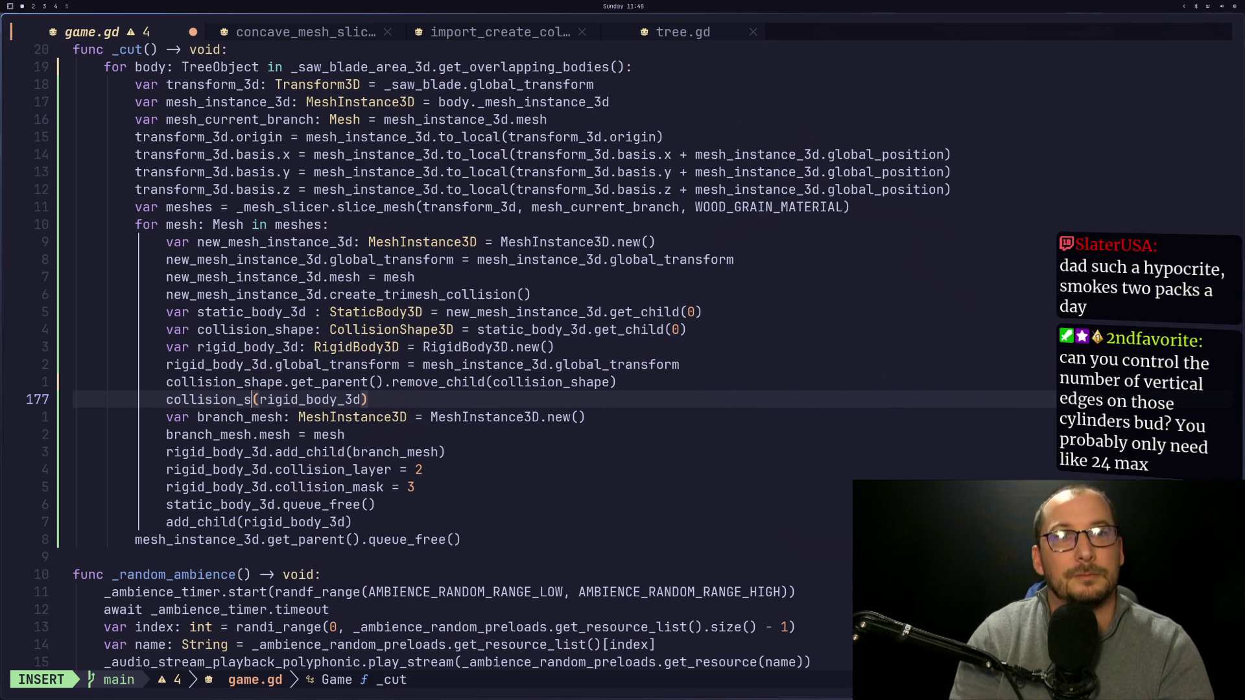
key(BackSpace)
key(BackSpace)
key(BackSpace)
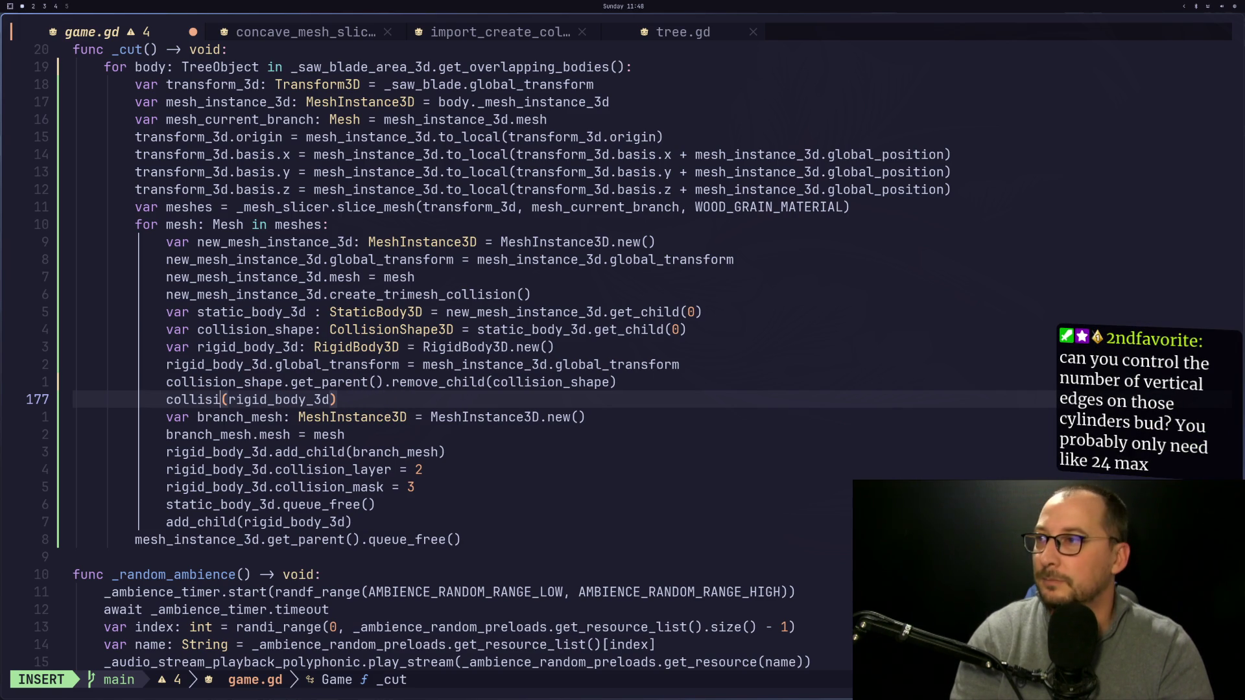
key(BackSpace)
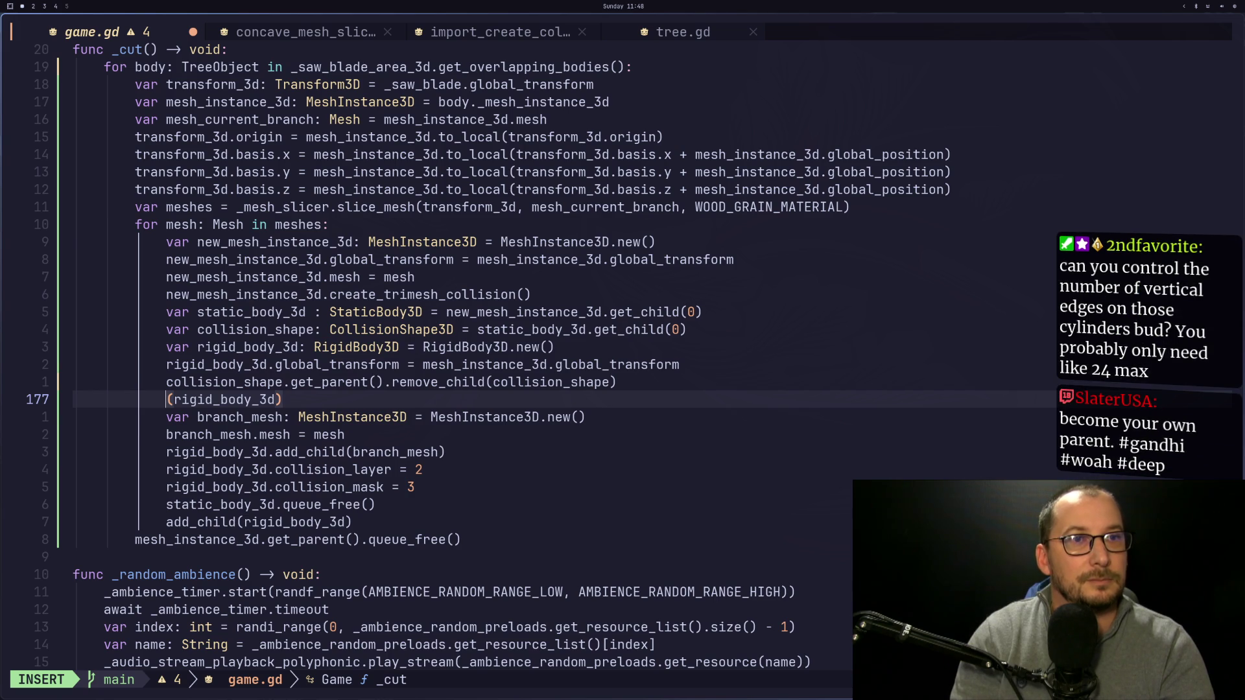
Write rigid_body_3d.add_child(collision_shape) on line 177 in place of the reparent call.
text(a)
key(BackSpace)
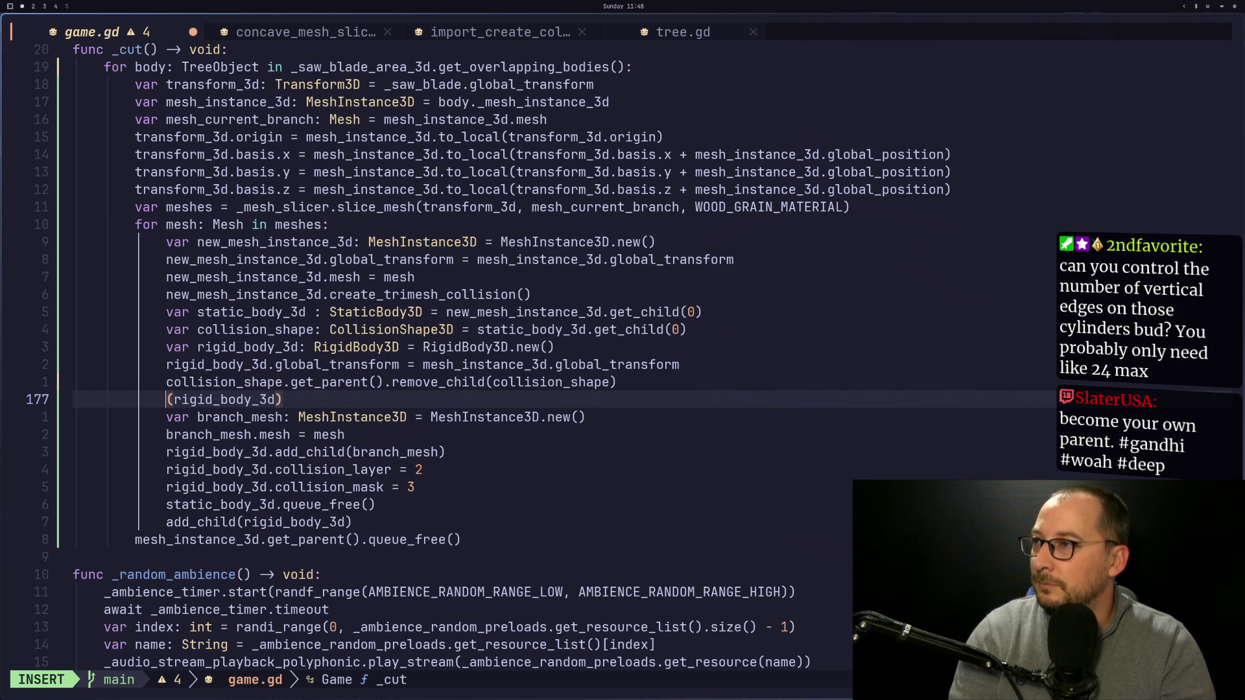
text(uu)
key(Escape)
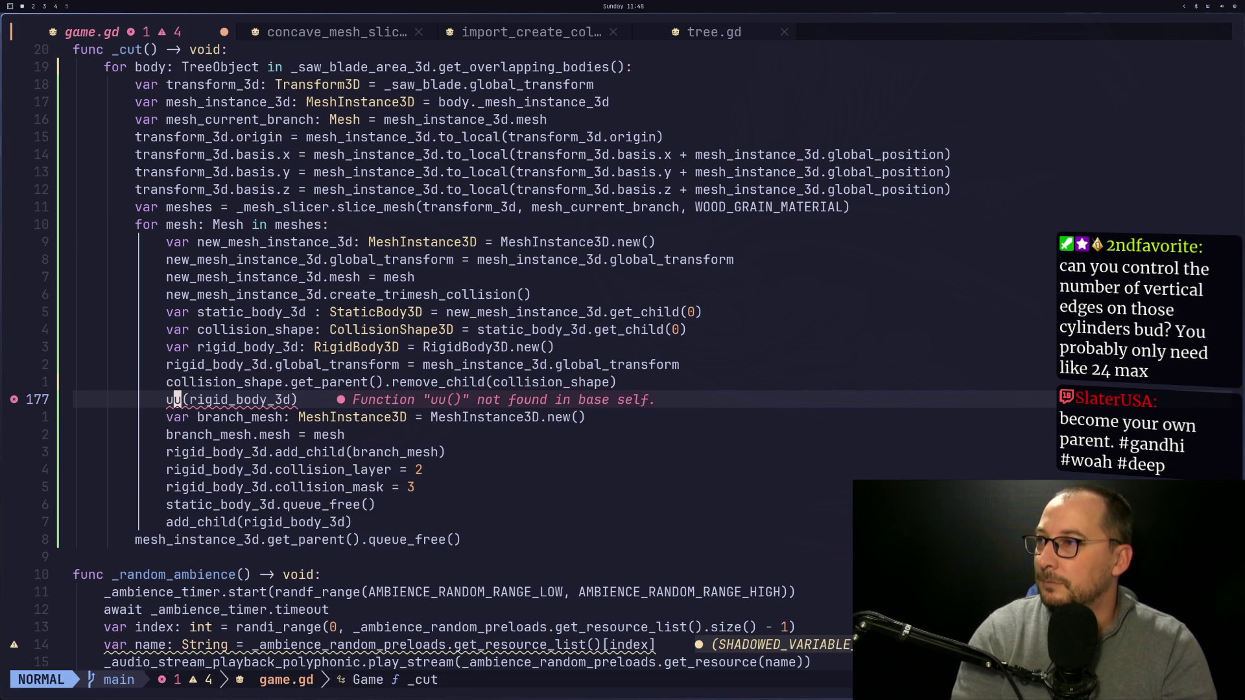
key(y)
key(Escape)
text(df()
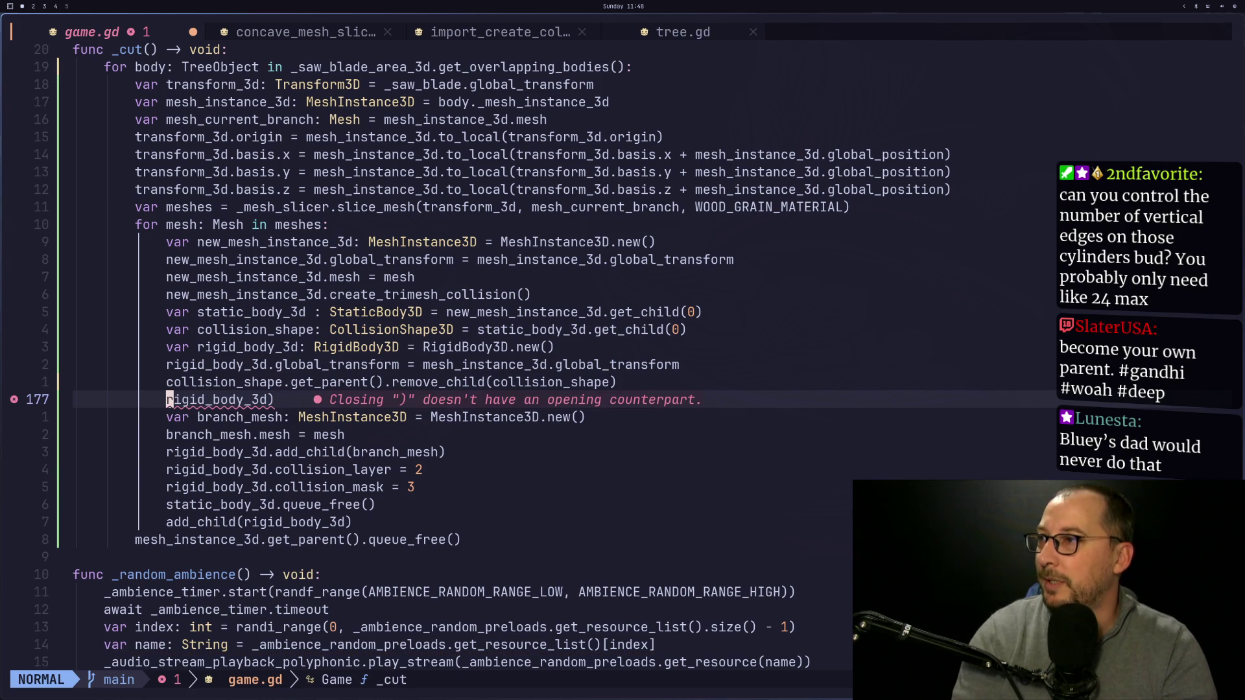
text($s.add_child()
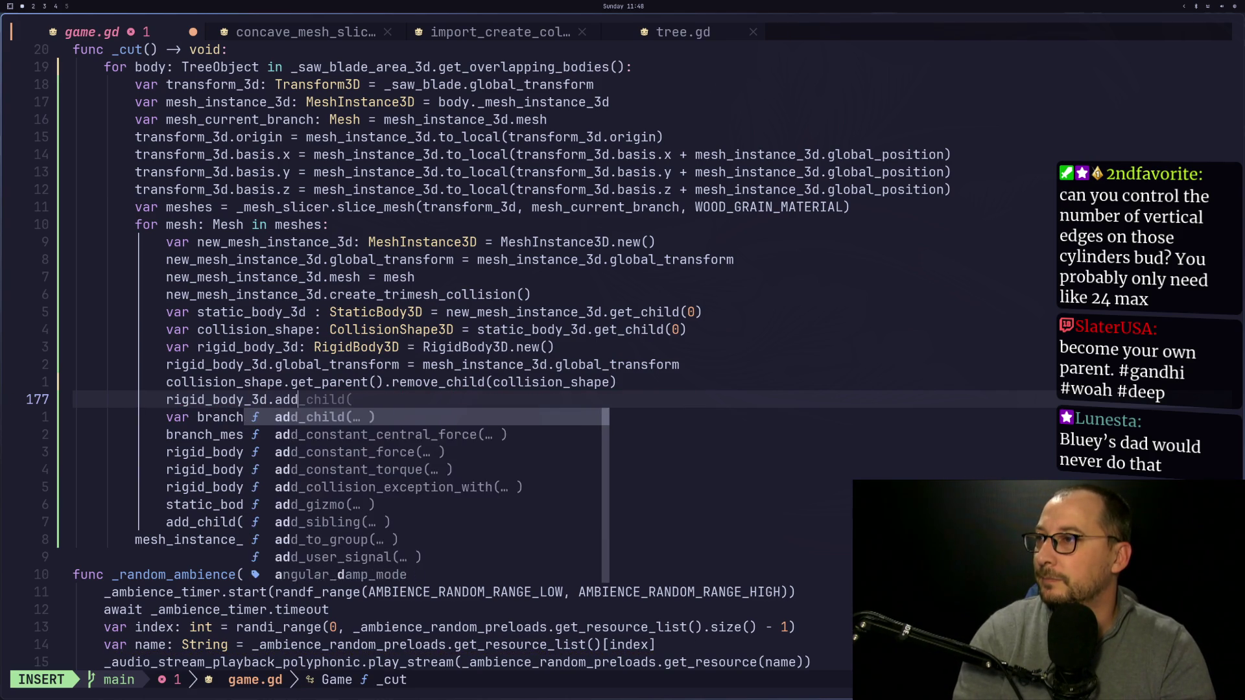
text(collision_shape)
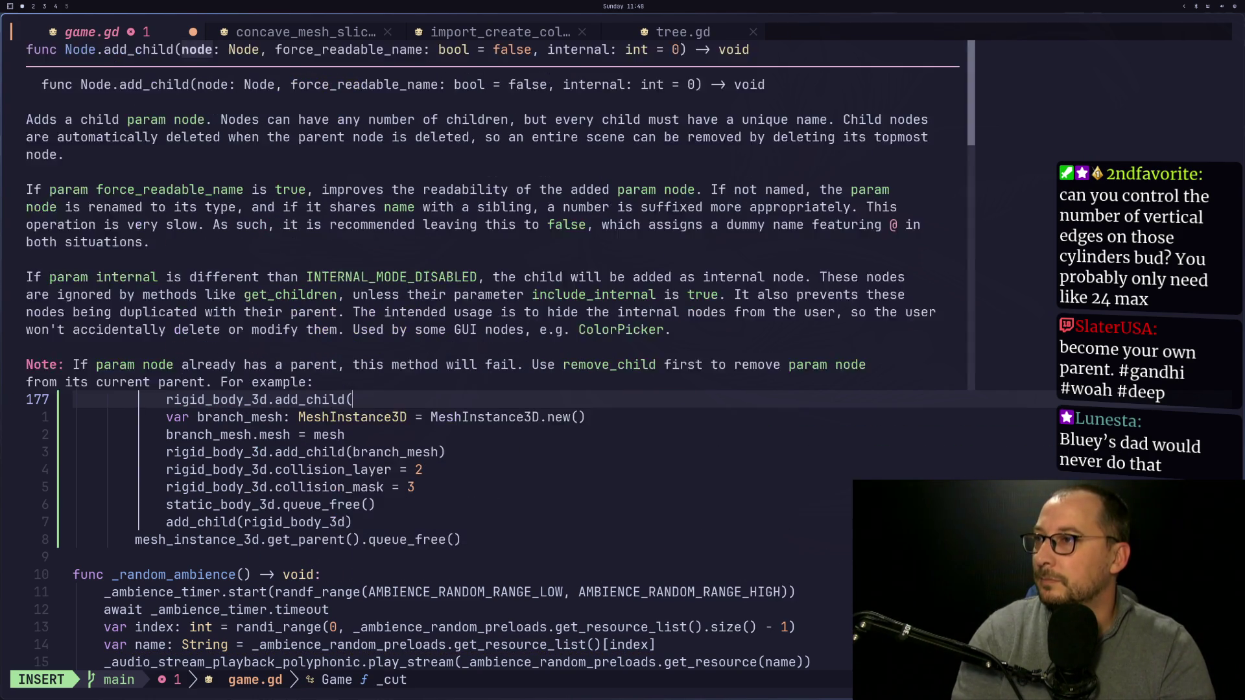
text())
key(Escape)
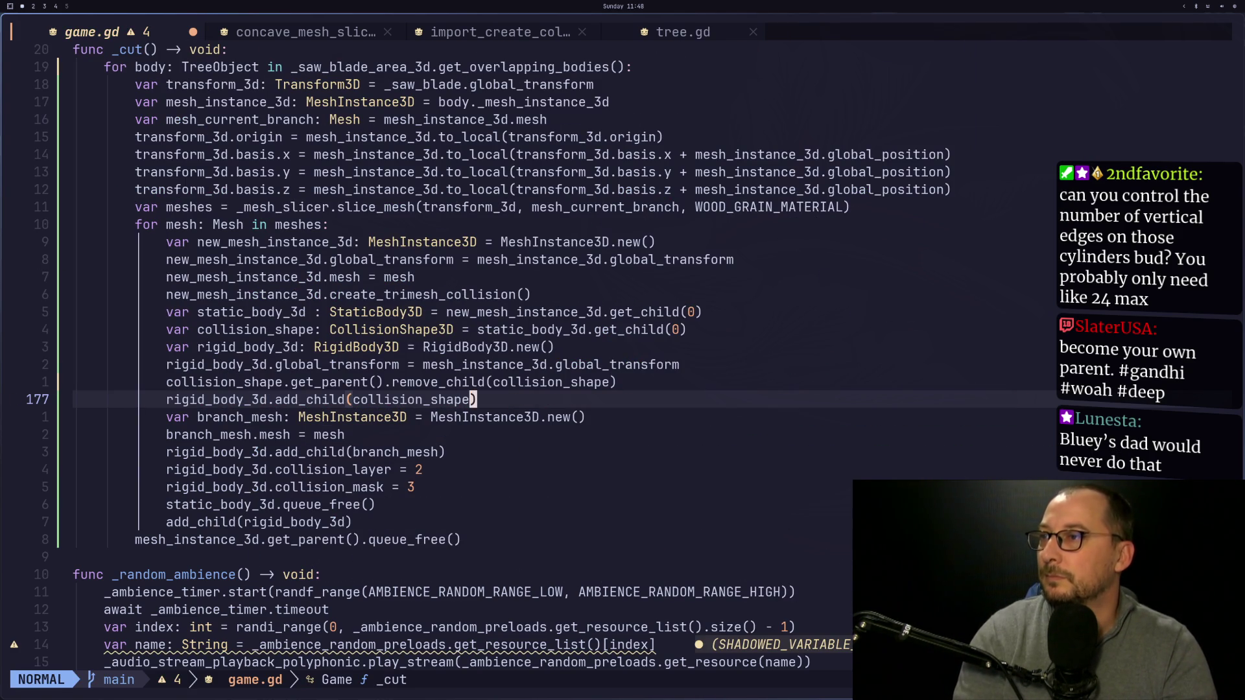
Save game.gd with :w and return to the Godot editor.
text(:w)
key(Return)
key(super+2)
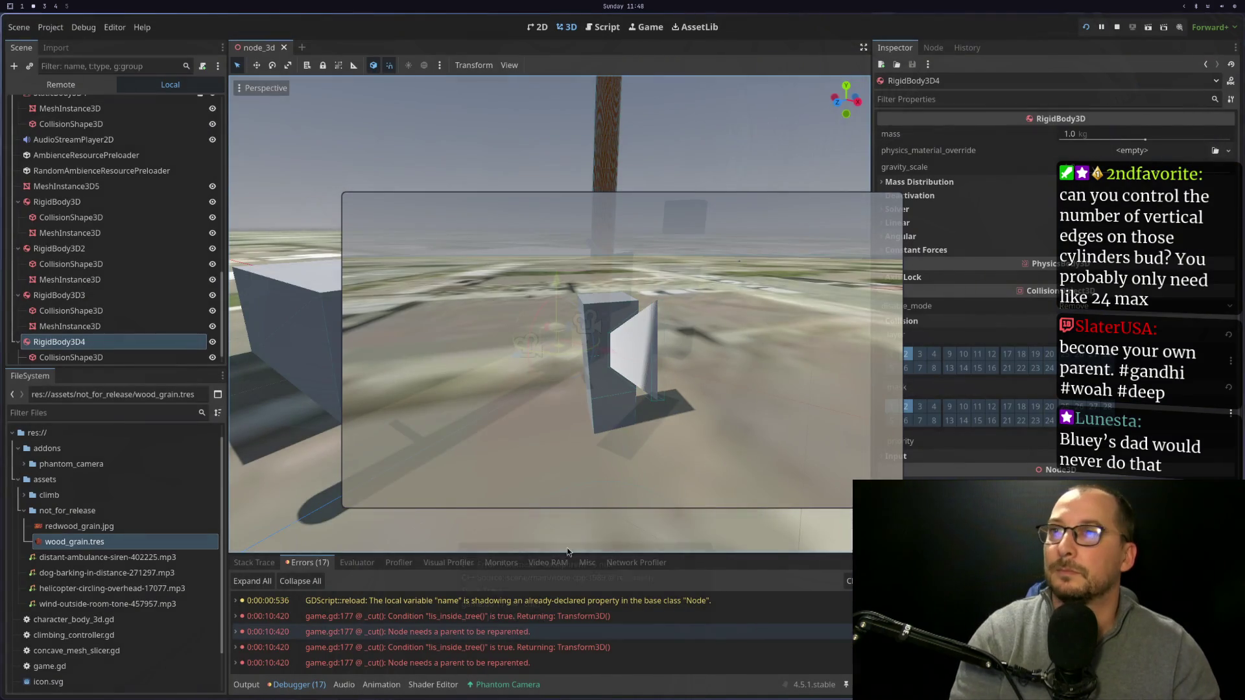
Rerun the game with F5, cut the tree to test the branches, then release the mouse.
key(F5)
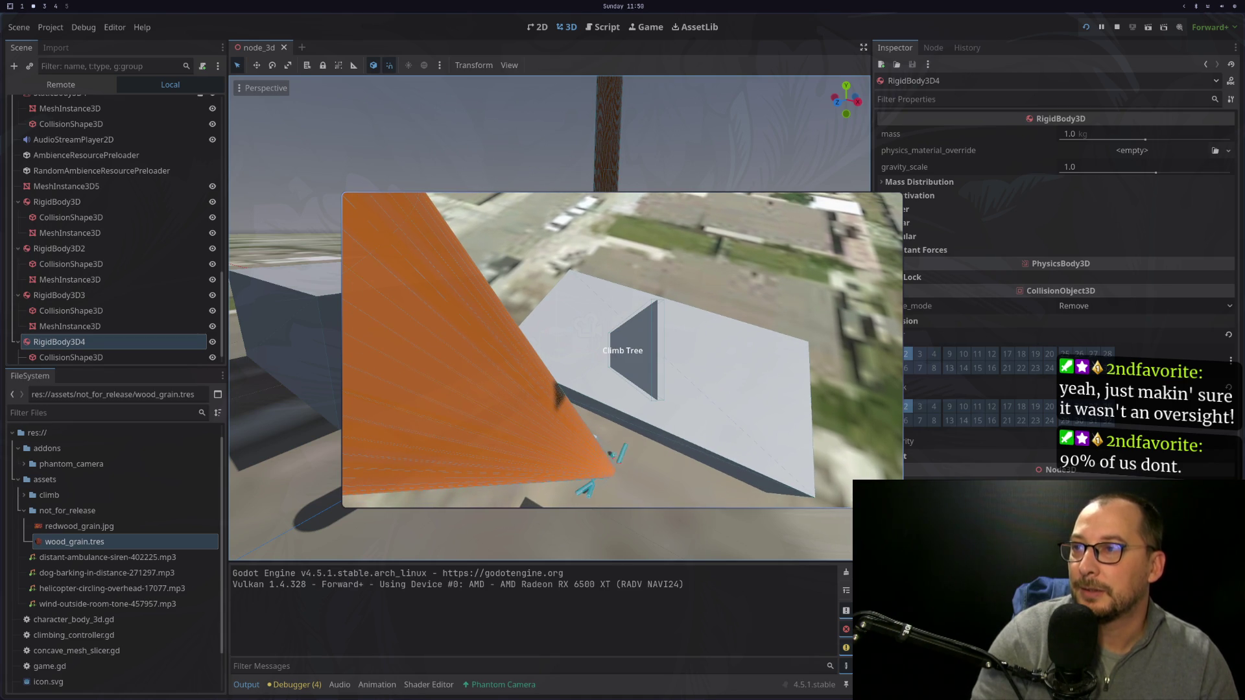
key(Escape)
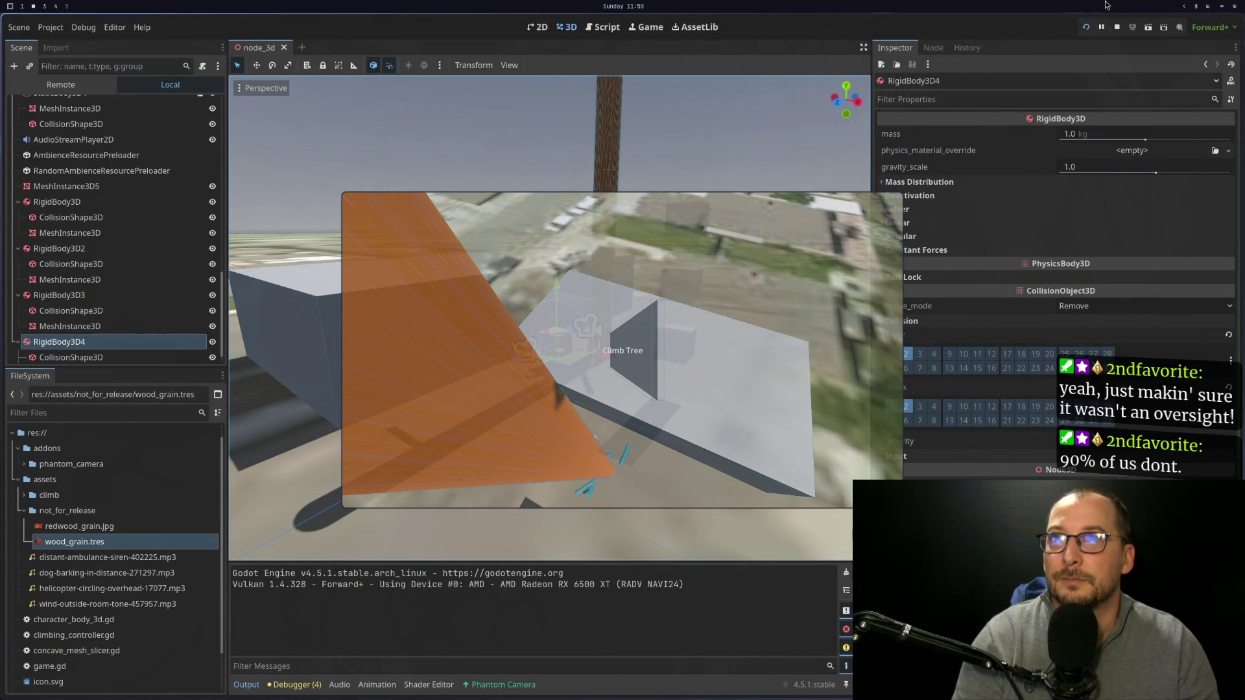
Stop the running game with the Stop button in the top-right toolbar.
click(1115, 28)
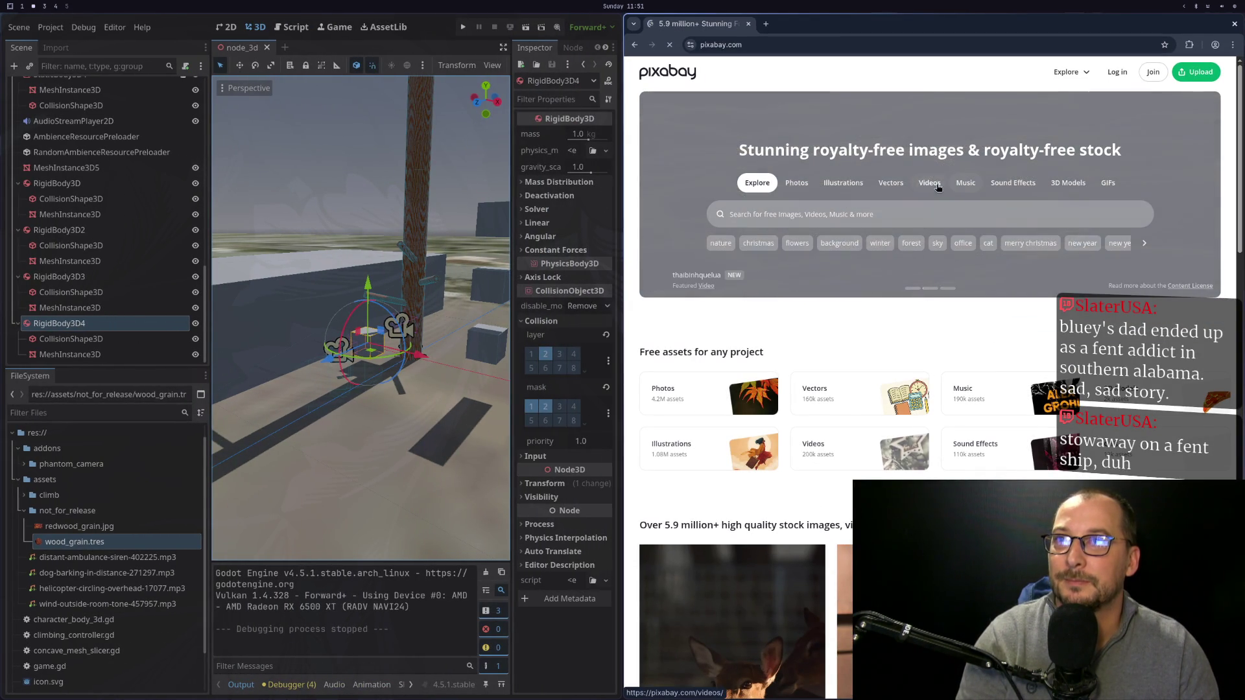
Open Pixabay's Sound Effects section and focus its search box.
click(1006, 188)
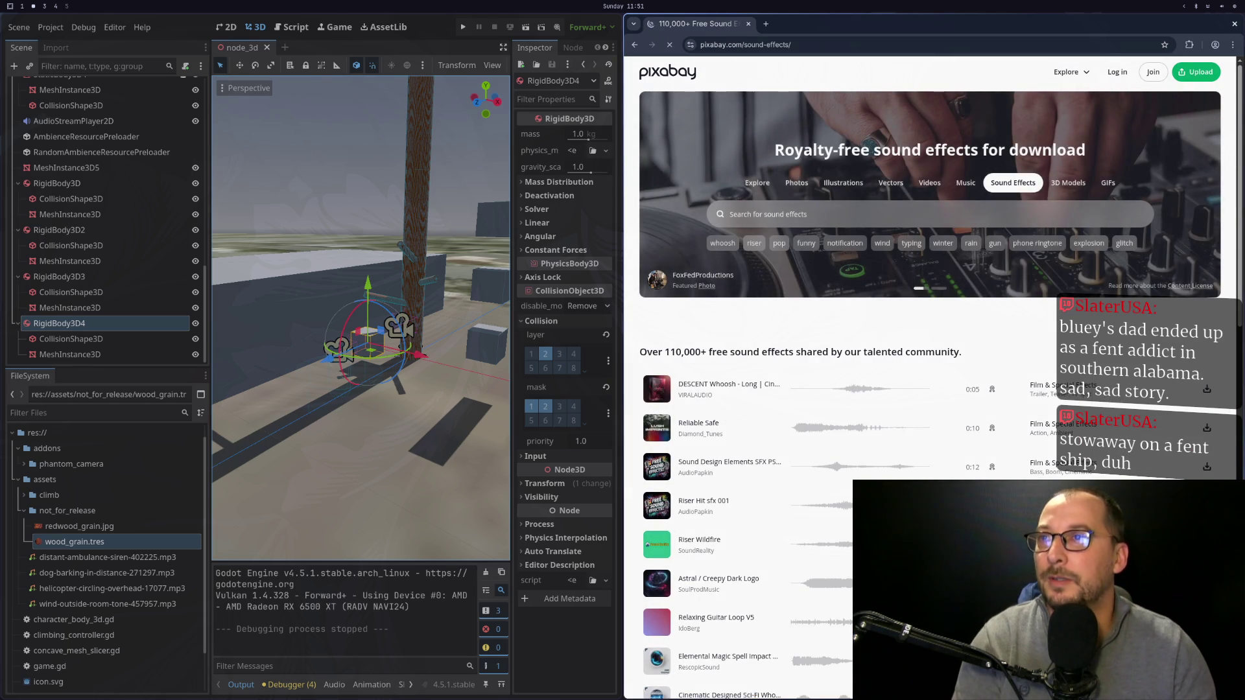
click(778, 214)
Search Pixabay sound effects for 'wood hit'.
text(wooo)
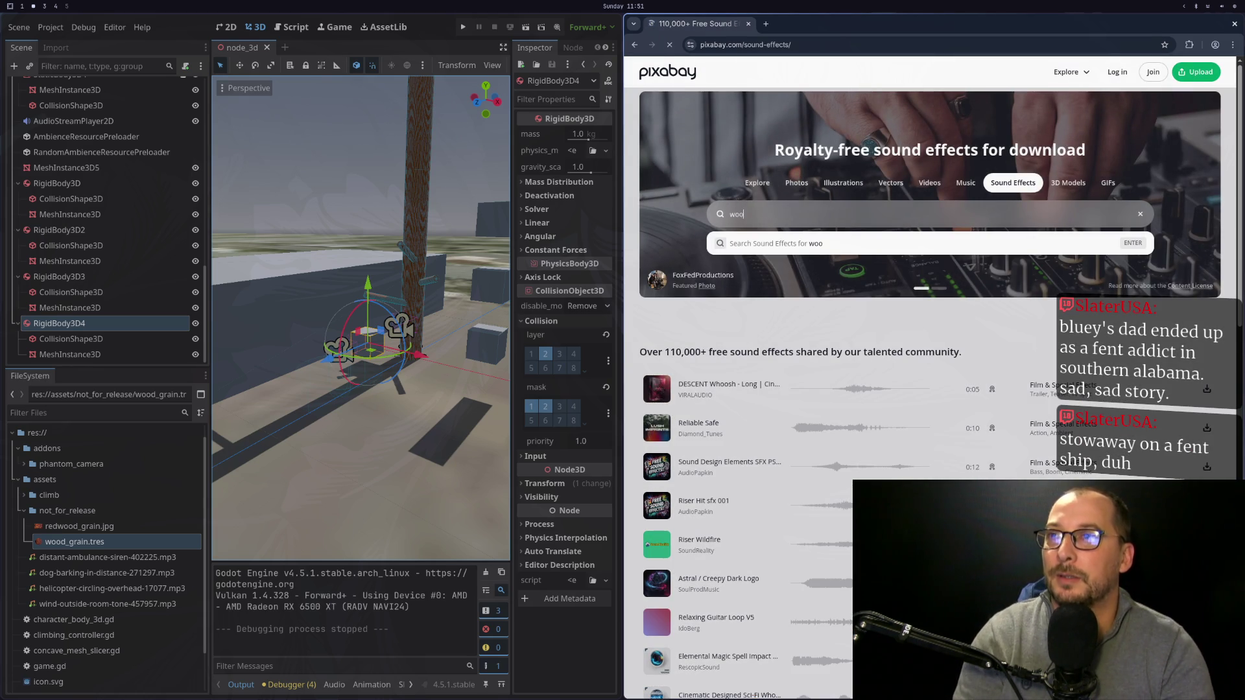
key(BackSpace)
text(d hit)
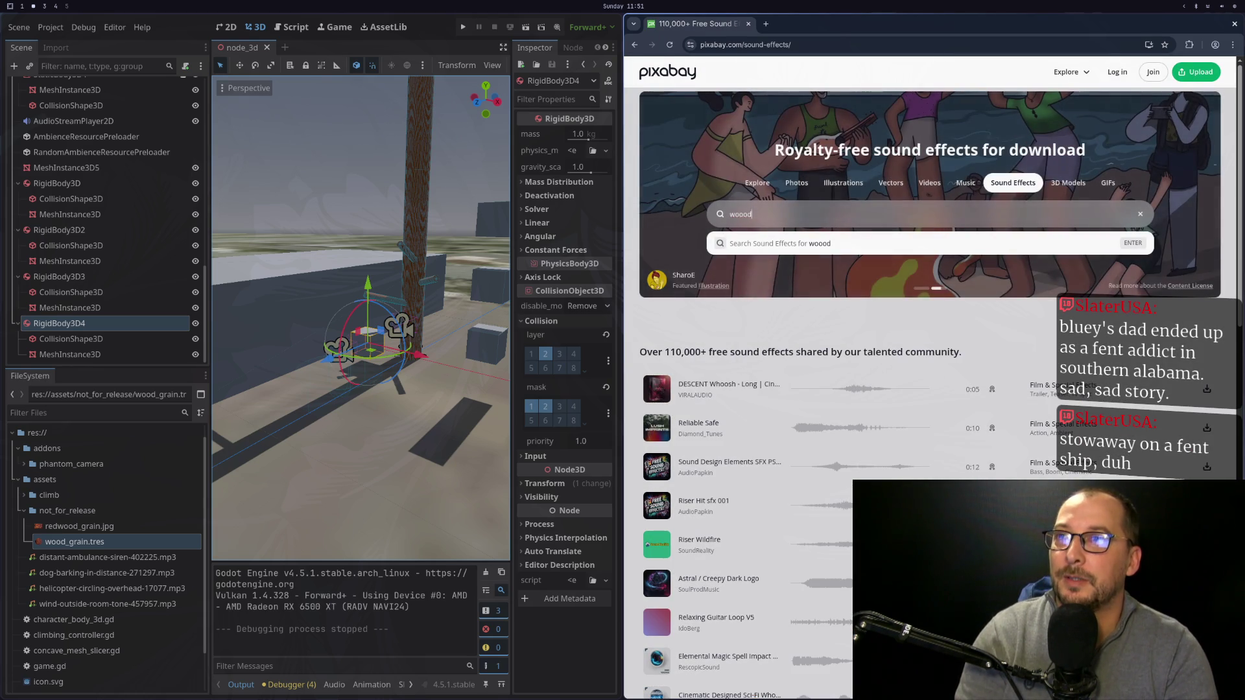
key(Return)
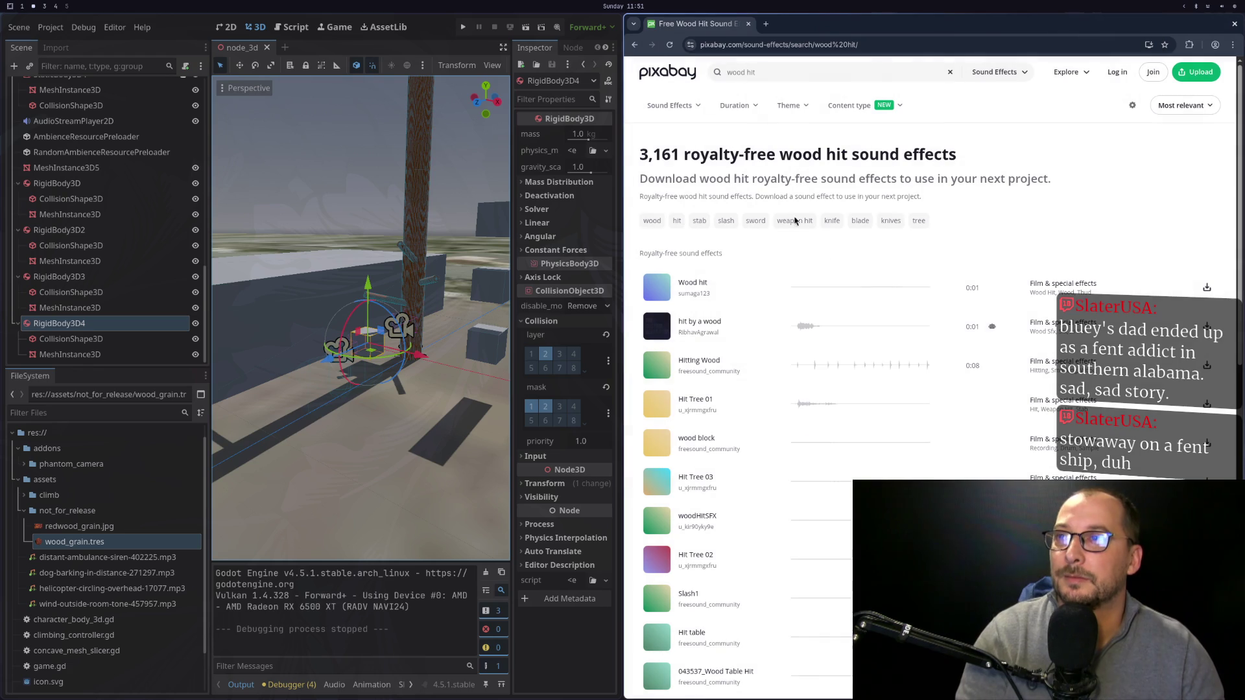
Preview Wood hit, hit by a wood, wood block and woodHitSFX, then enter 'tree branch' as a new search.
click(661, 290)
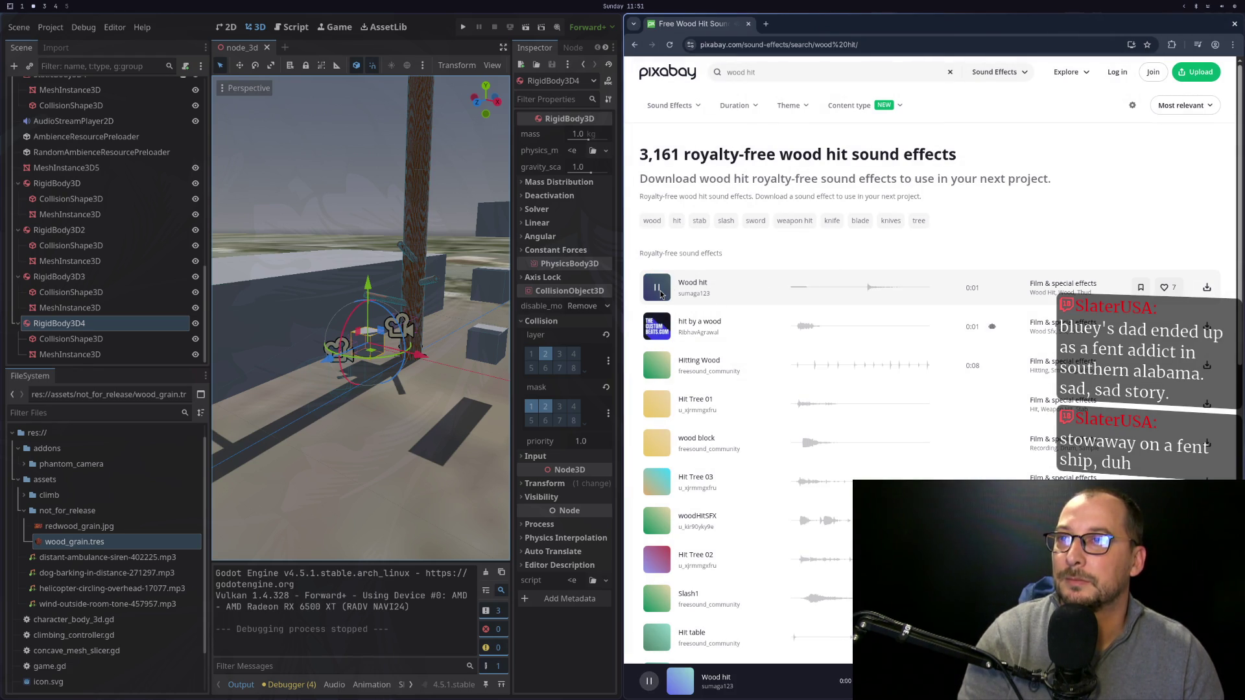
click(656, 329)
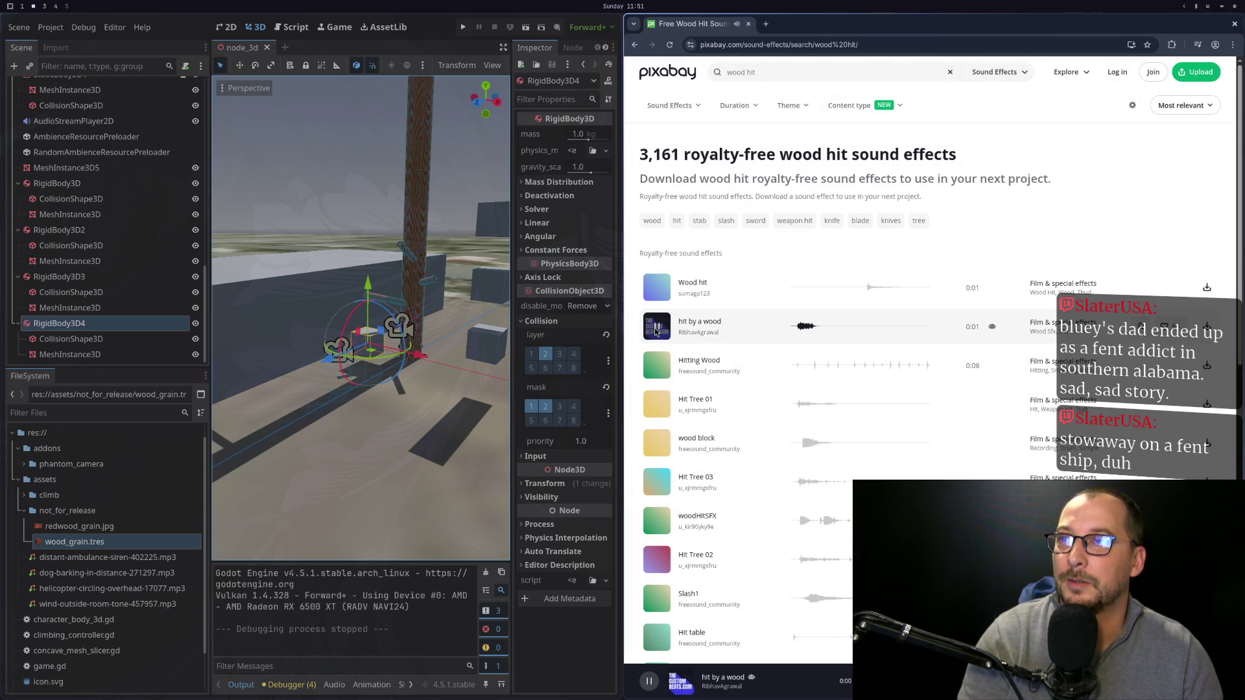
click(657, 442)
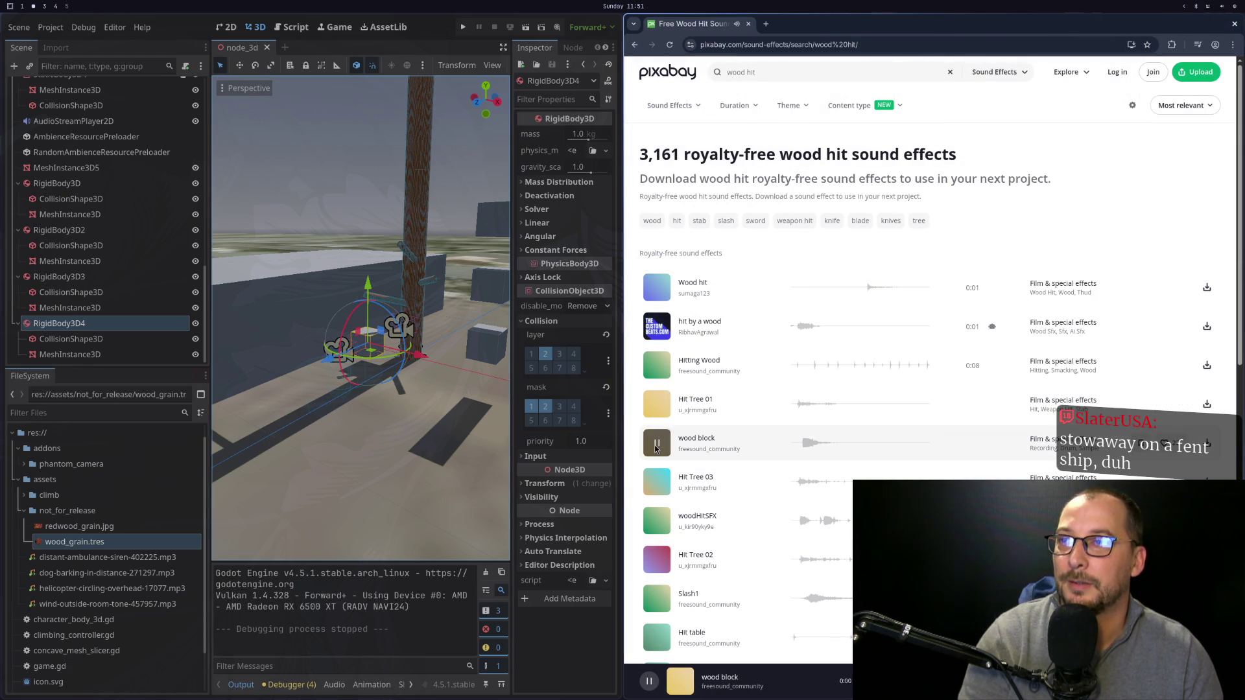
scroll(666, 437, down, 1)
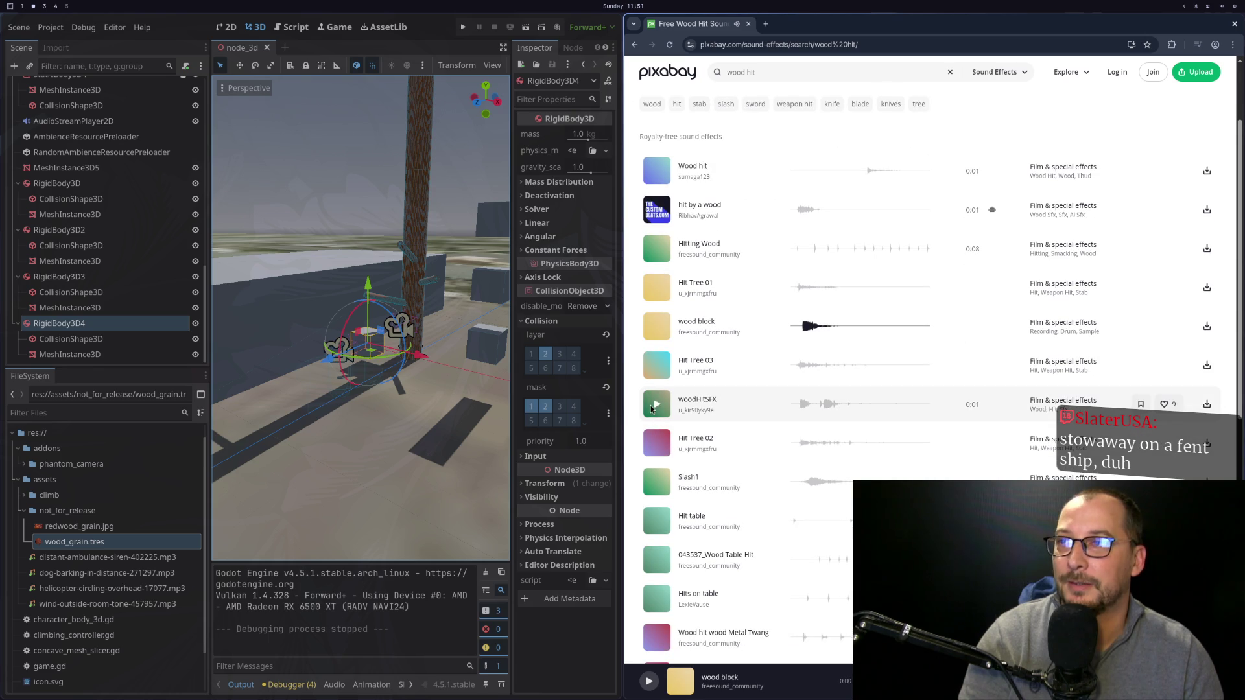
click(657, 404)
scroll(659, 404, up, 2)
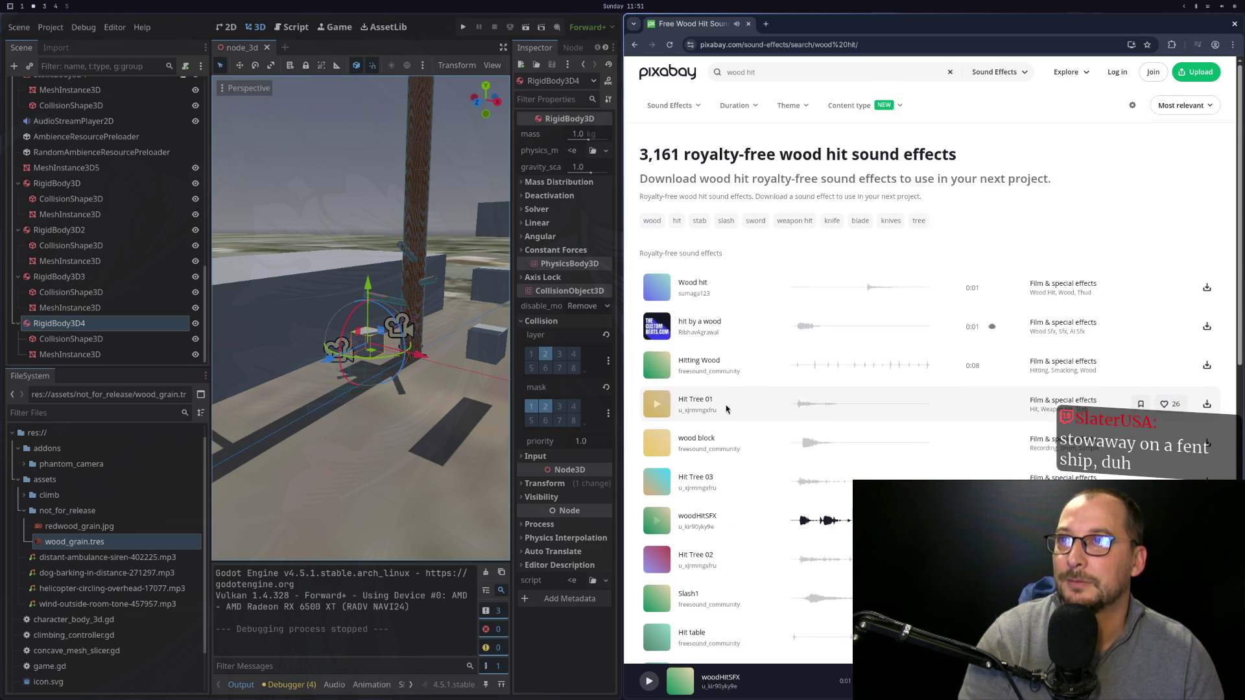
click(729, 72)
text(tree branch)
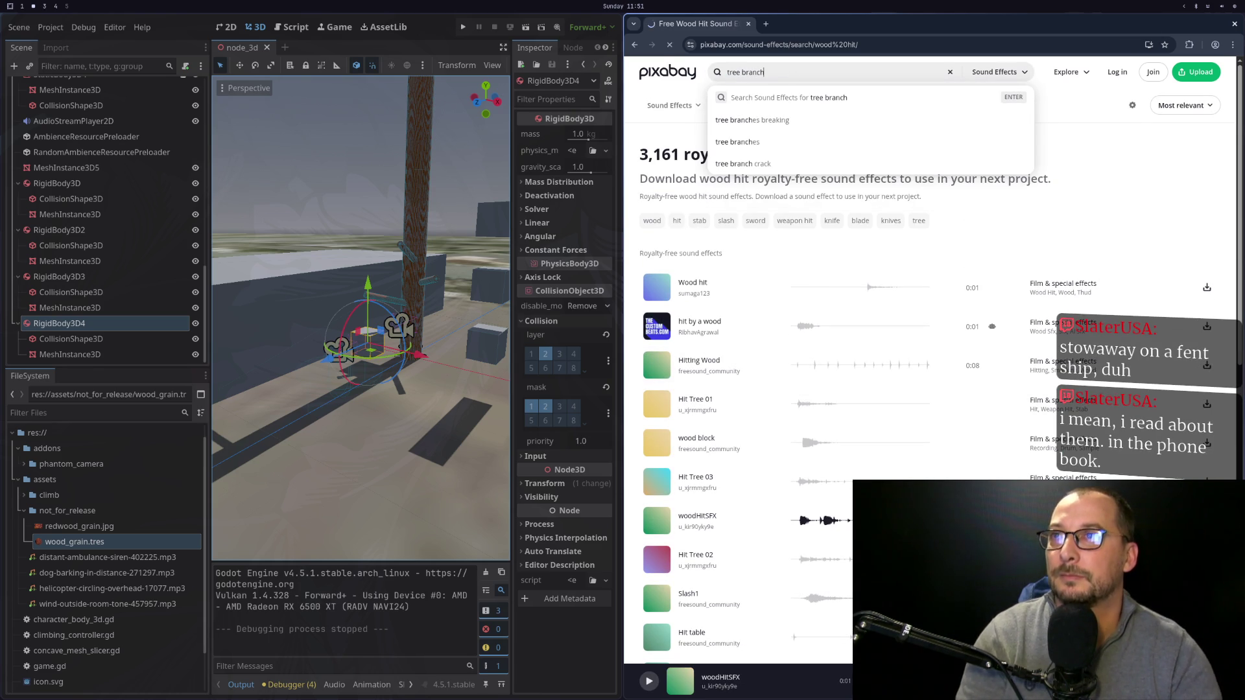
Search 'tree branch' and preview Tree Branch Break 2, Tree Branch and Branch Drag.
key(Return)
click(656, 290)
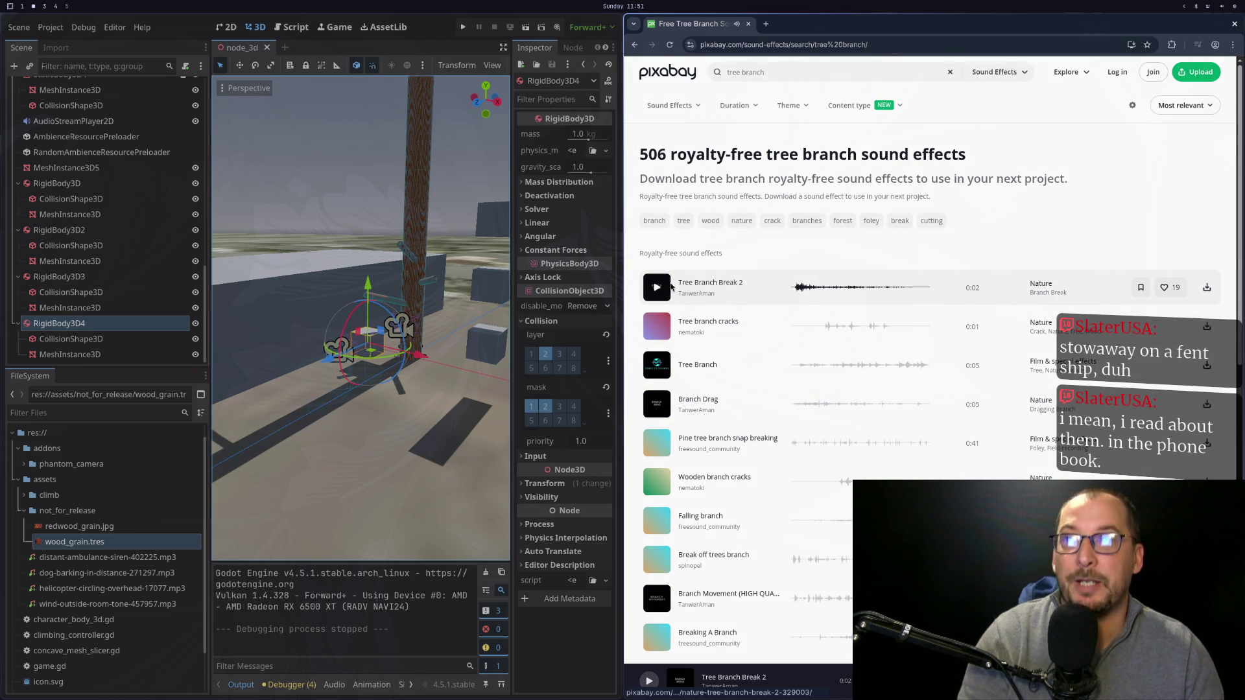
scroll(733, 316, down, 2)
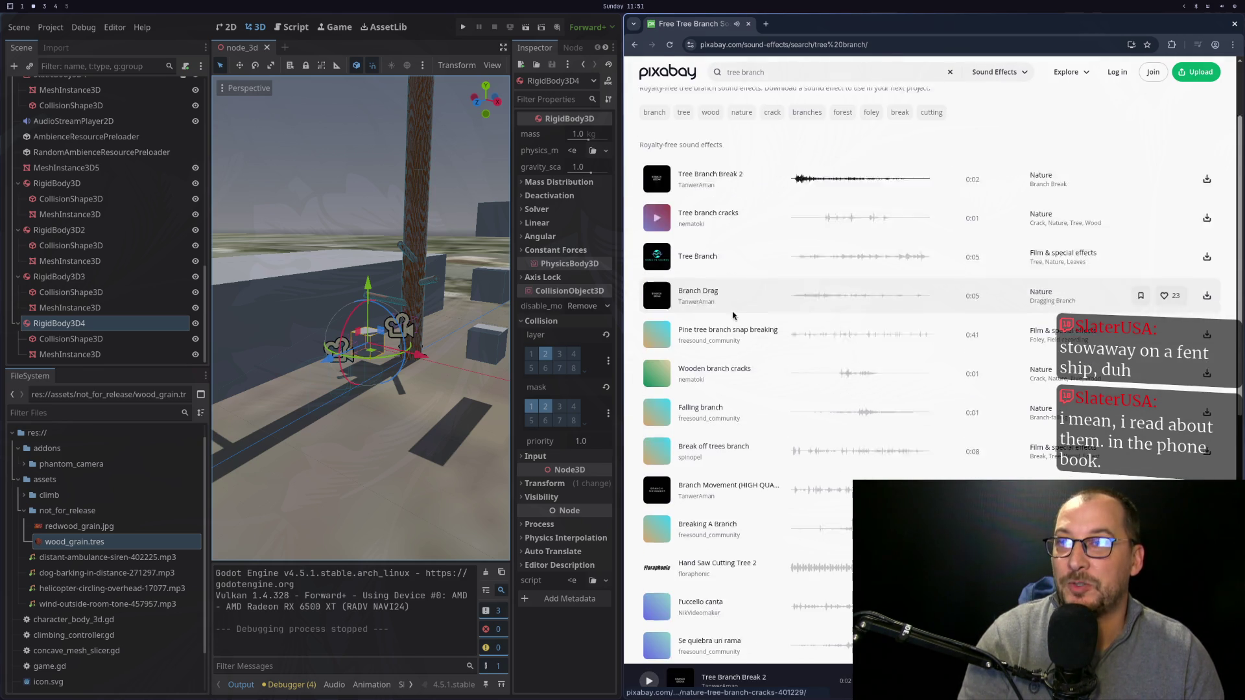
click(657, 249)
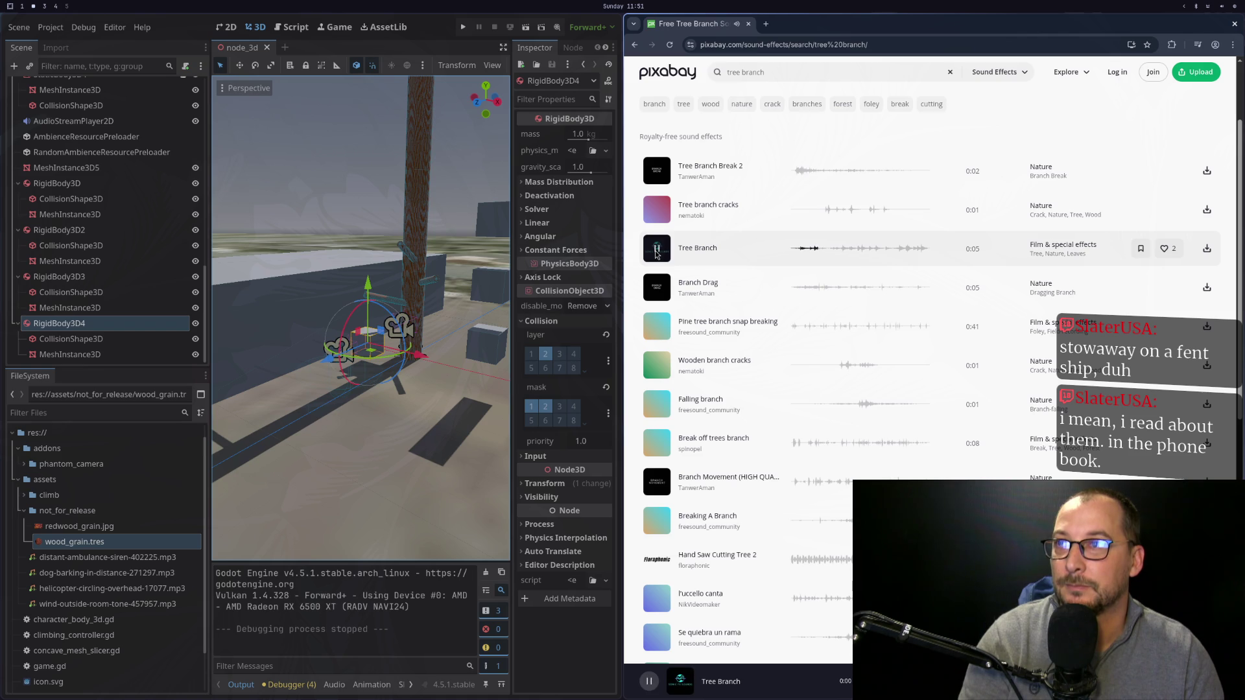
click(657, 249)
click(657, 254)
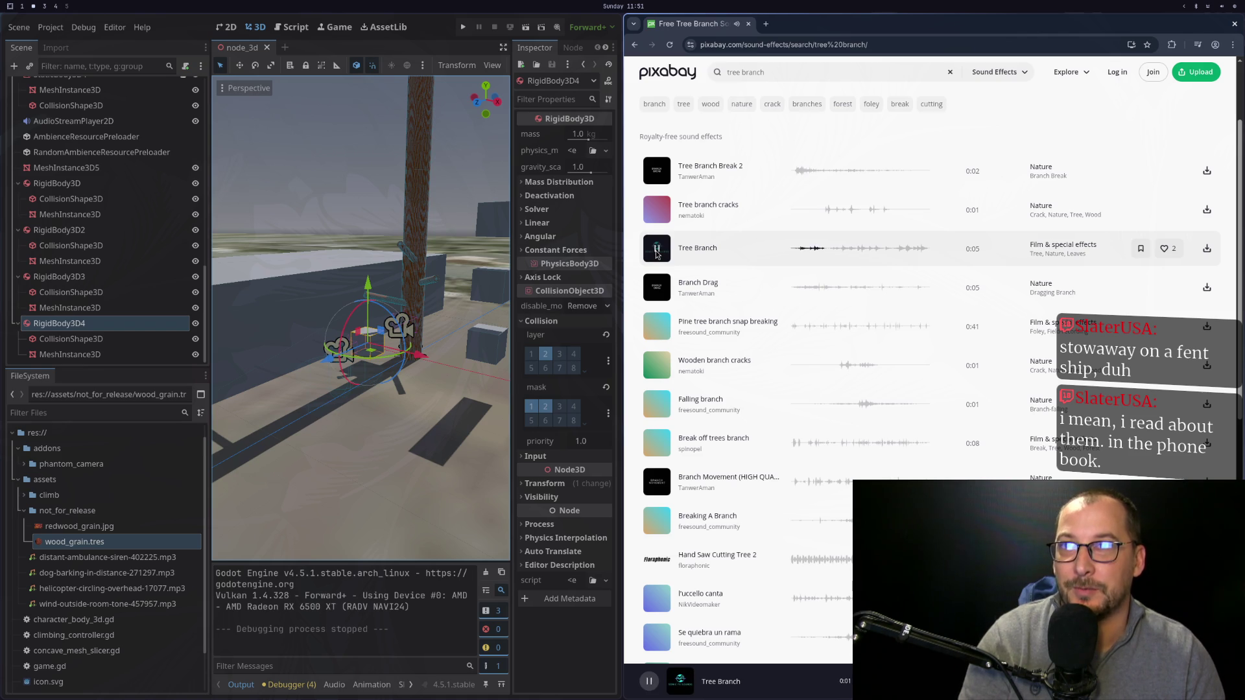
click(658, 290)
click(658, 289)
Preview Wooden branch cracks, Falling branch and Breaking A Branch, then select the search text.
scroll(665, 301, down, 1)
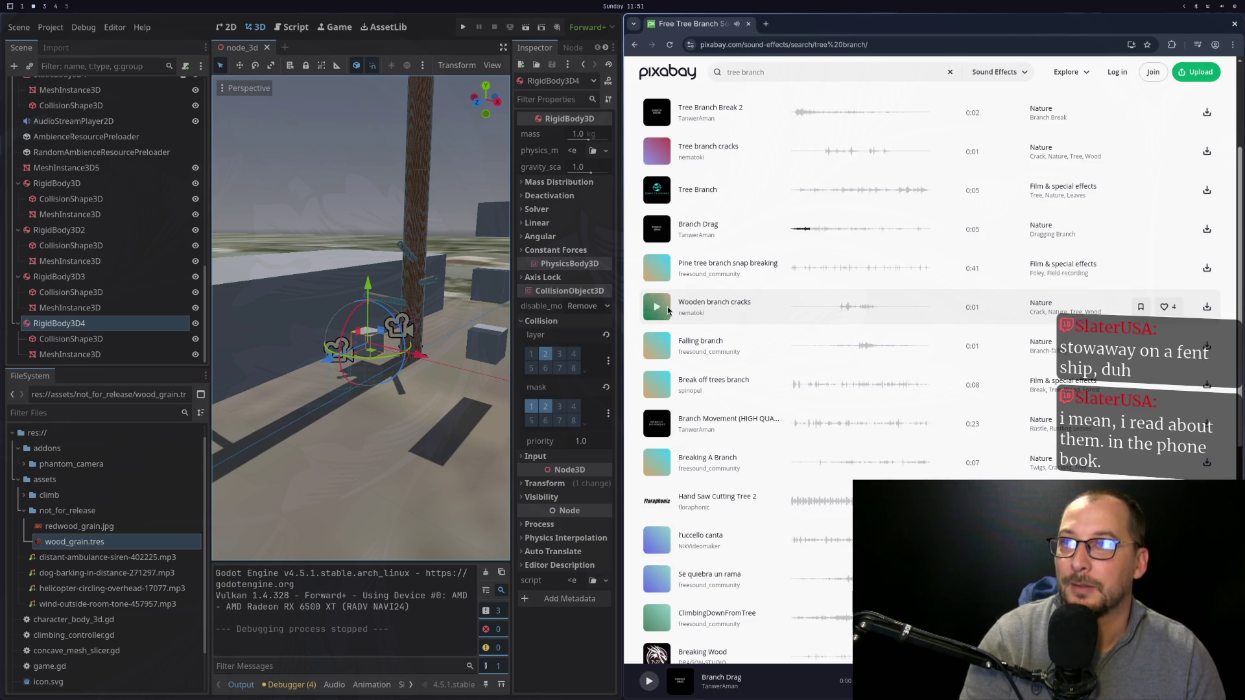
click(657, 307)
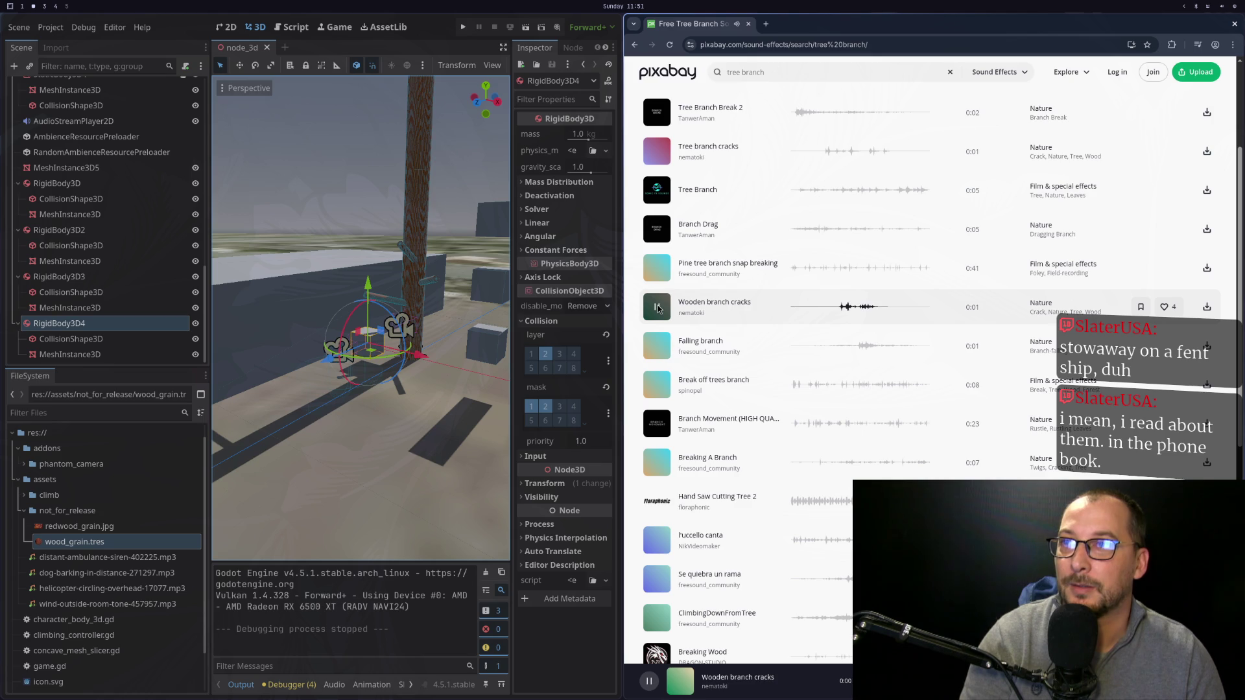
click(656, 346)
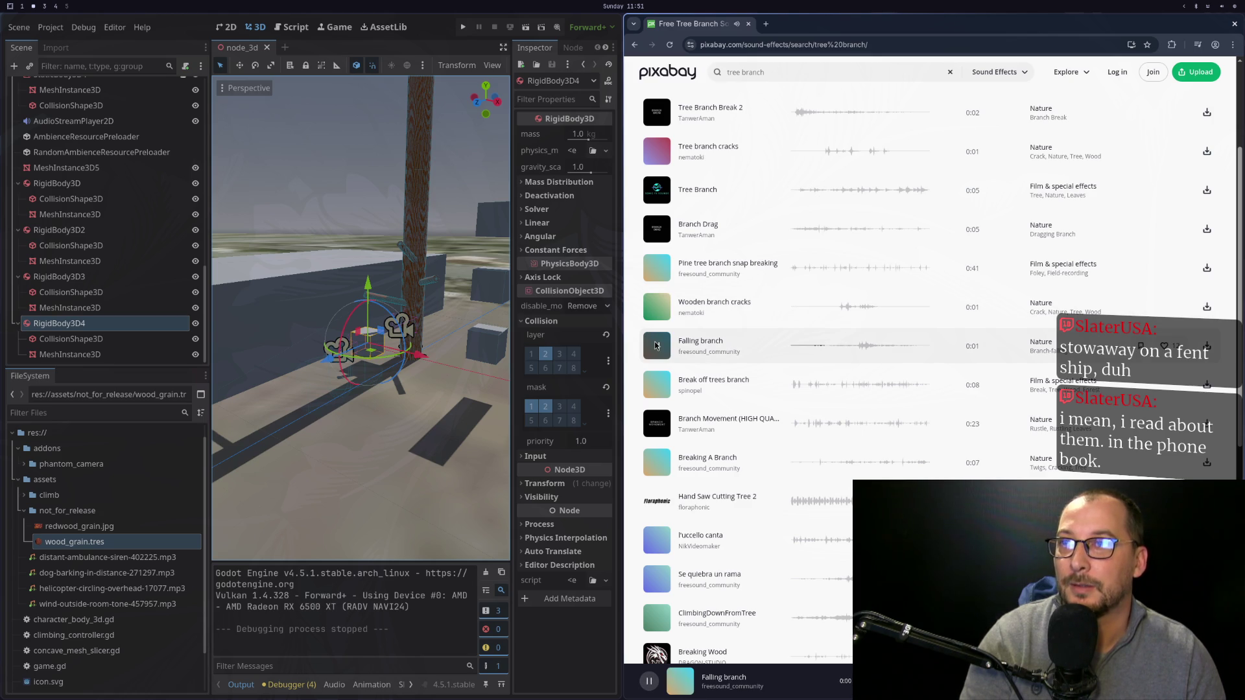
scroll(656, 351, down, 2)
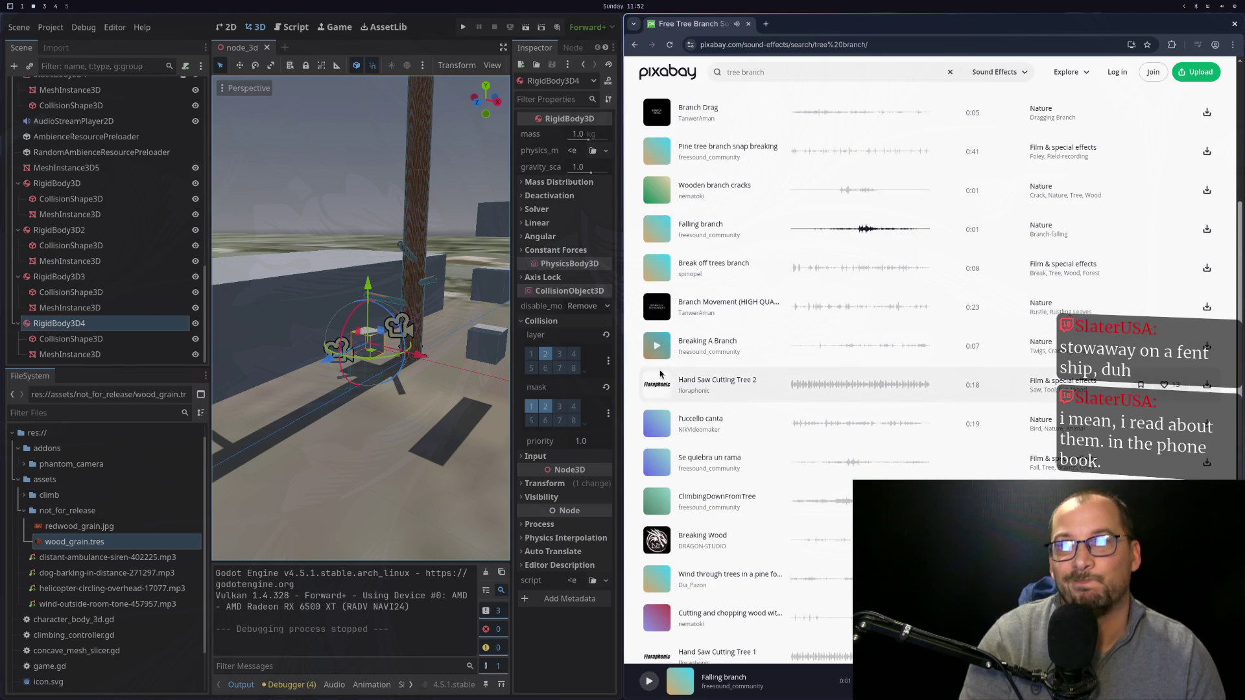
click(655, 353)
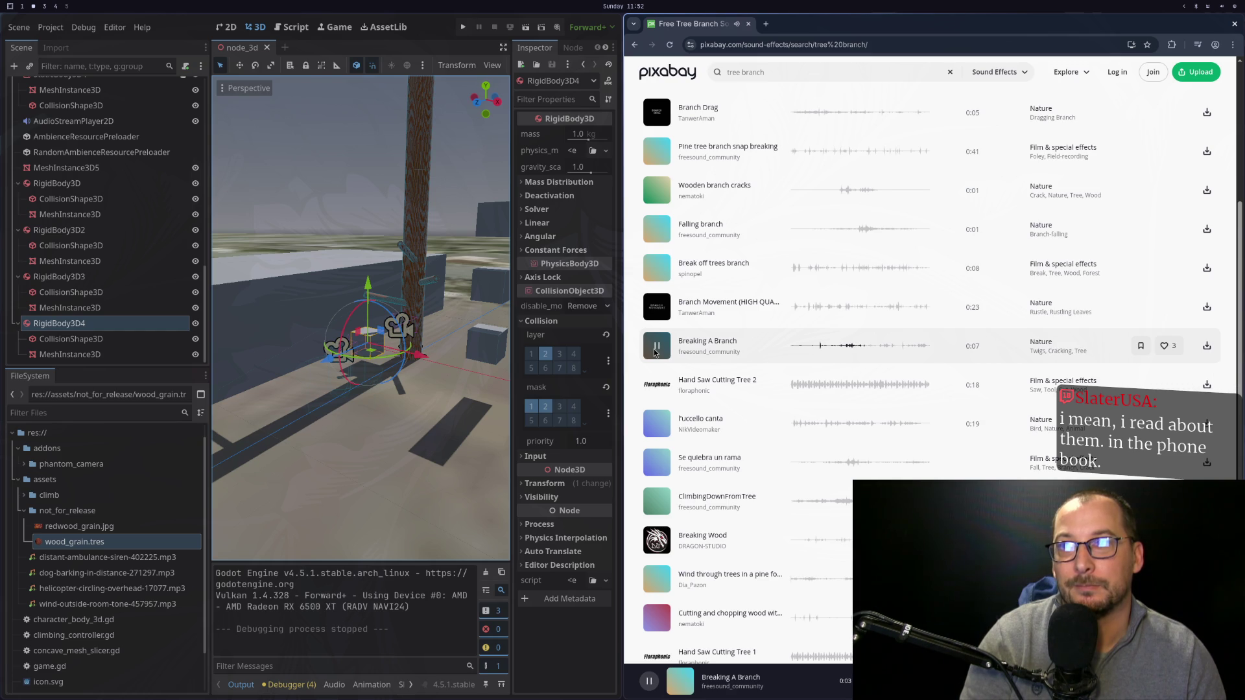
click(656, 350)
scroll(655, 350, down, 3)
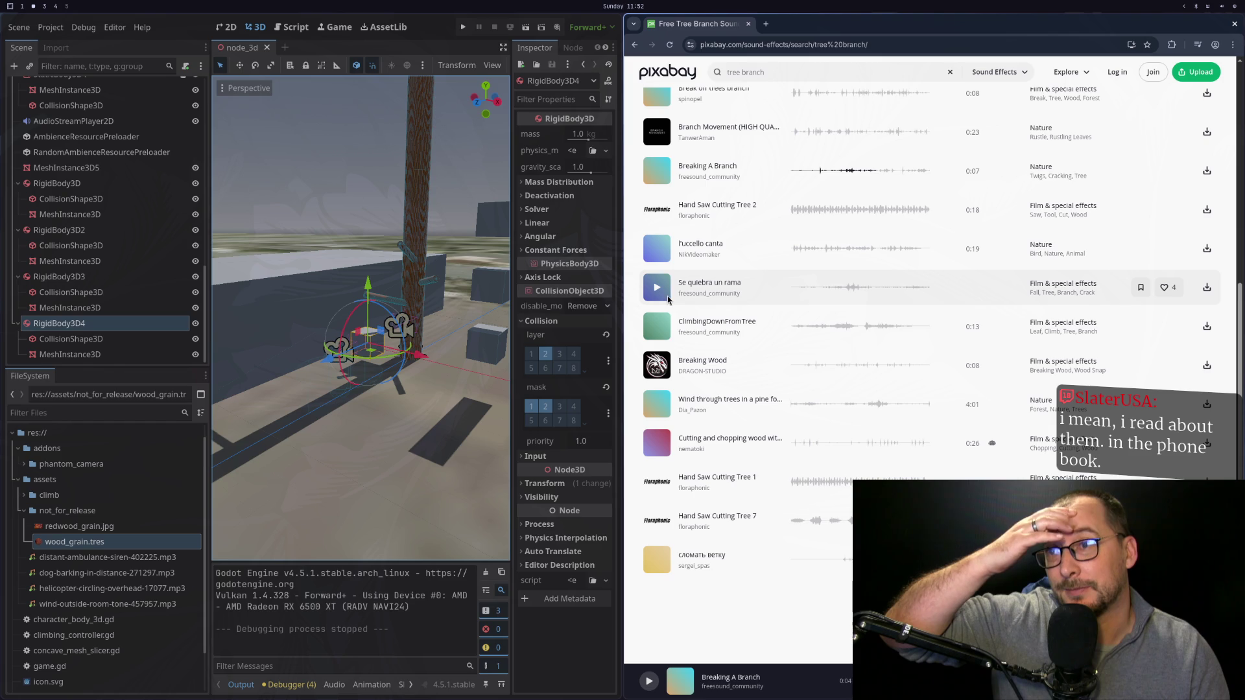
scroll(740, 163, up, 8)
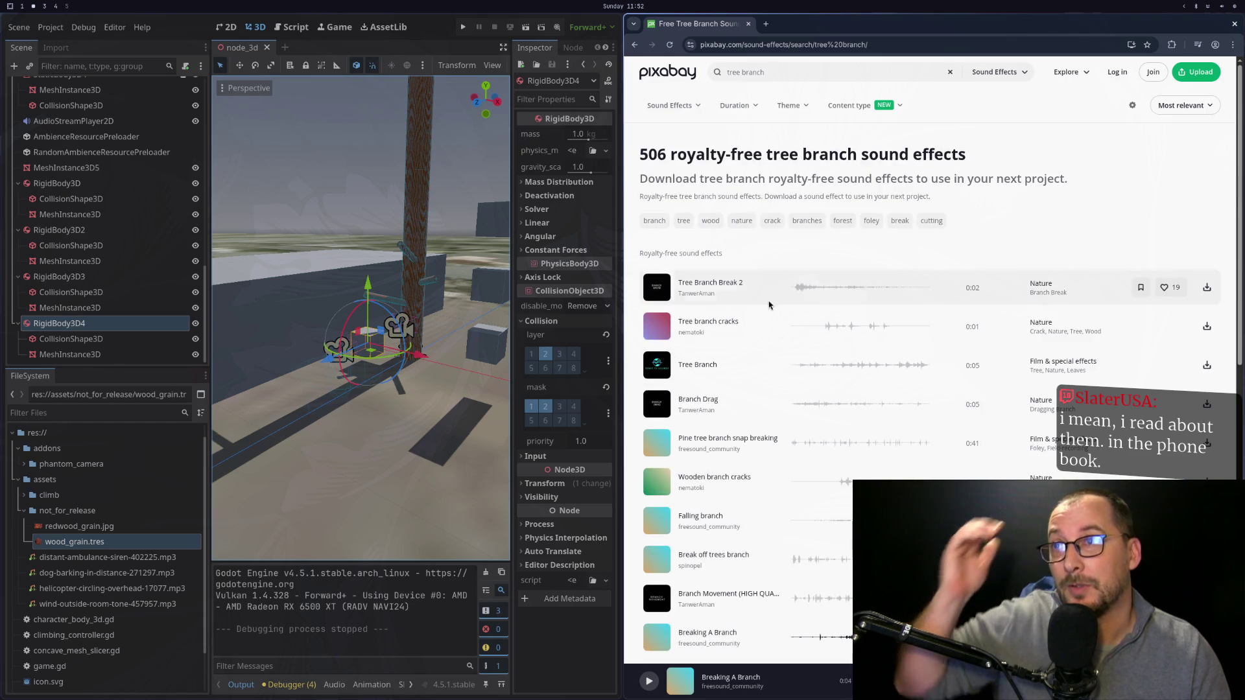
triple_click(746, 72)
Search 'wood thud' and preview Wooden Thud (Mono), Wood Thud Underfoot, thump_thud_slam_fist_heavy and Table Smash.
text(w)
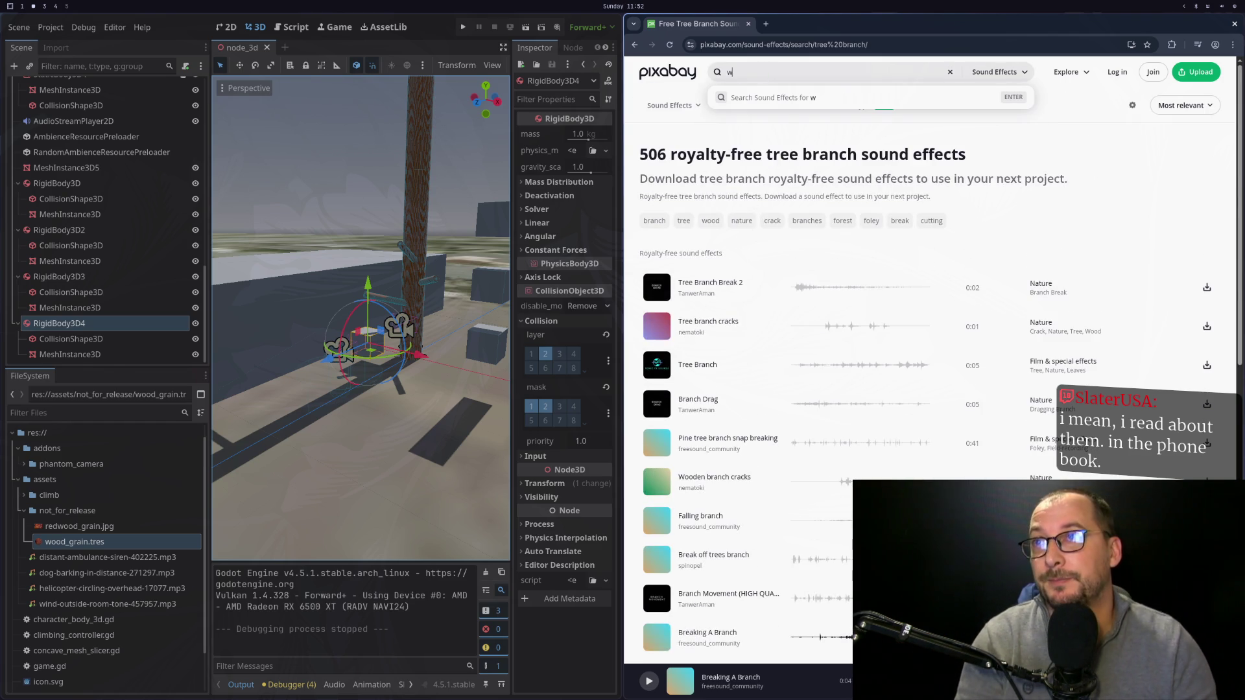
text(ood thud)
key(Return)
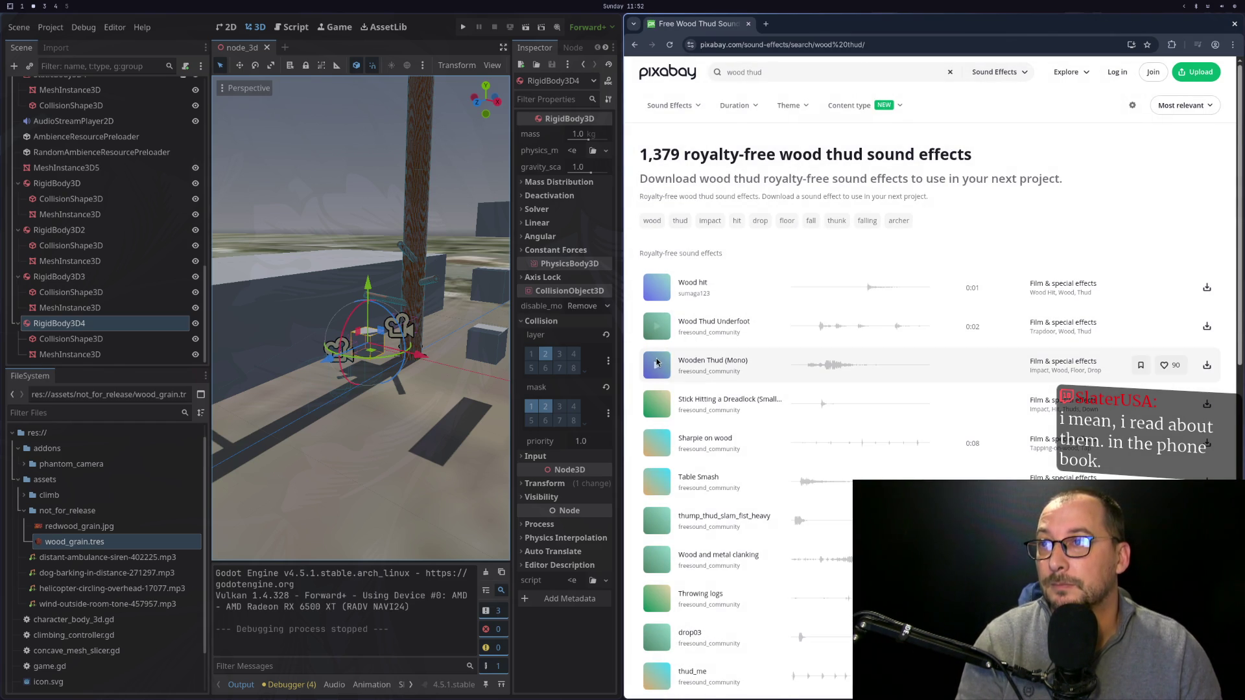
click(657, 369)
click(654, 329)
scroll(665, 348, down, 1)
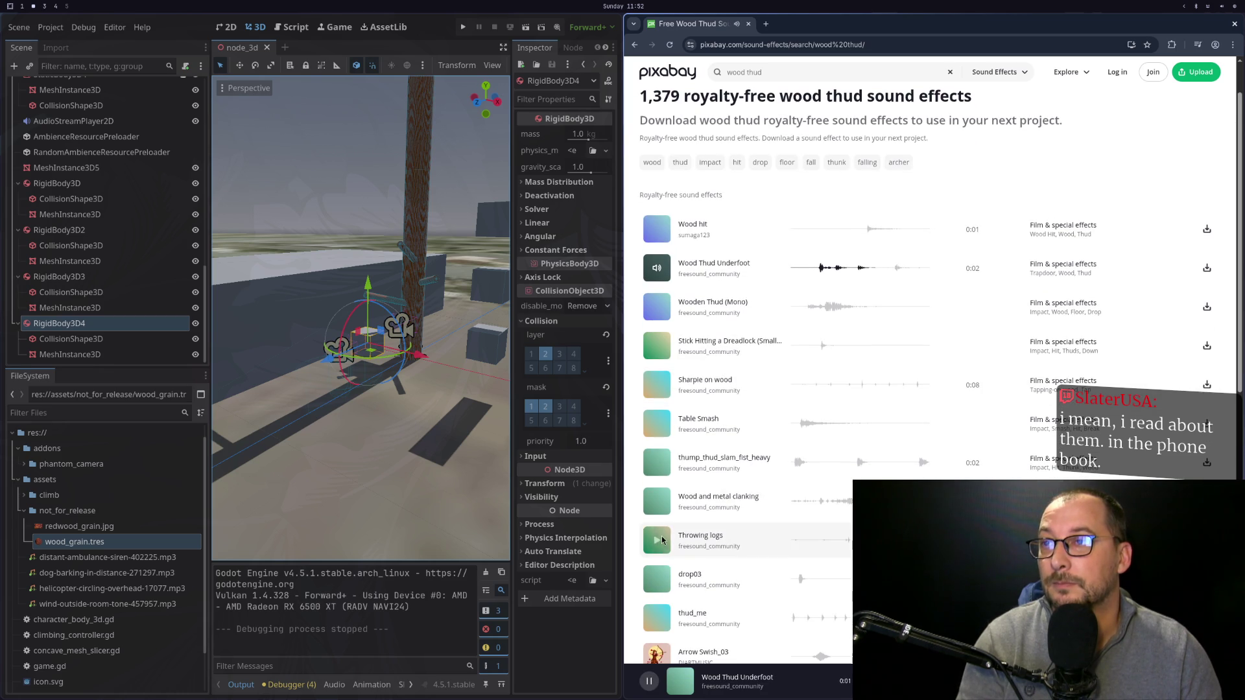
click(657, 464)
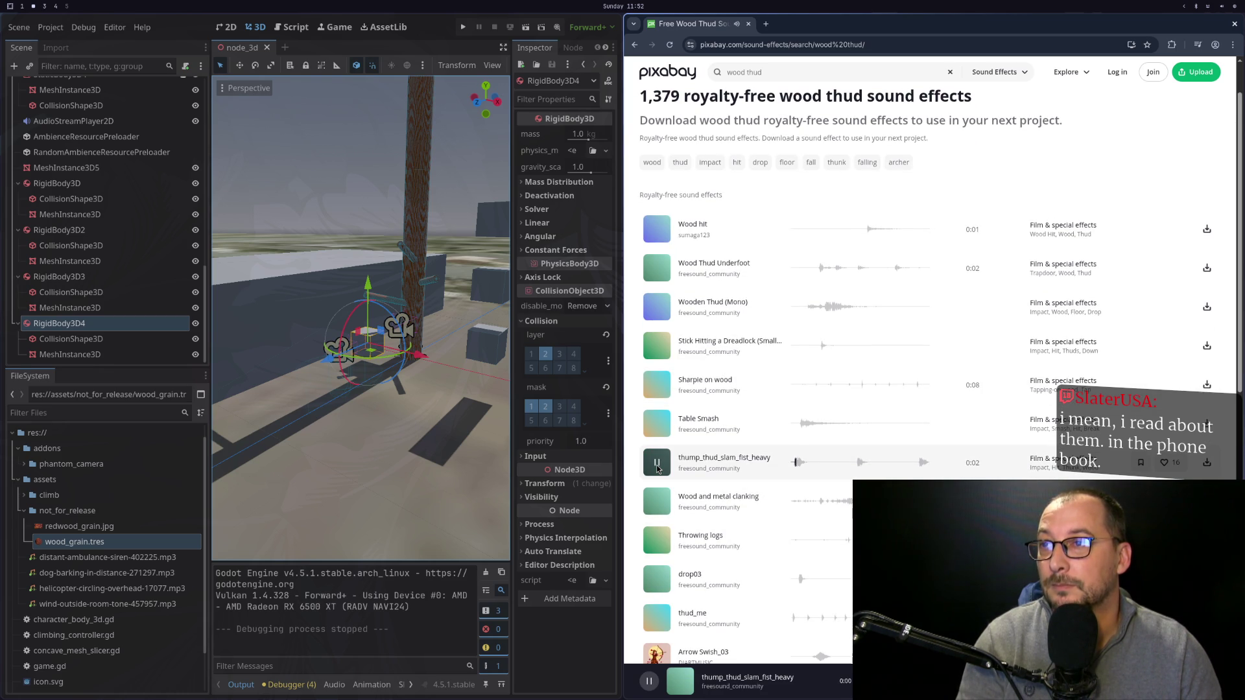
click(657, 424)
Preview the Wood and metal clanking and drop03 sounds further down the results.
scroll(647, 393, down, 1)
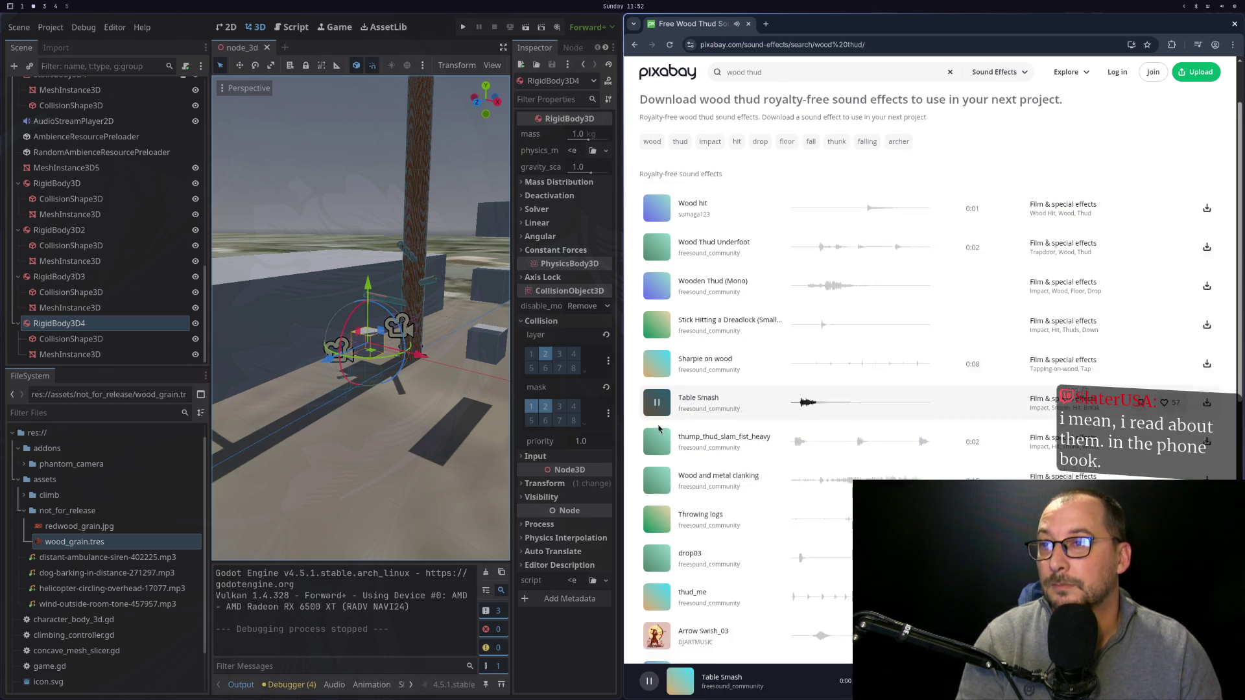
scroll(659, 389, down, 1)
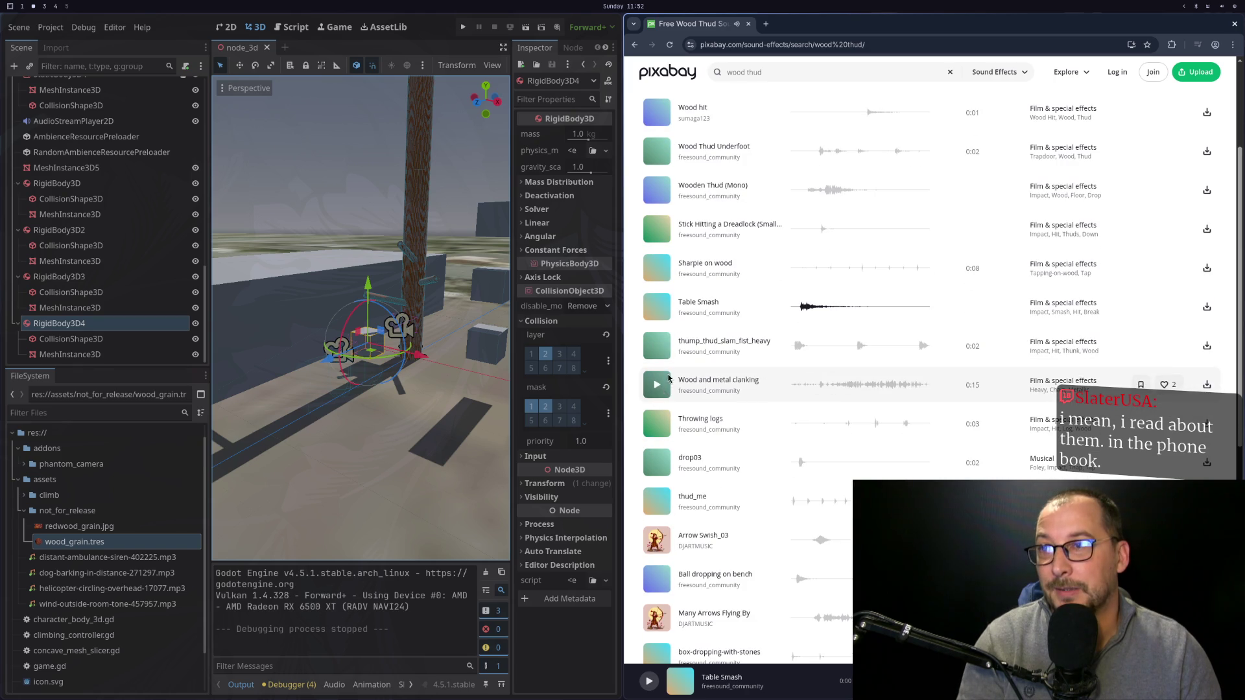
click(657, 385)
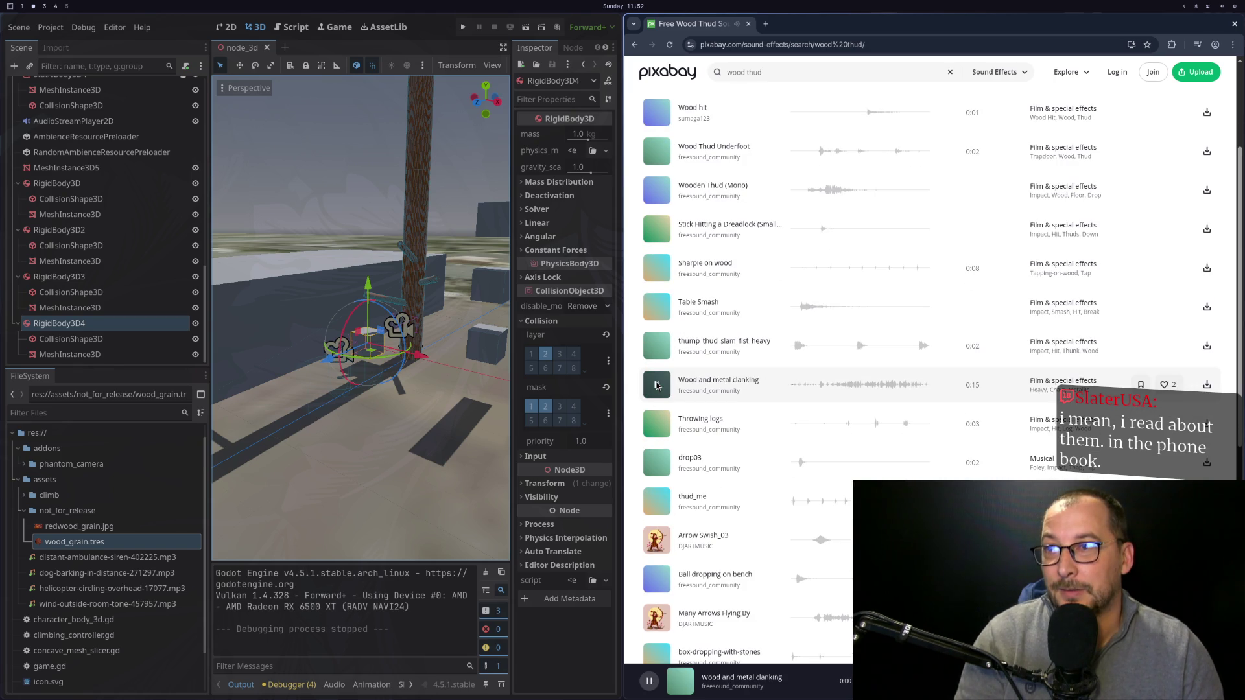
scroll(658, 389, down, 1)
click(662, 405)
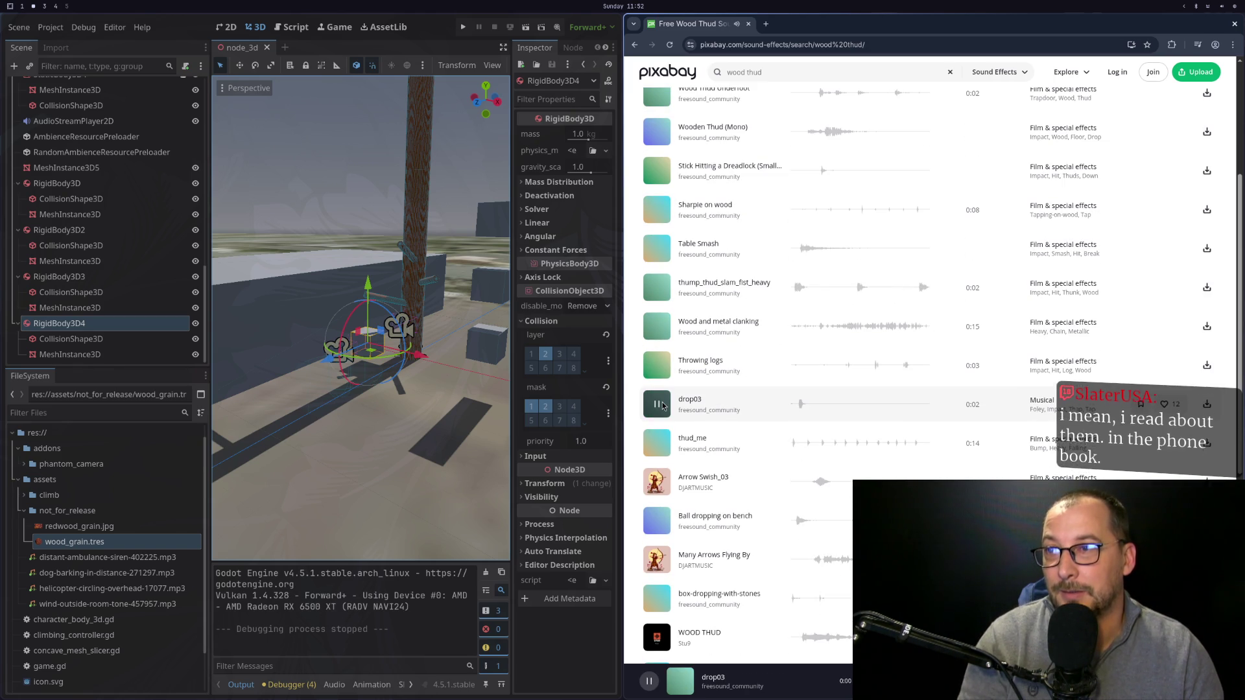
scroll(657, 486, down, 1)
scroll(657, 487, down, 2)
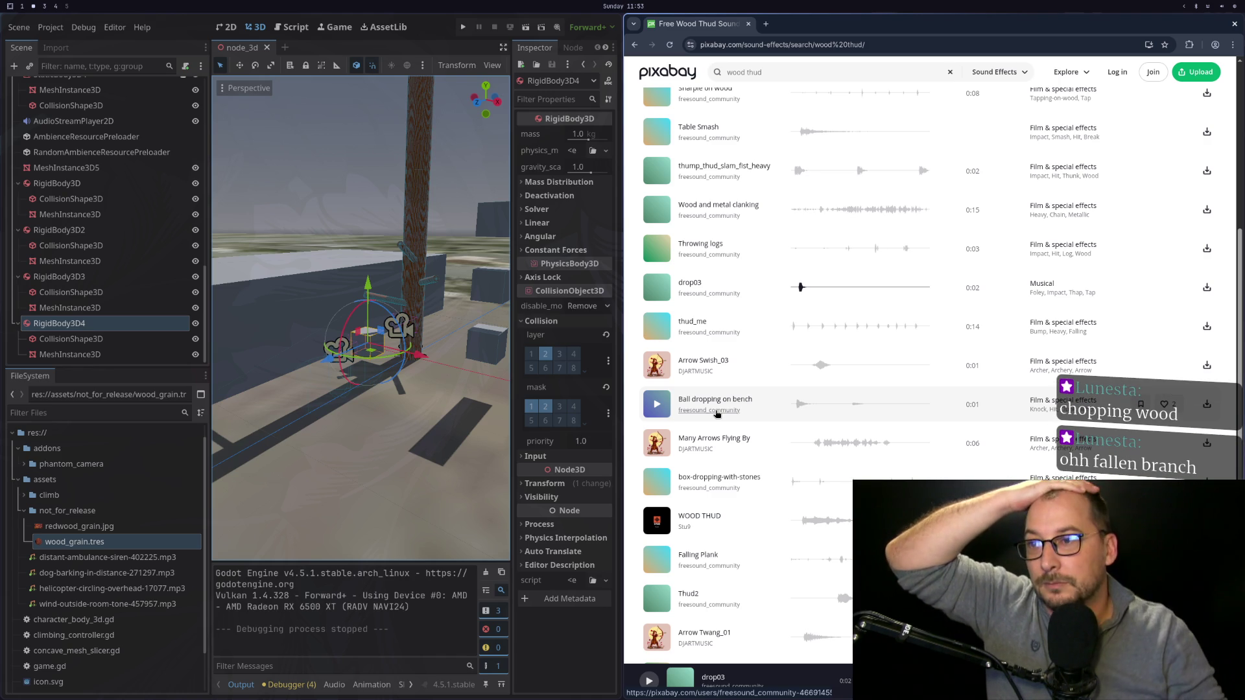
Preview Falling Plank, Thud2, Arrow Twang_01 and Box Falling Down, then go to results page 2.
click(661, 561)
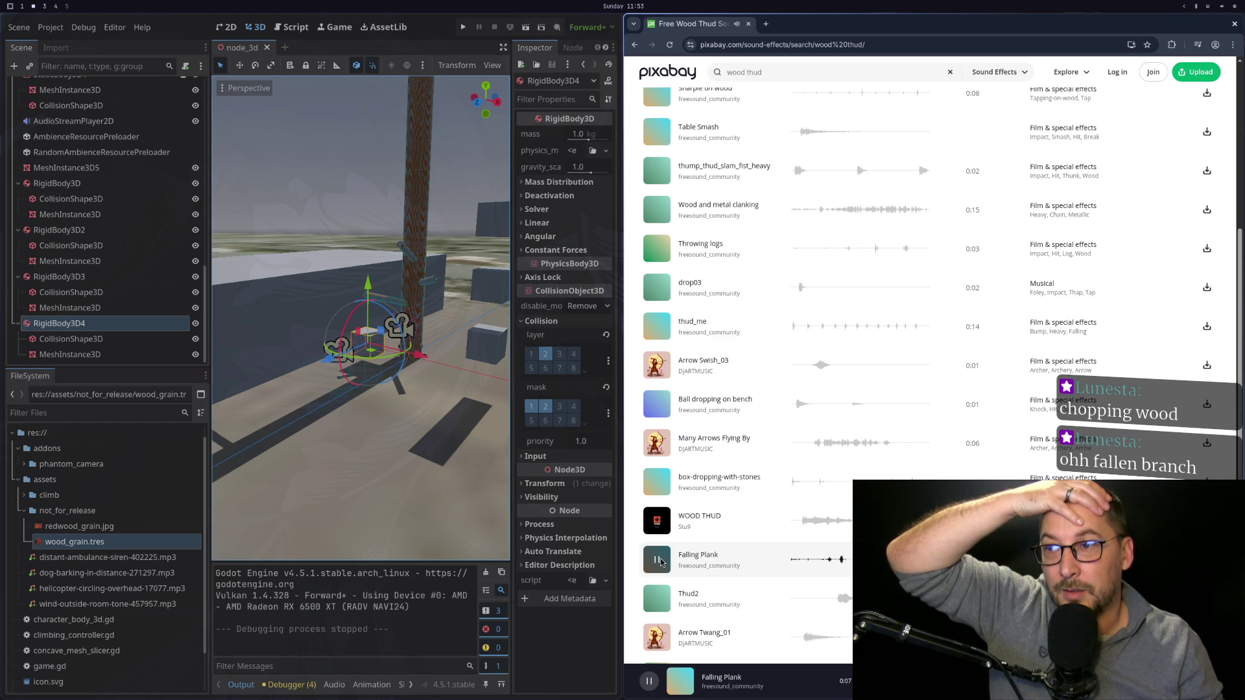
scroll(668, 545, down, 2)
scroll(671, 541, down, 2)
click(657, 425)
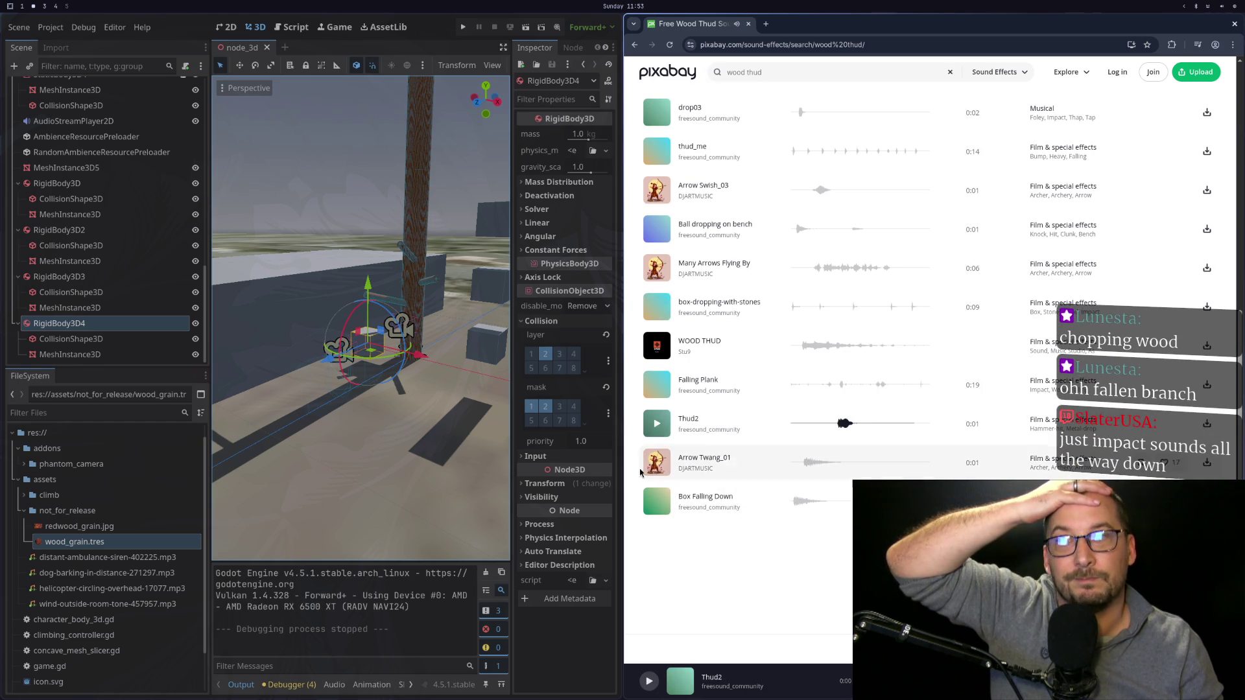
click(653, 463)
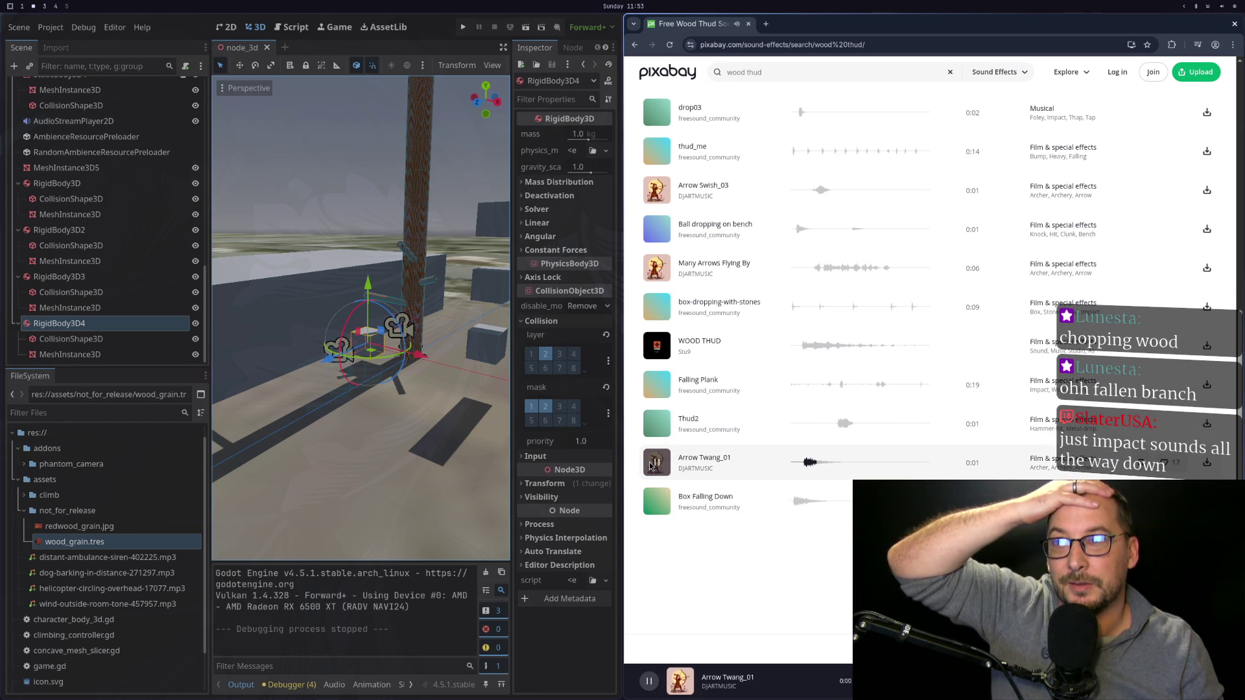
click(657, 502)
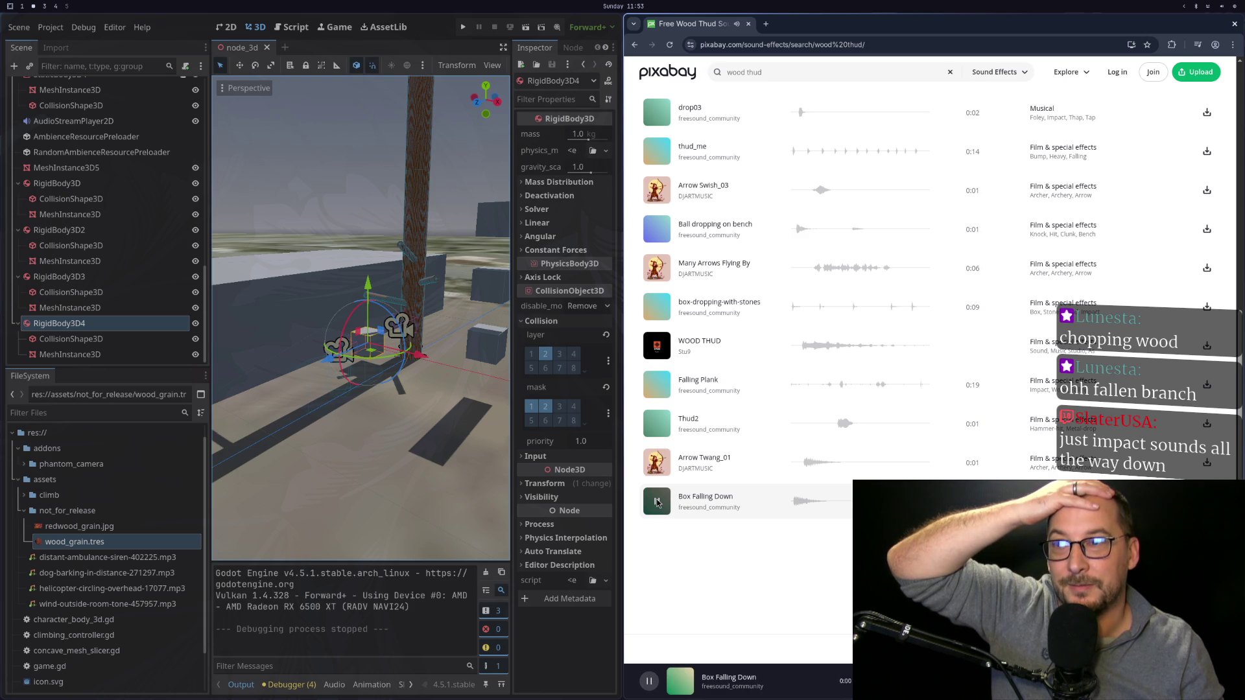
click(934, 551)
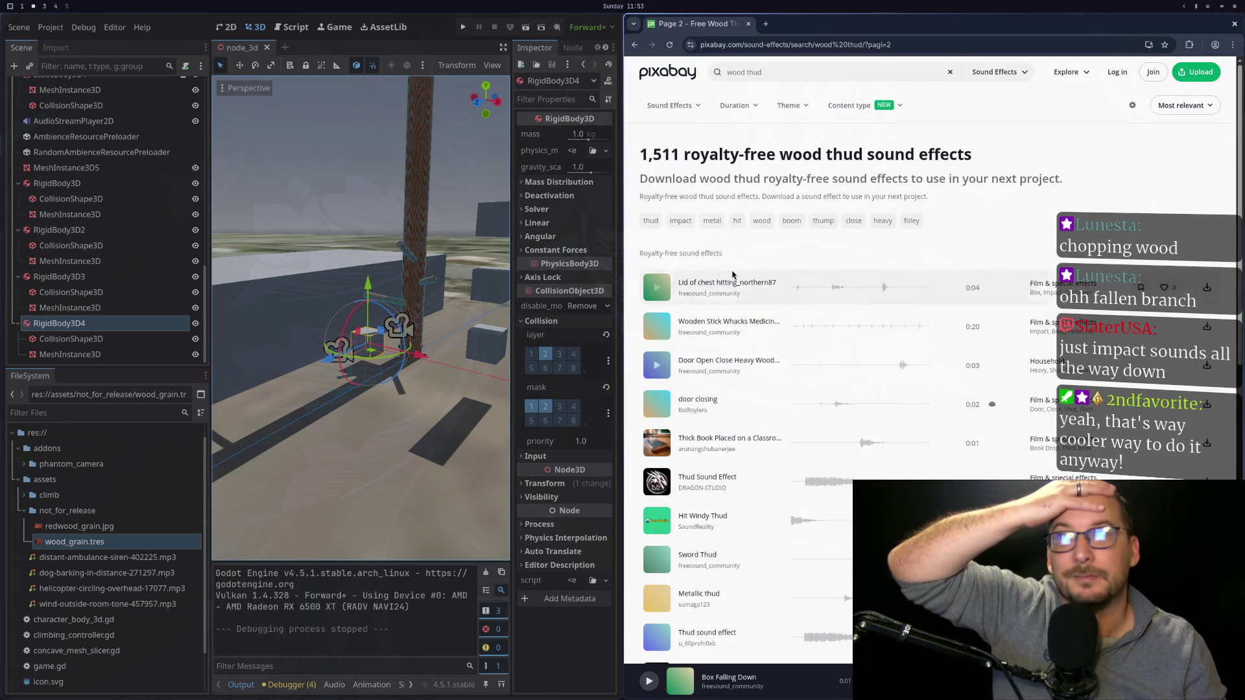
Preview the chest-lid sound, Thick Book Placed on a Classroom Desk, Thud Sound Effect and Hit Windy Thud.
click(657, 289)
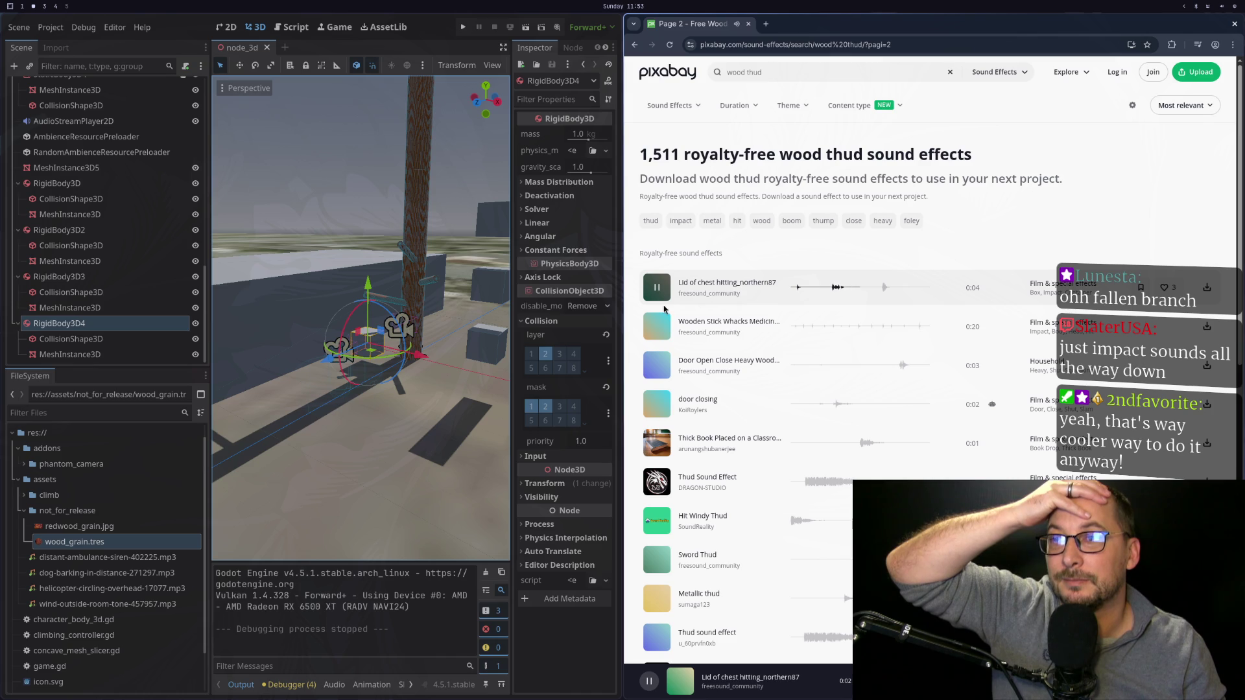
click(657, 443)
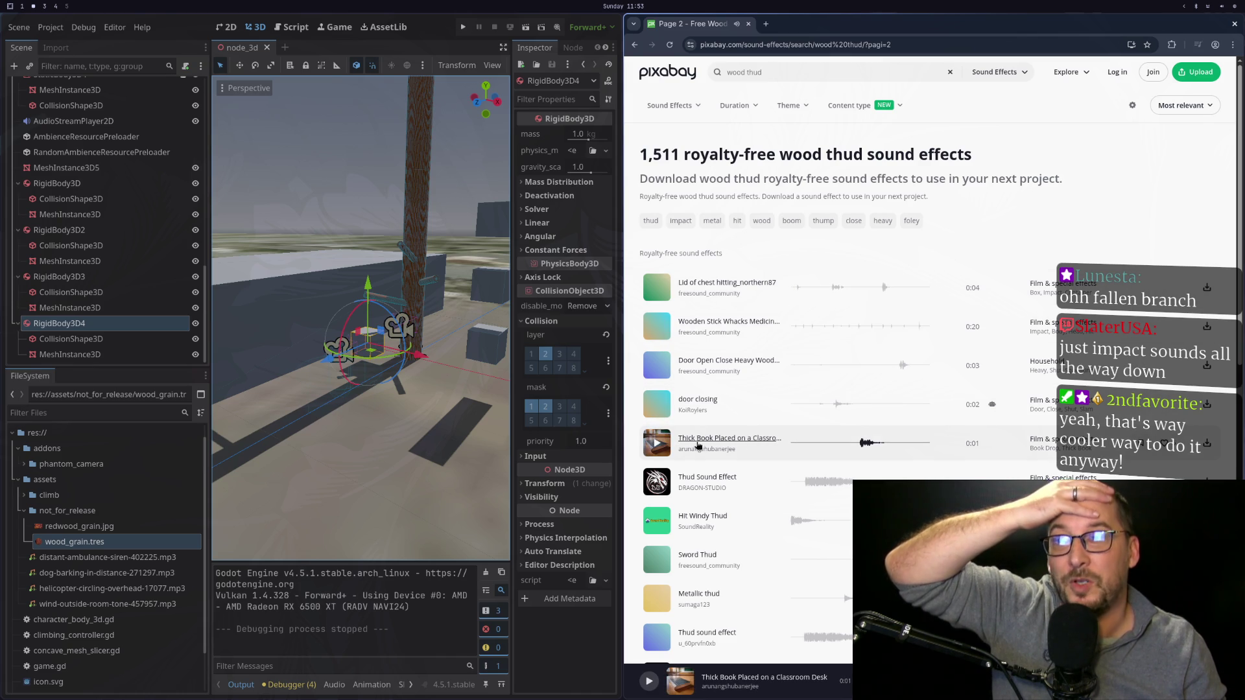
click(657, 444)
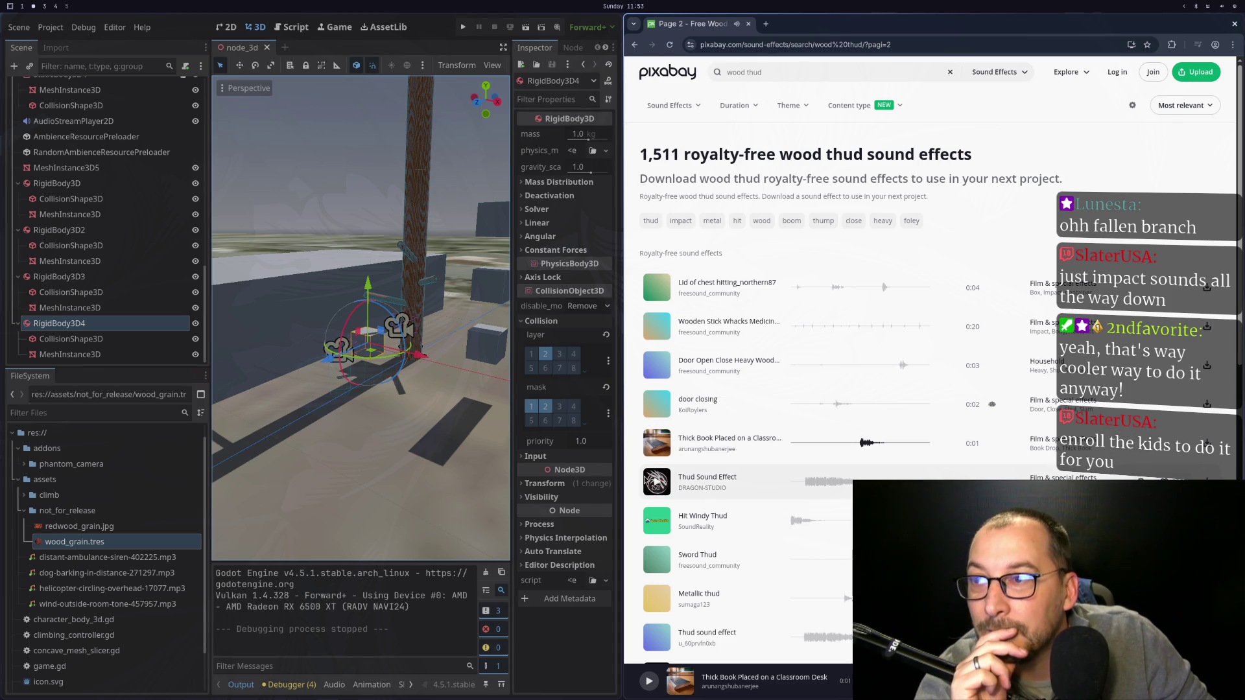
click(651, 485)
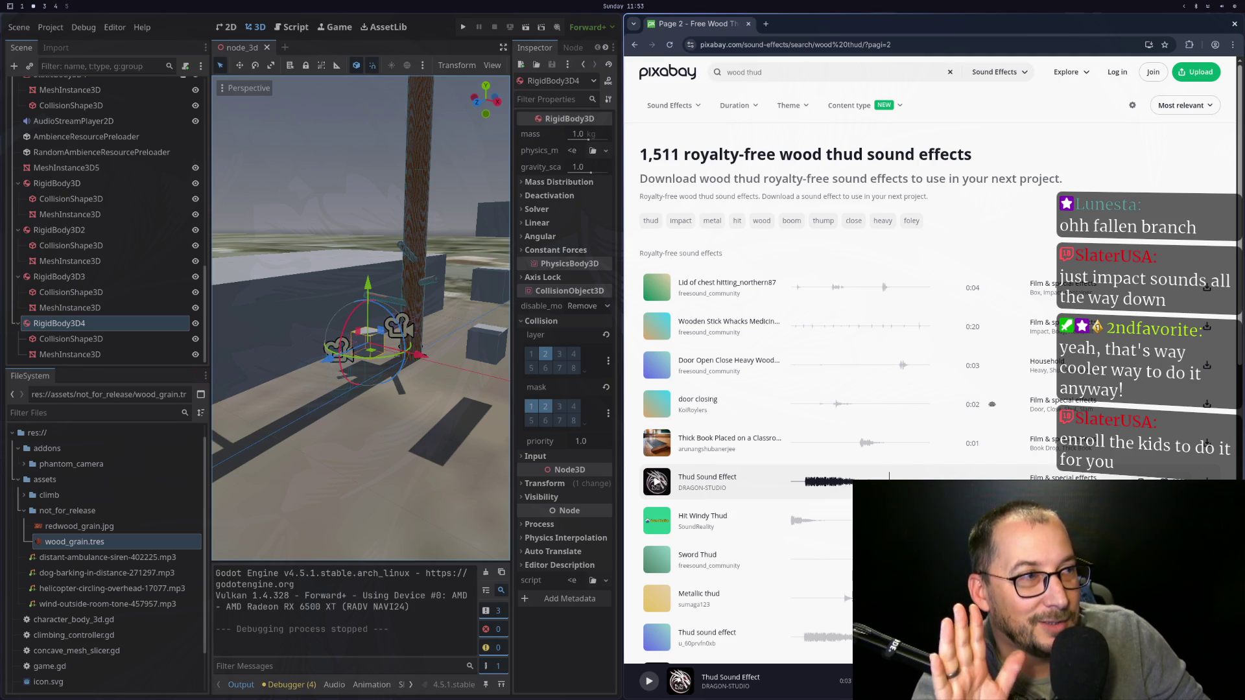
scroll(862, 373, down, 2)
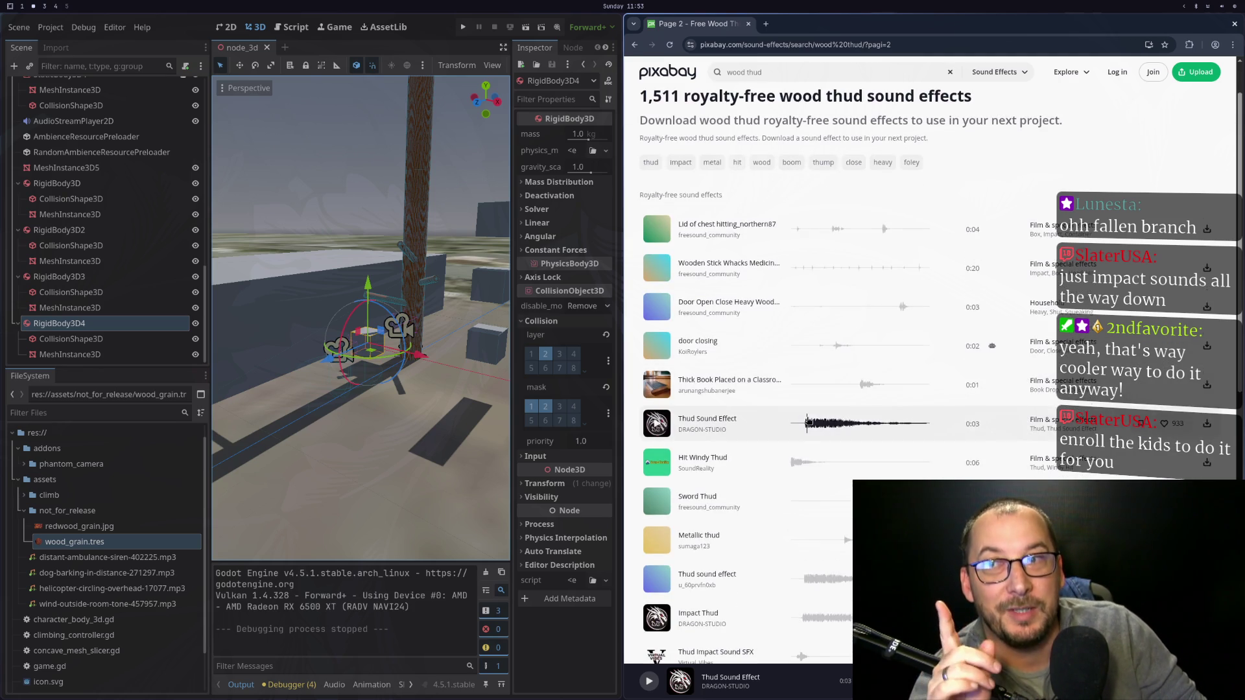
scroll(807, 422, down, 1)
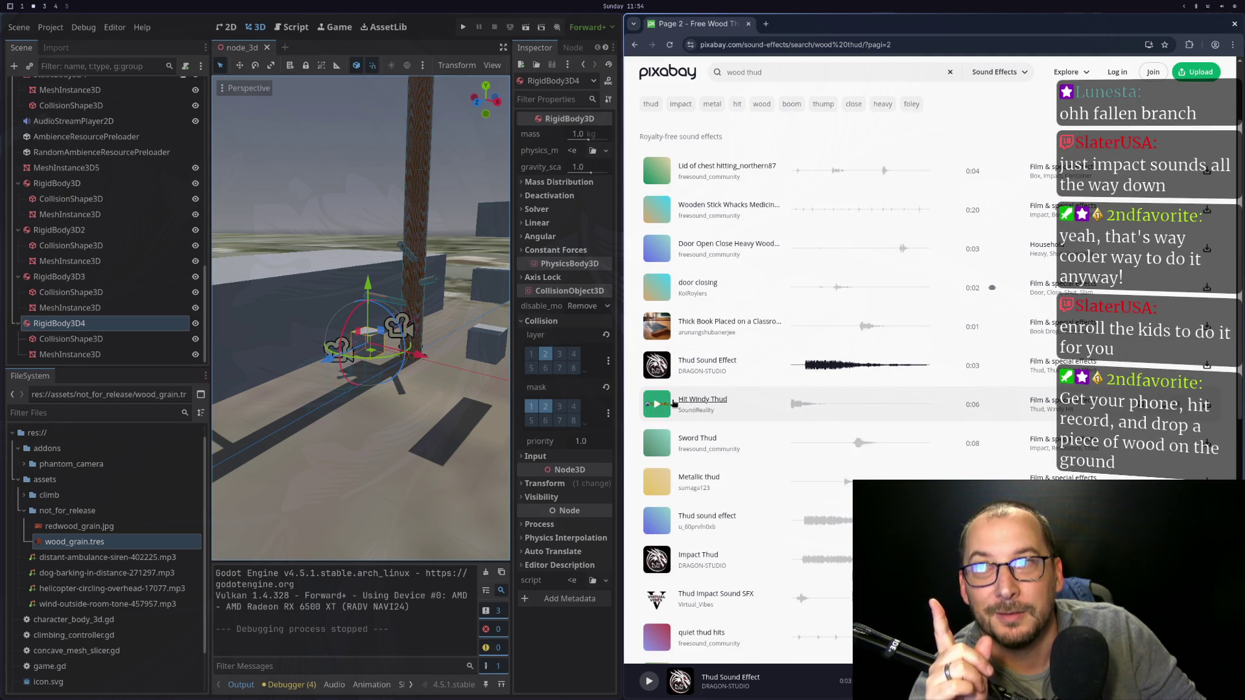
click(657, 407)
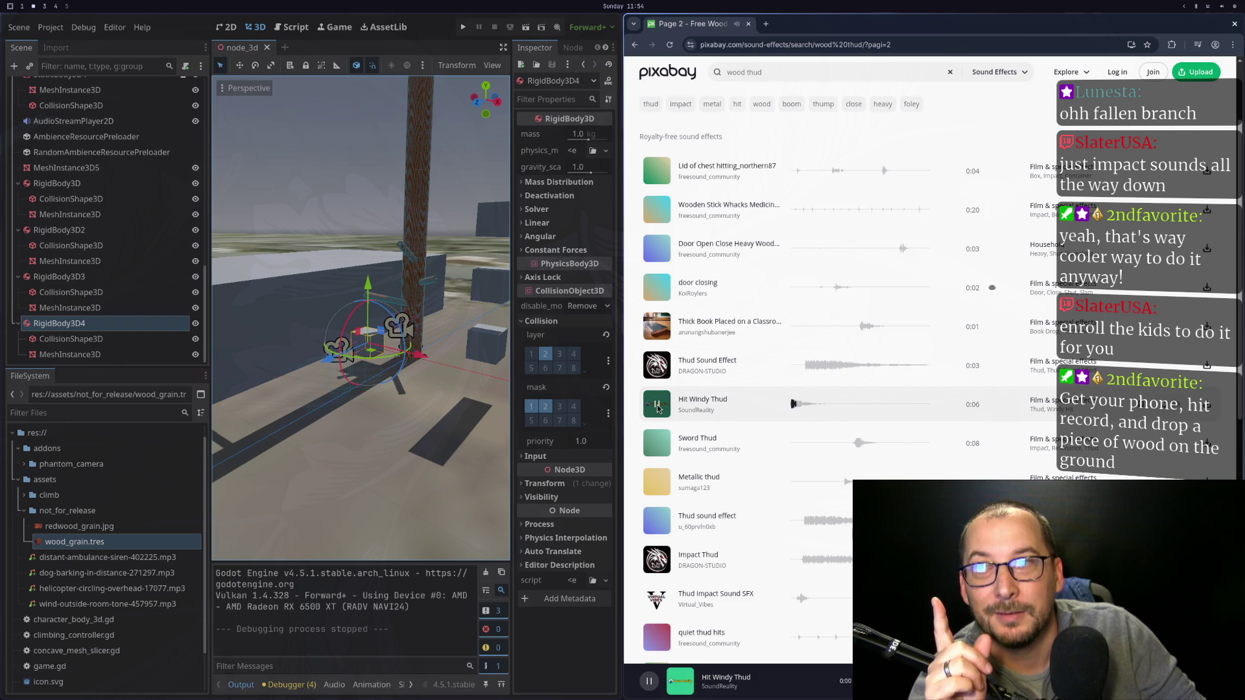
Preview Thud sound effect, Impact Thud, thud bassy bump2, Loud Thud and thud.
scroll(658, 407, down, 3)
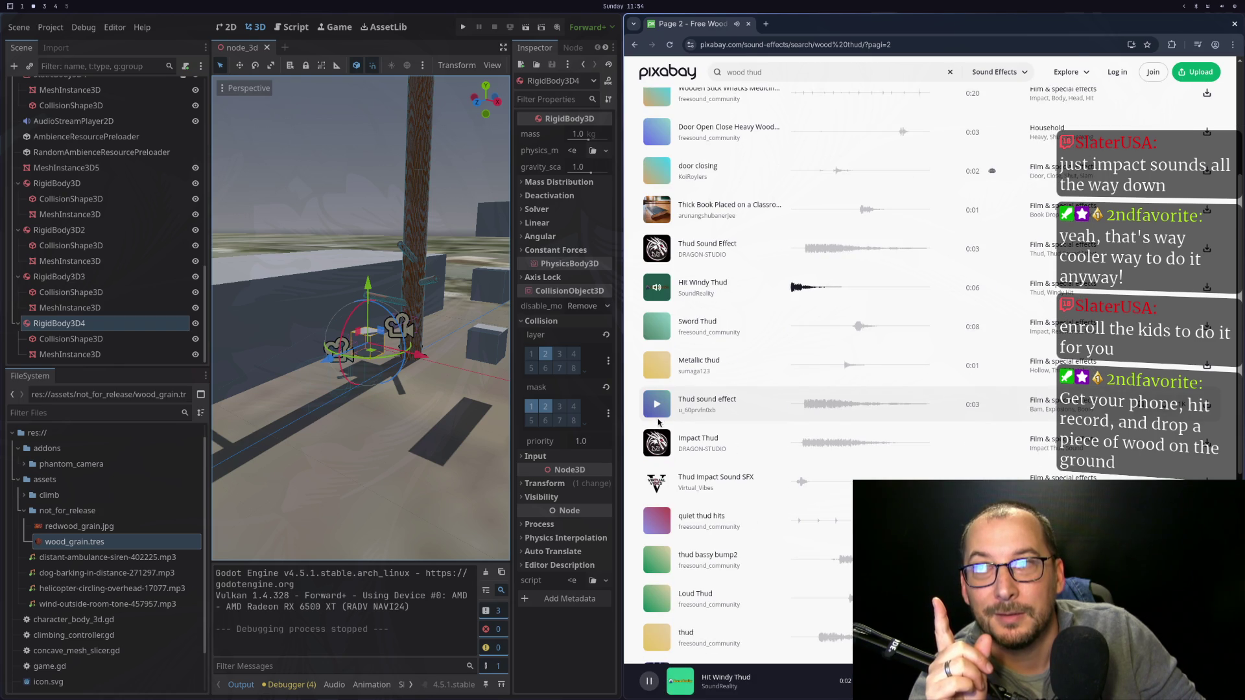
click(657, 407)
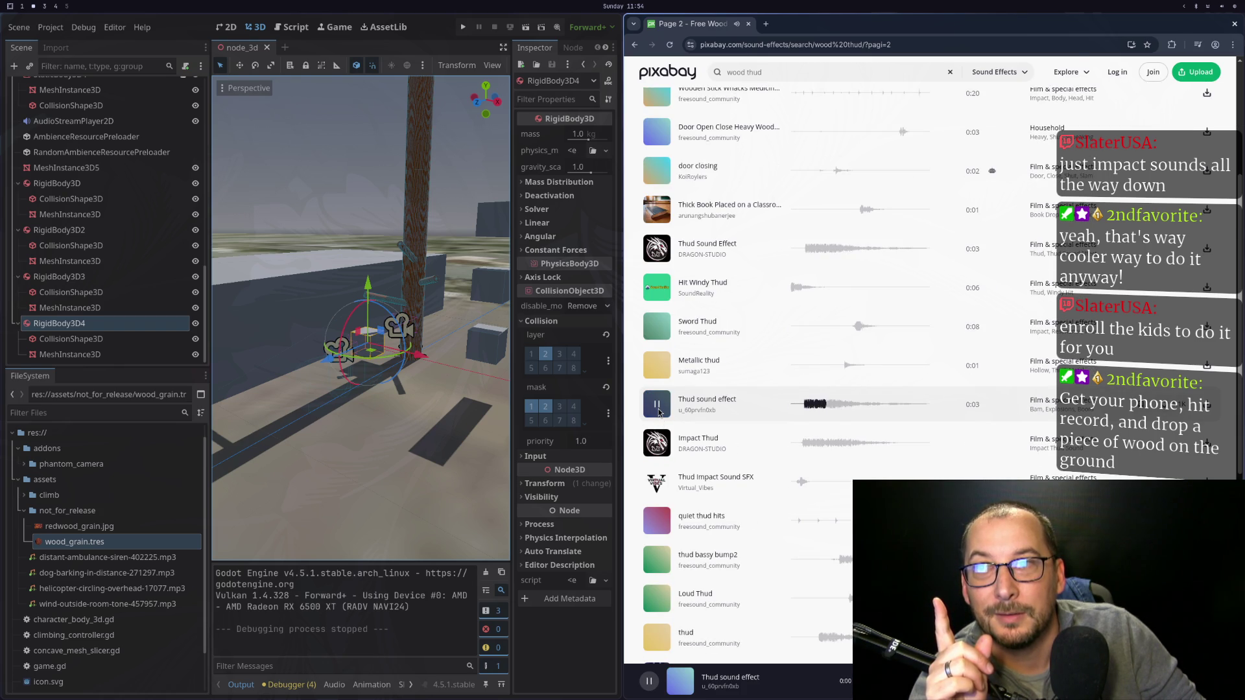
click(657, 443)
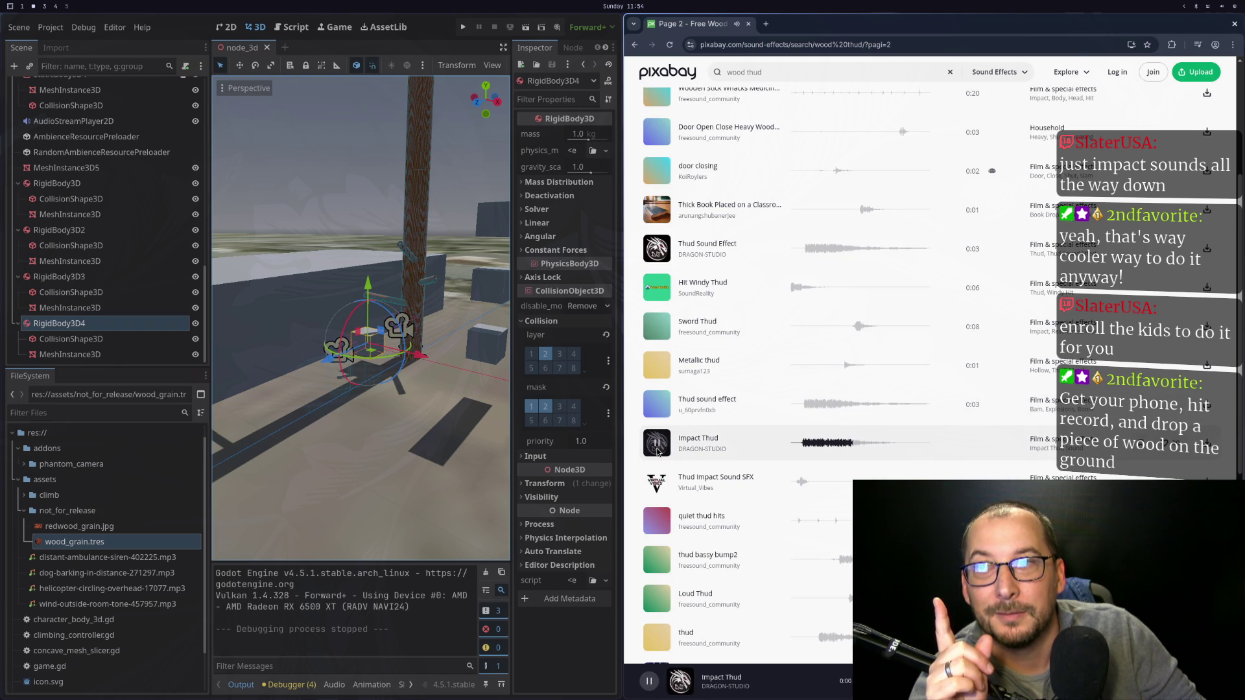
scroll(657, 443, down, 3)
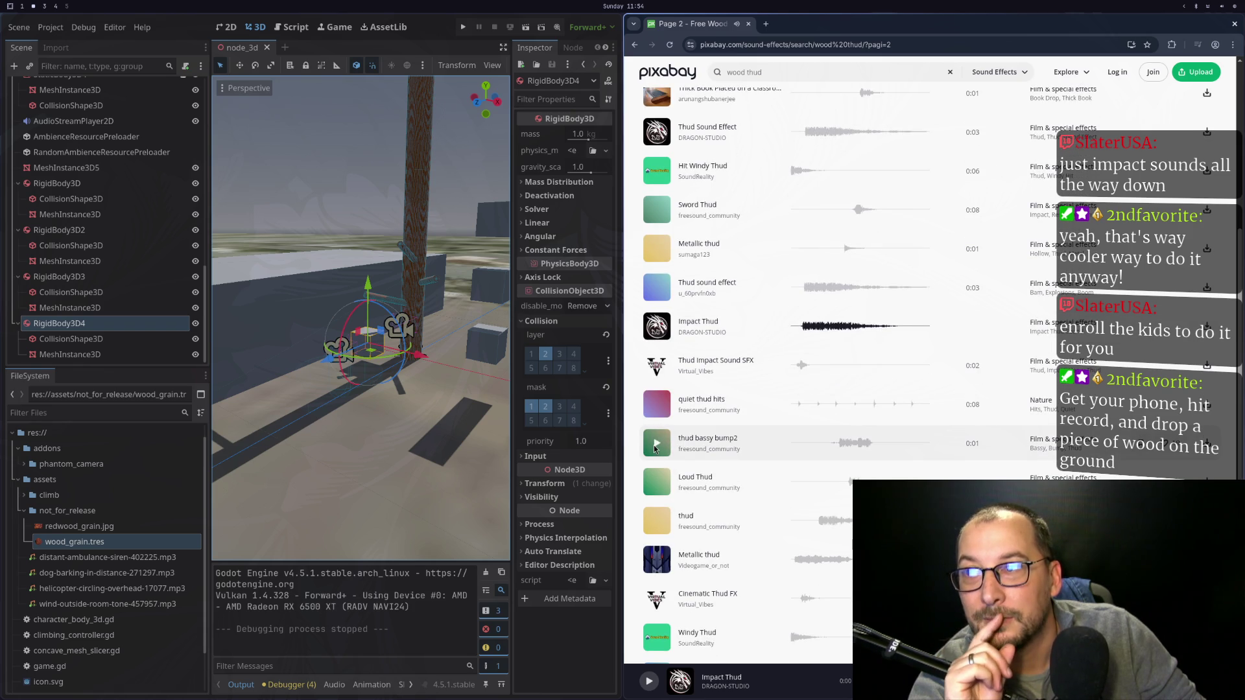
click(655, 446)
click(661, 484)
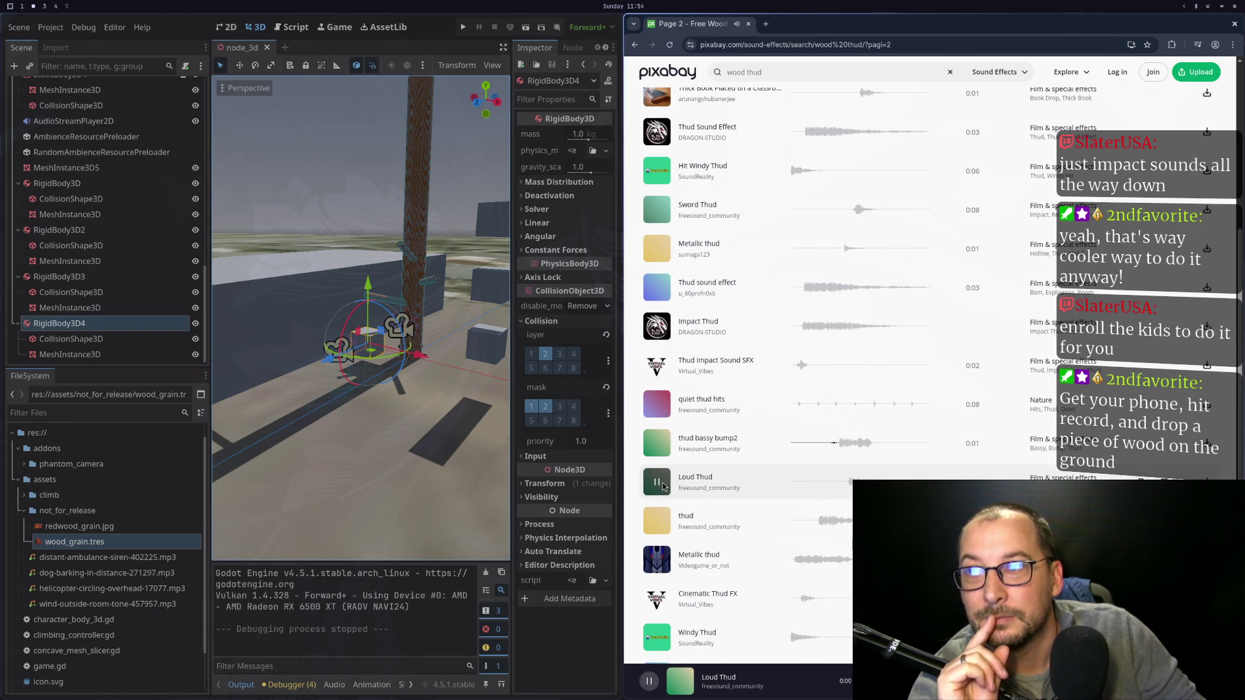
click(661, 524)
Preview Metallic thud and Windy Thud, then replay Thick Book Placed on a Classroom Desk.
scroll(661, 524, down, 3)
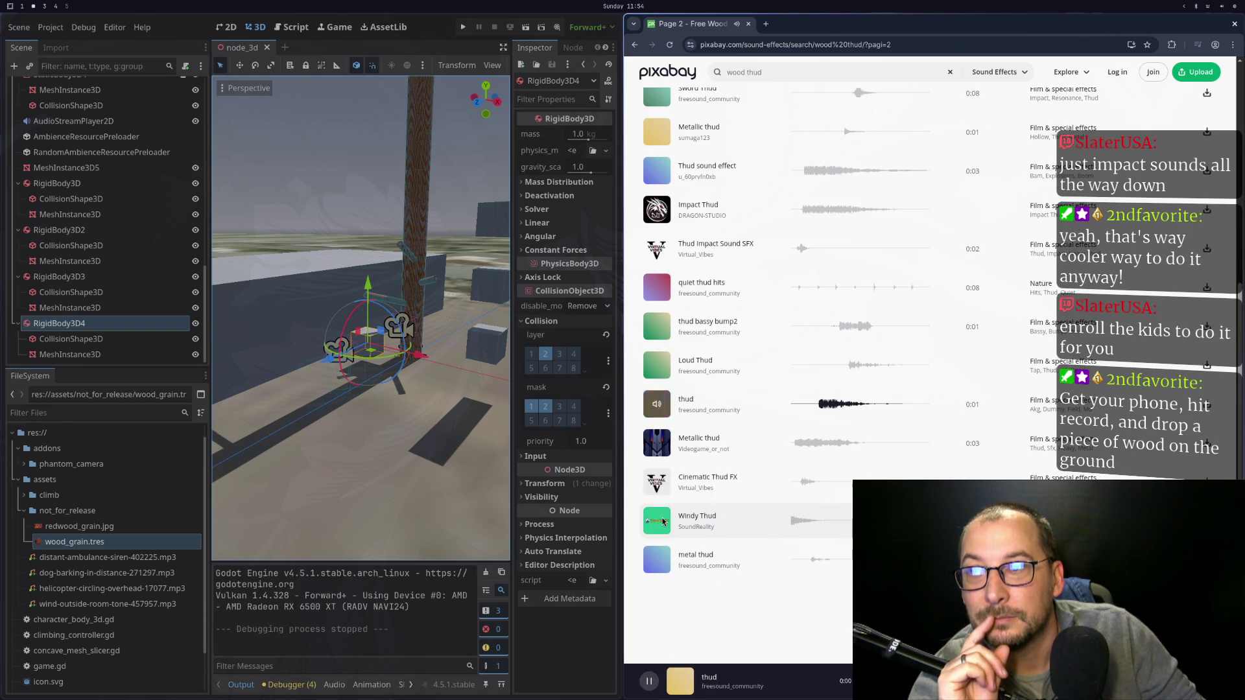
click(657, 443)
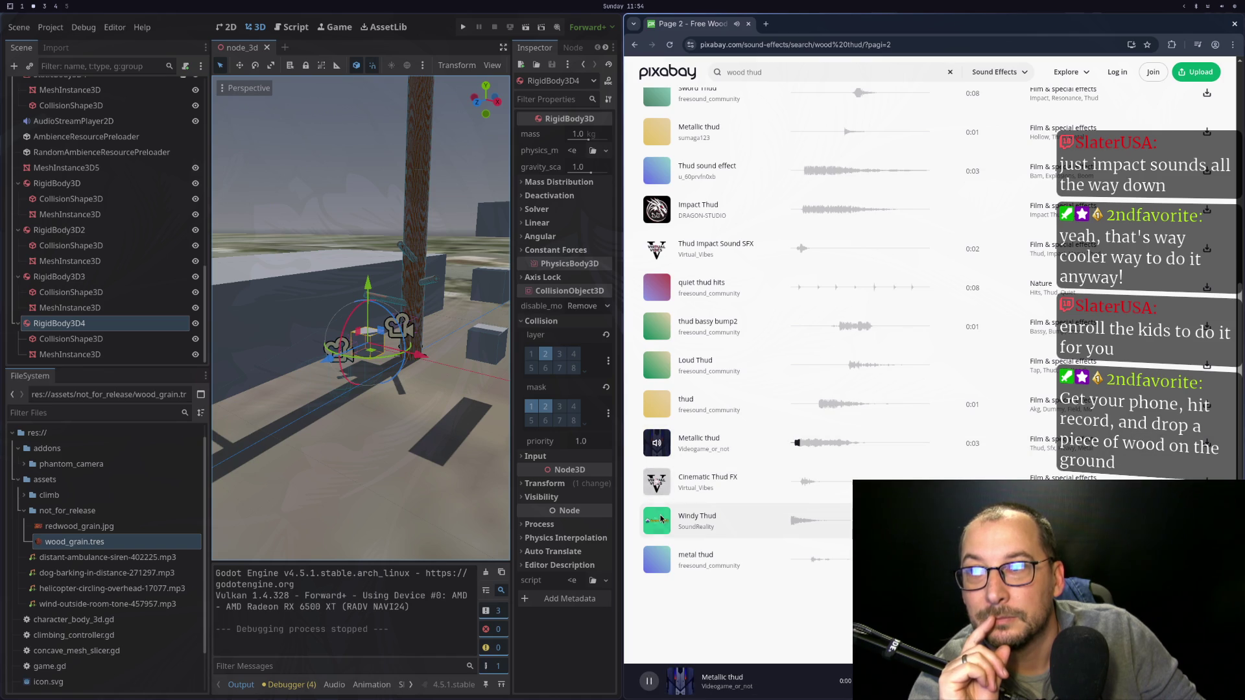
click(659, 522)
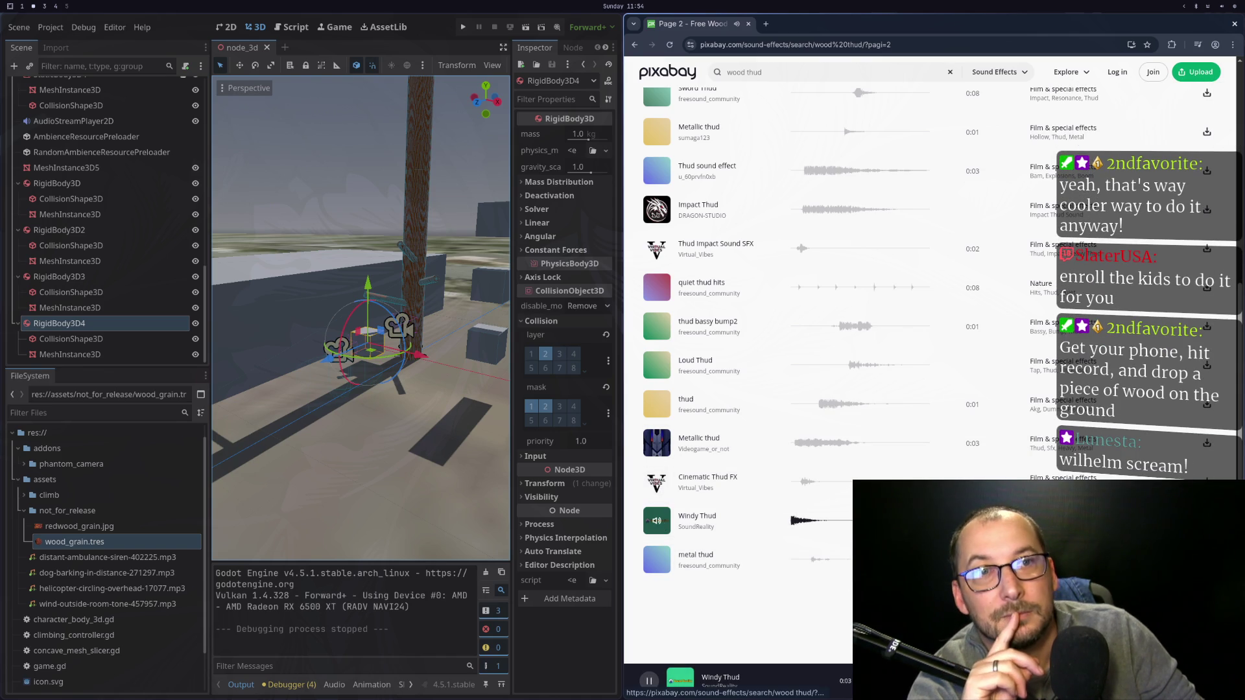
scroll(728, 409, up, 5)
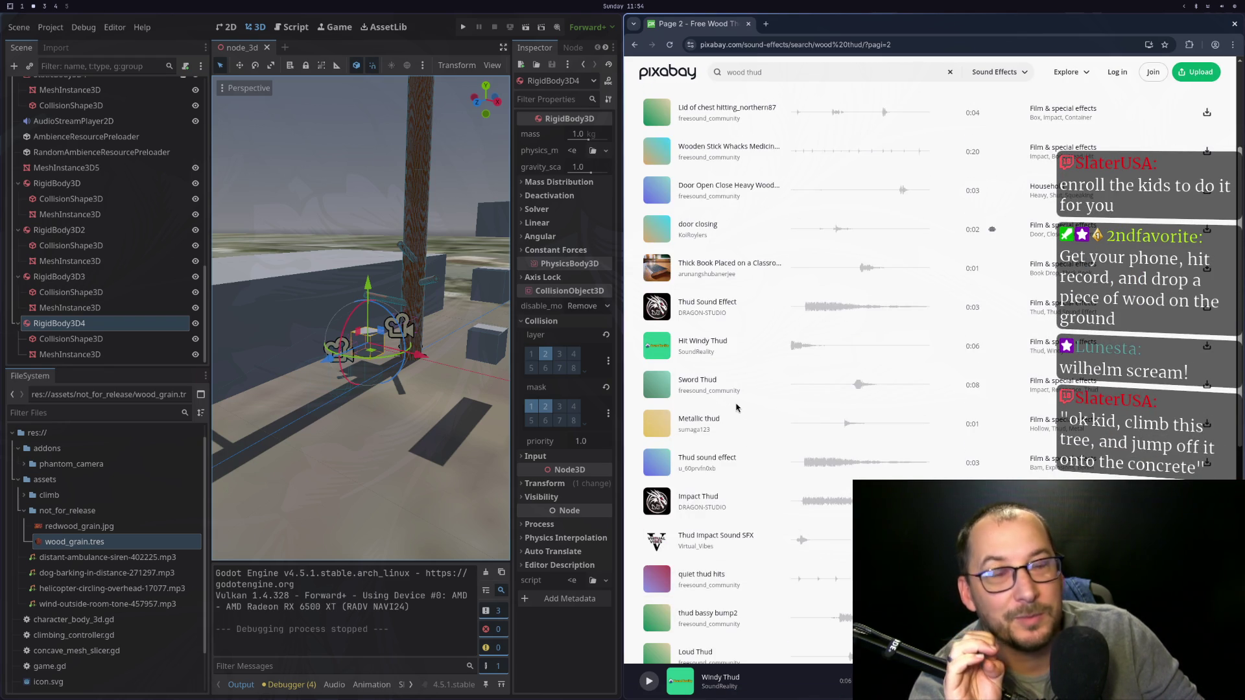
click(658, 269)
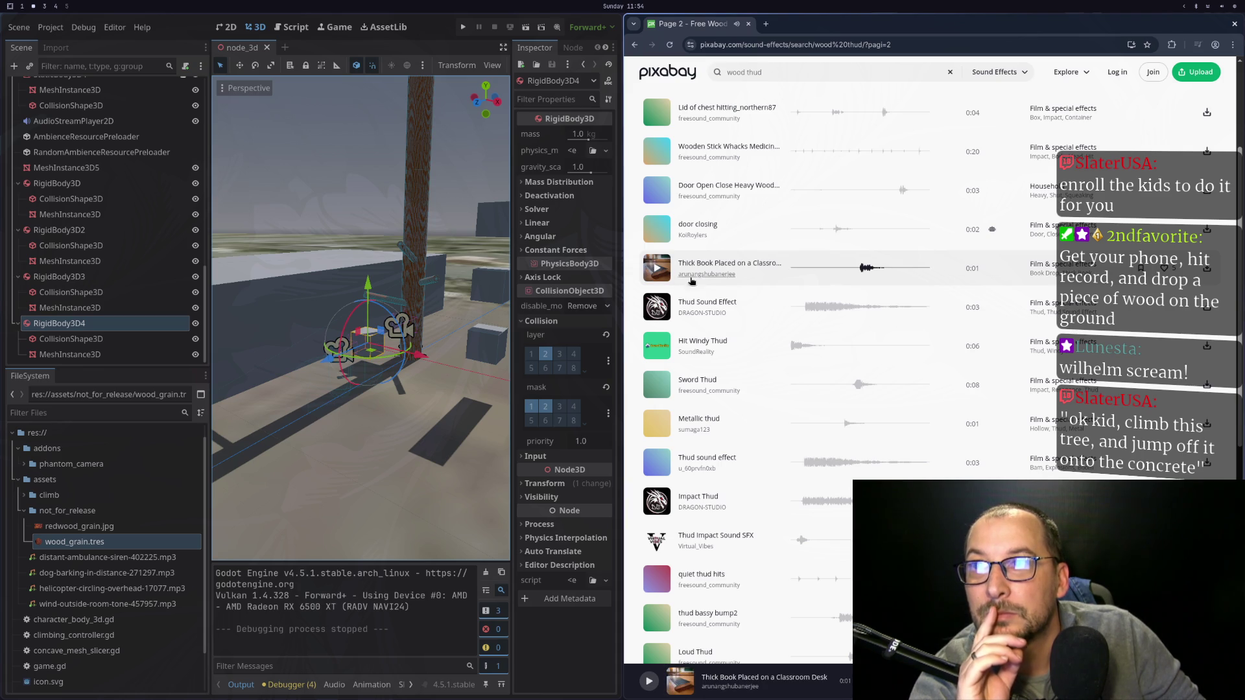
scroll(752, 315, down, 3)
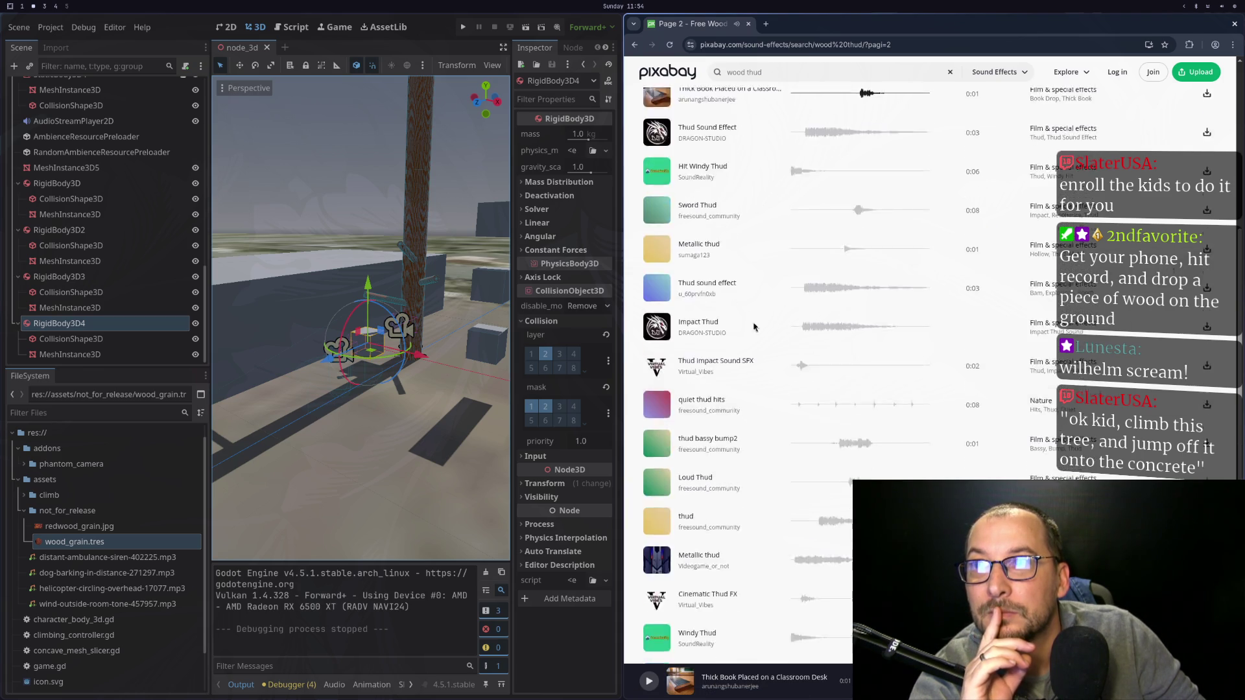
scroll(752, 316, up, 6)
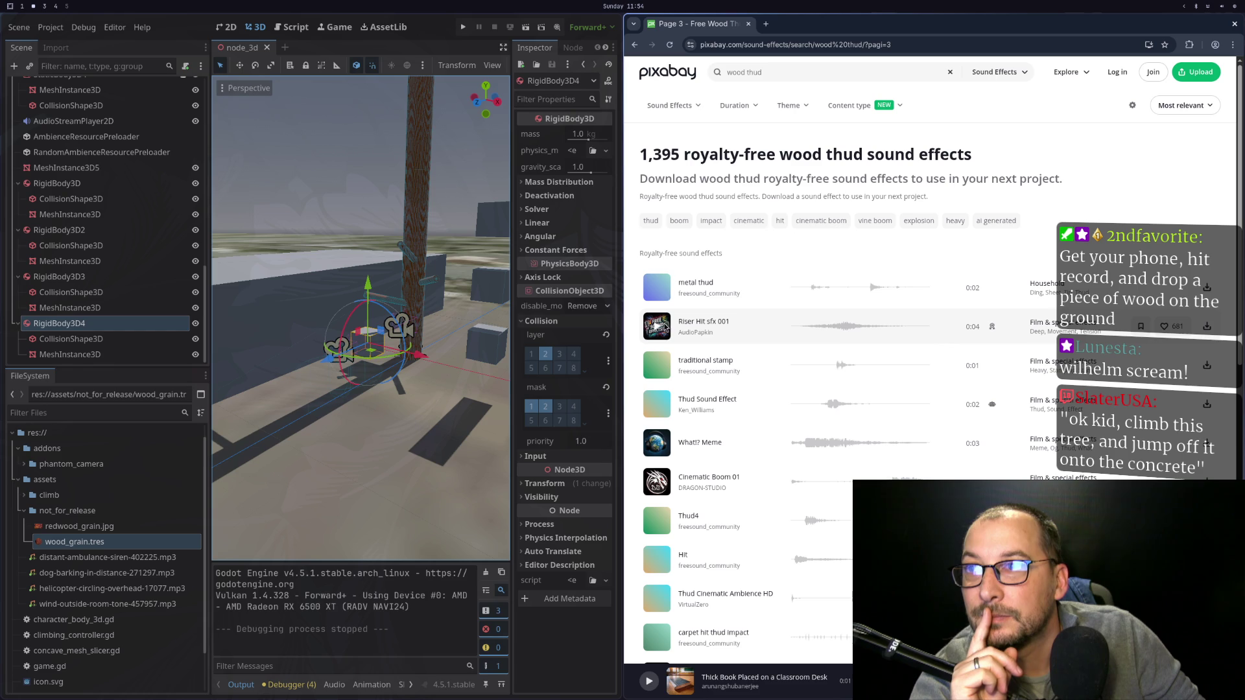
Preview metal thud, What!? Meme and Thud4, replaying and then stopping What!? Meme.
click(656, 288)
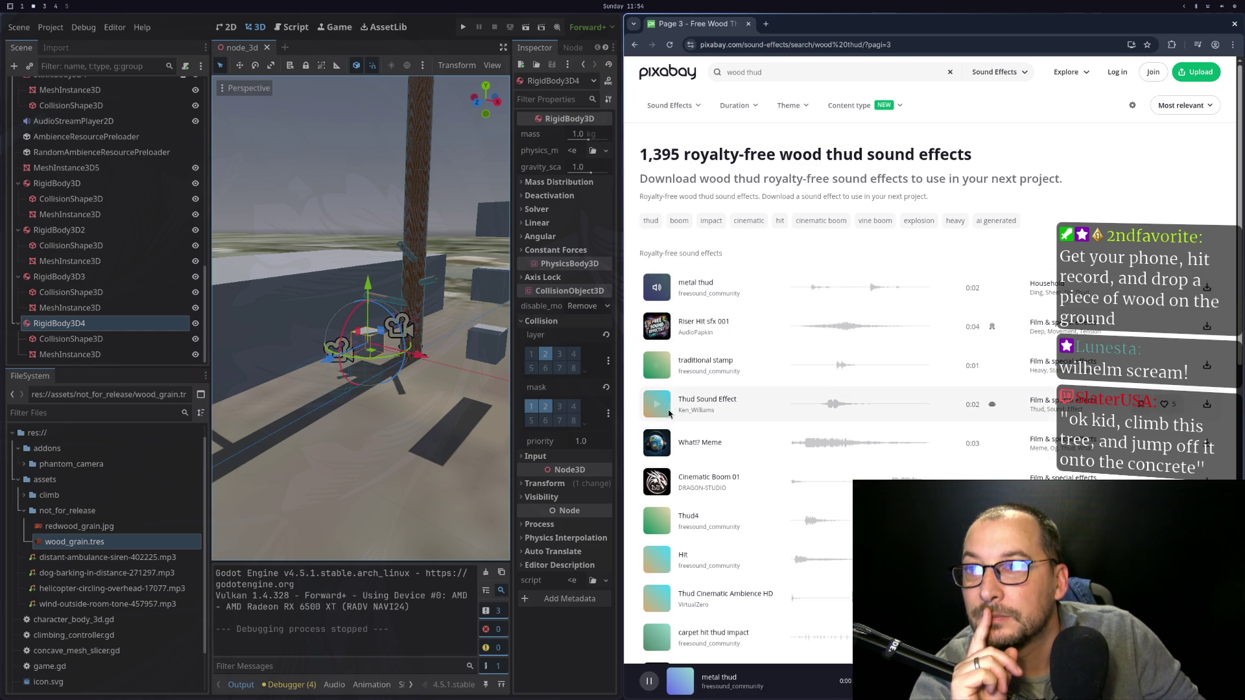
click(658, 445)
scroll(661, 441, down, 2)
click(657, 409)
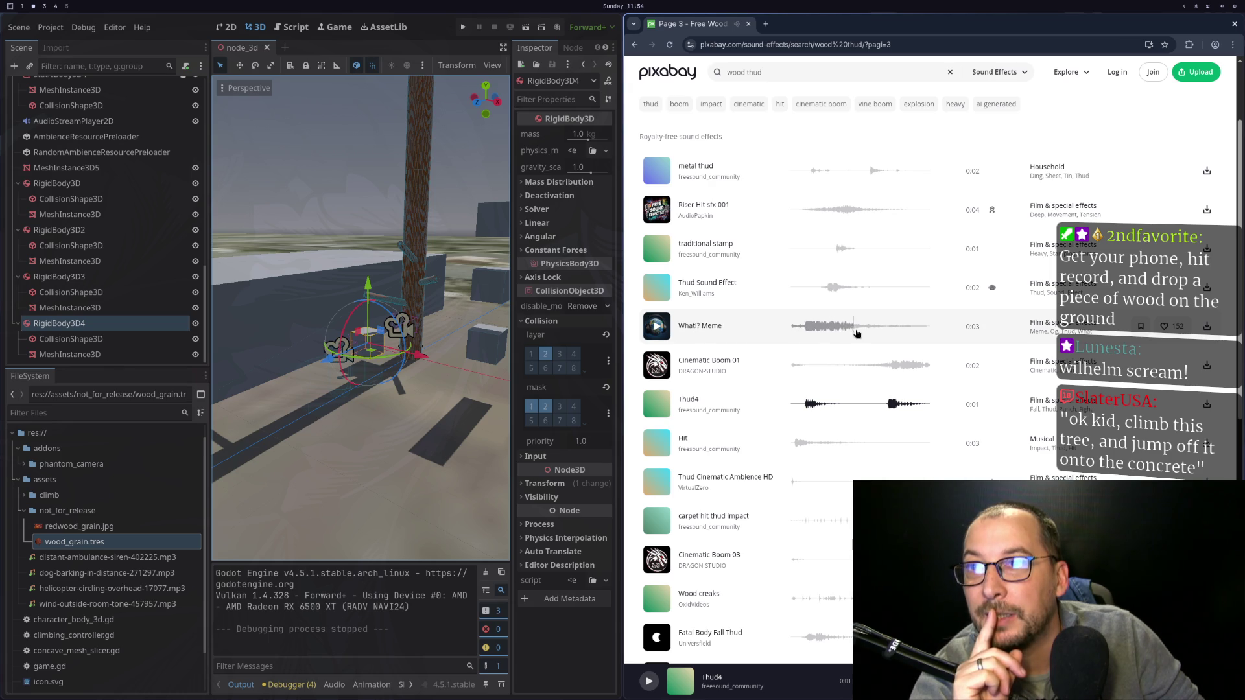
click(657, 328)
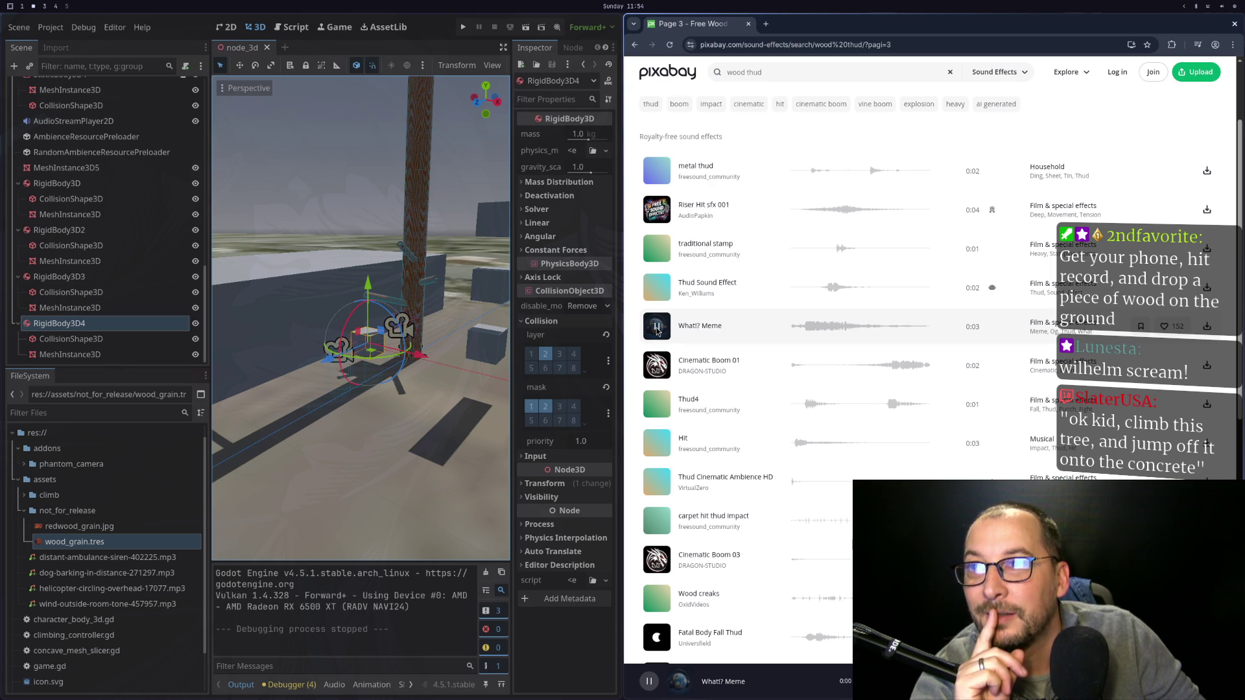
click(657, 328)
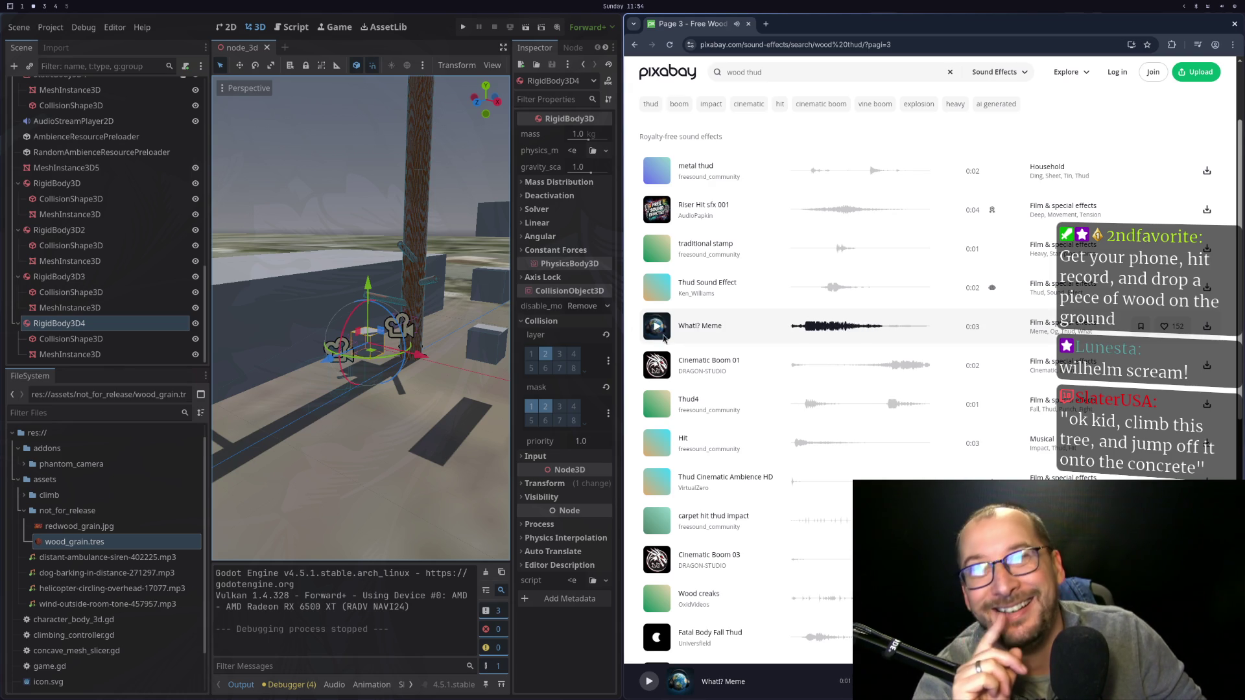
Preview Fatal Body Fall Thud, Massive Thump and Cinematic Boom 02 lower on page 3.
scroll(661, 331, down, 1)
scroll(665, 338, down, 2)
scroll(665, 337, down, 1)
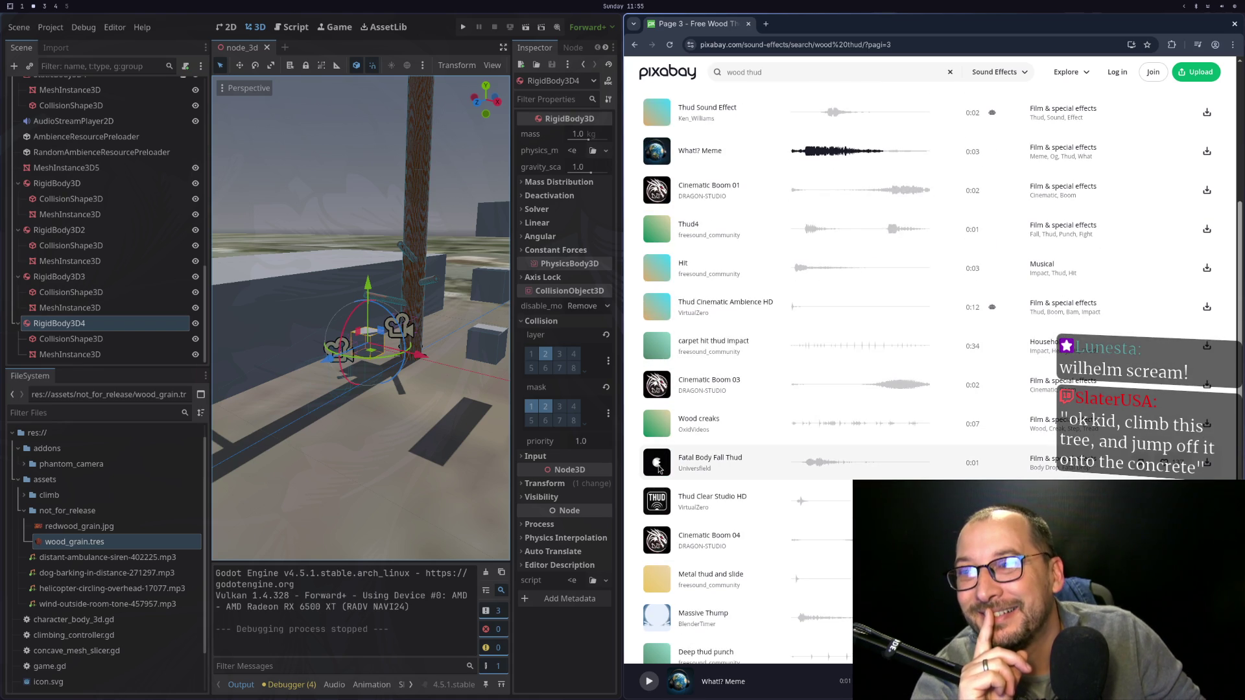
scroll(659, 462, down, 1)
click(657, 409)
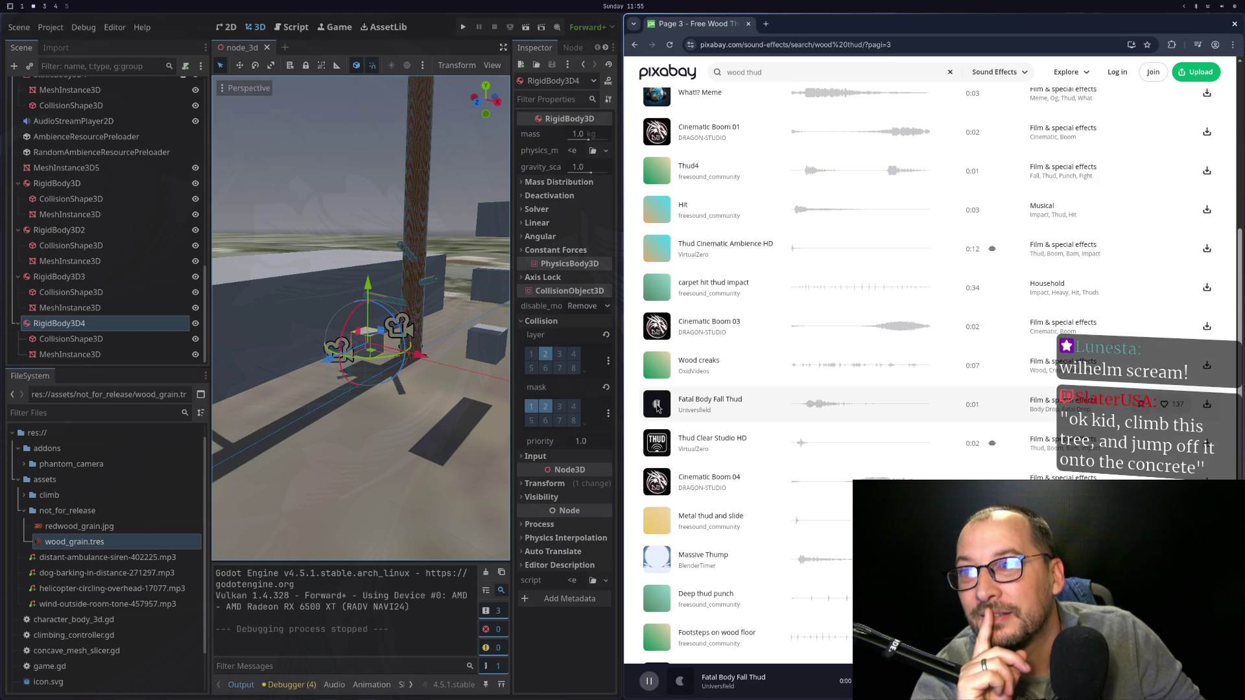
scroll(655, 457, down, 1)
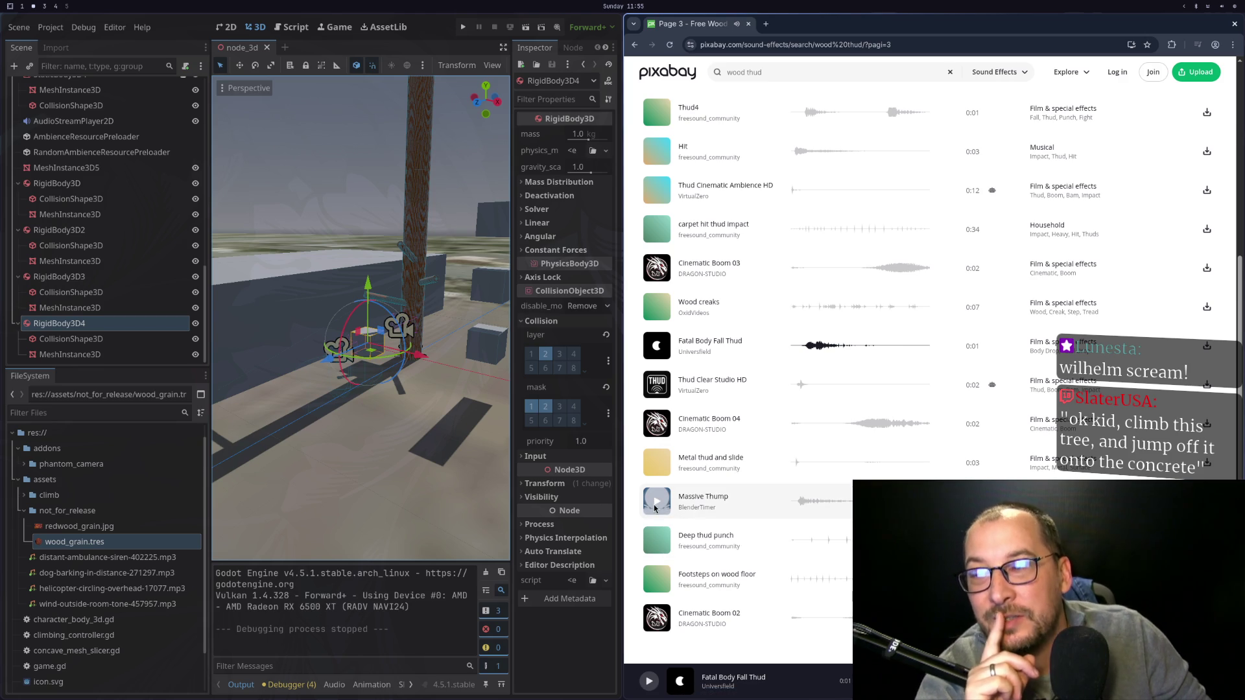
scroll(772, 547, down, 2)
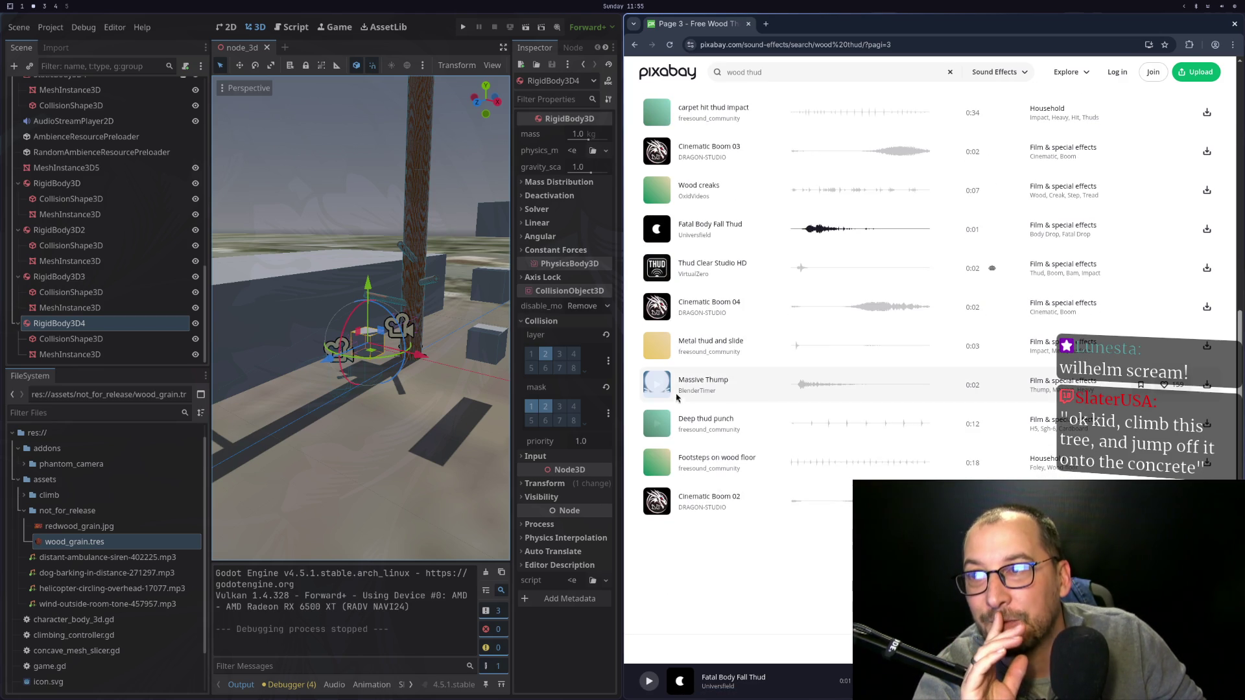
click(663, 389)
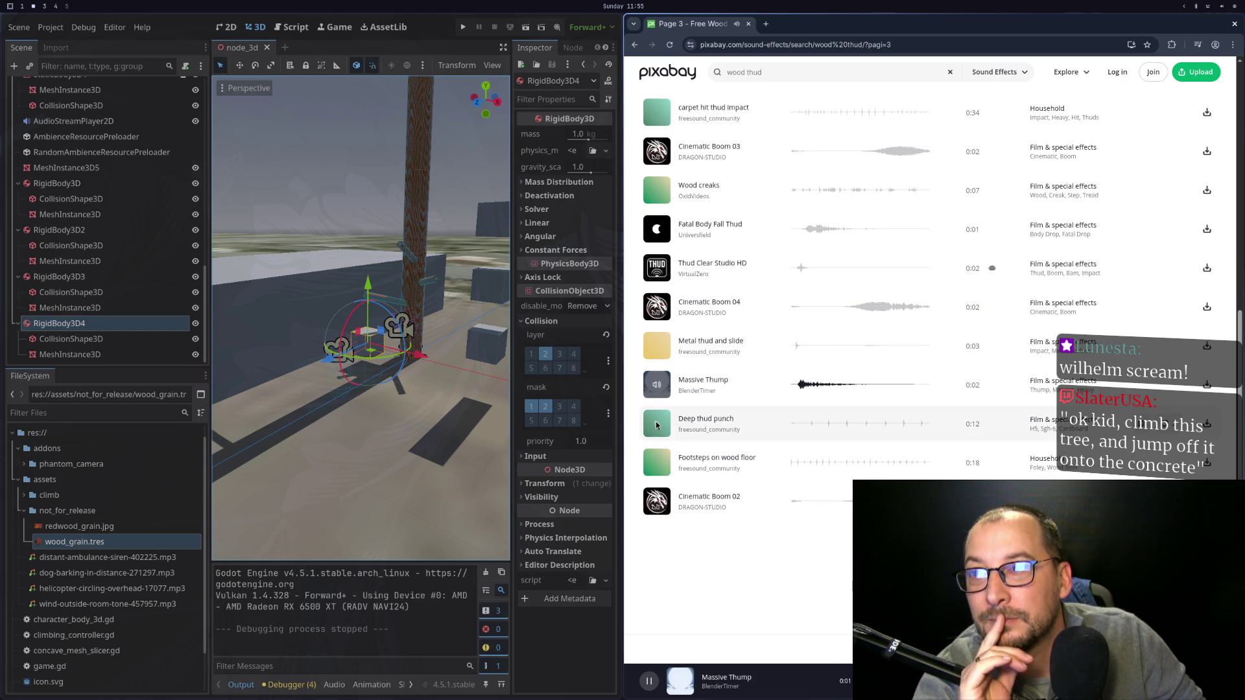
click(657, 501)
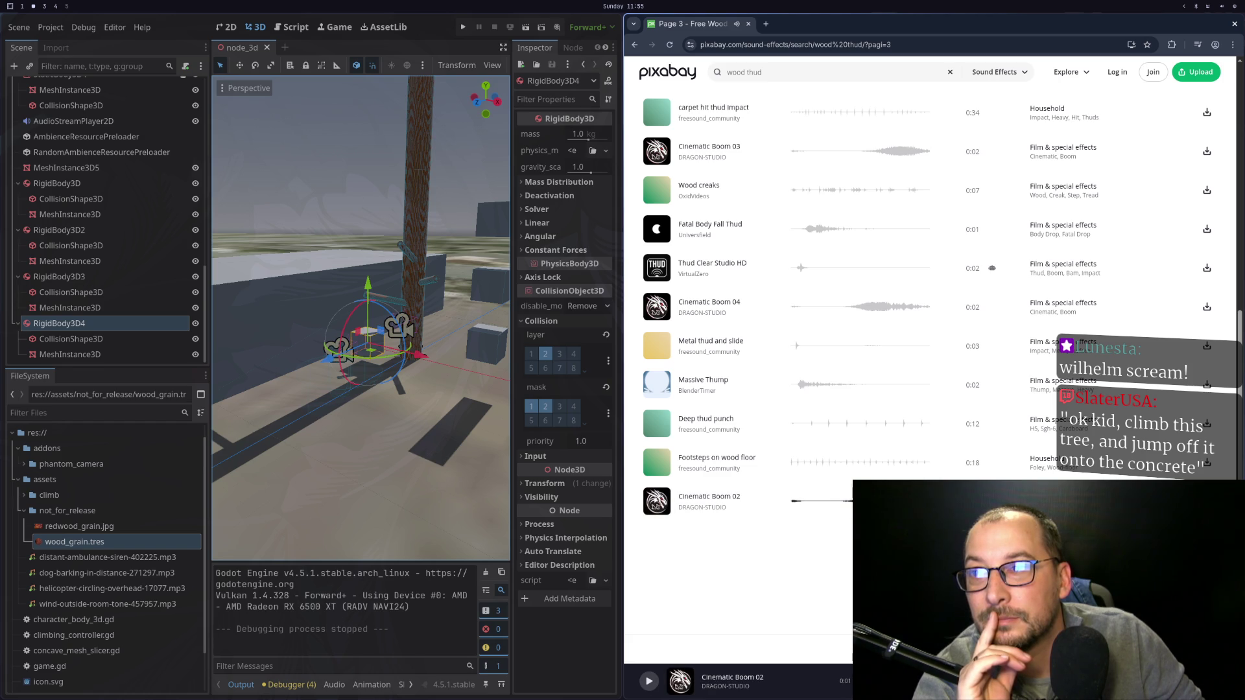
scroll(755, 340, up, 8)
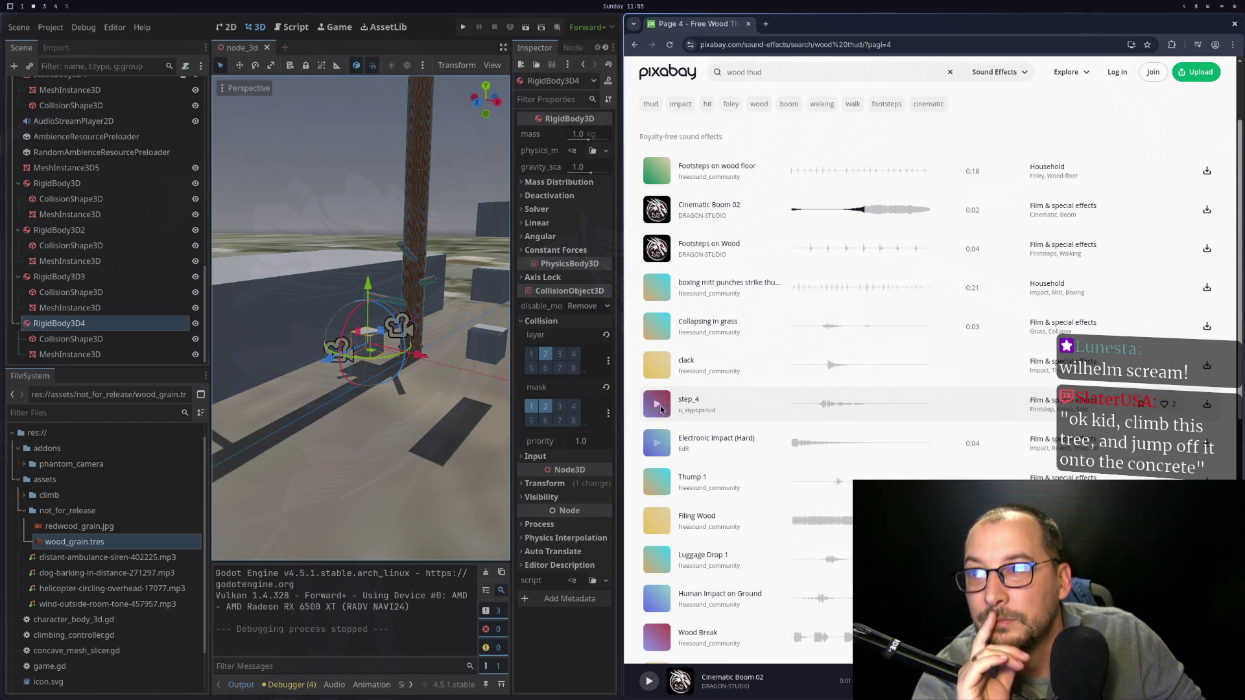
Preview step_4, clack, Collapsing in grass, Wood Break (replayed twice) and Bonk on page 4.
click(657, 404)
click(660, 365)
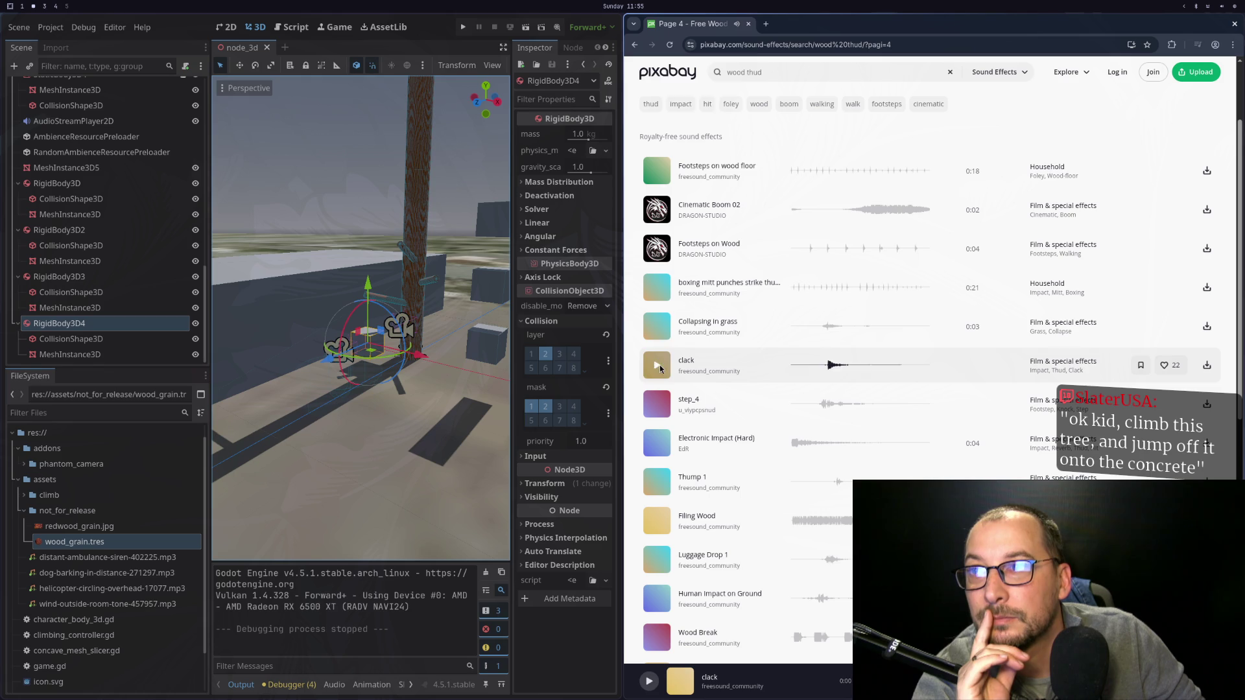
click(660, 338)
scroll(660, 402, down, 3)
click(659, 461)
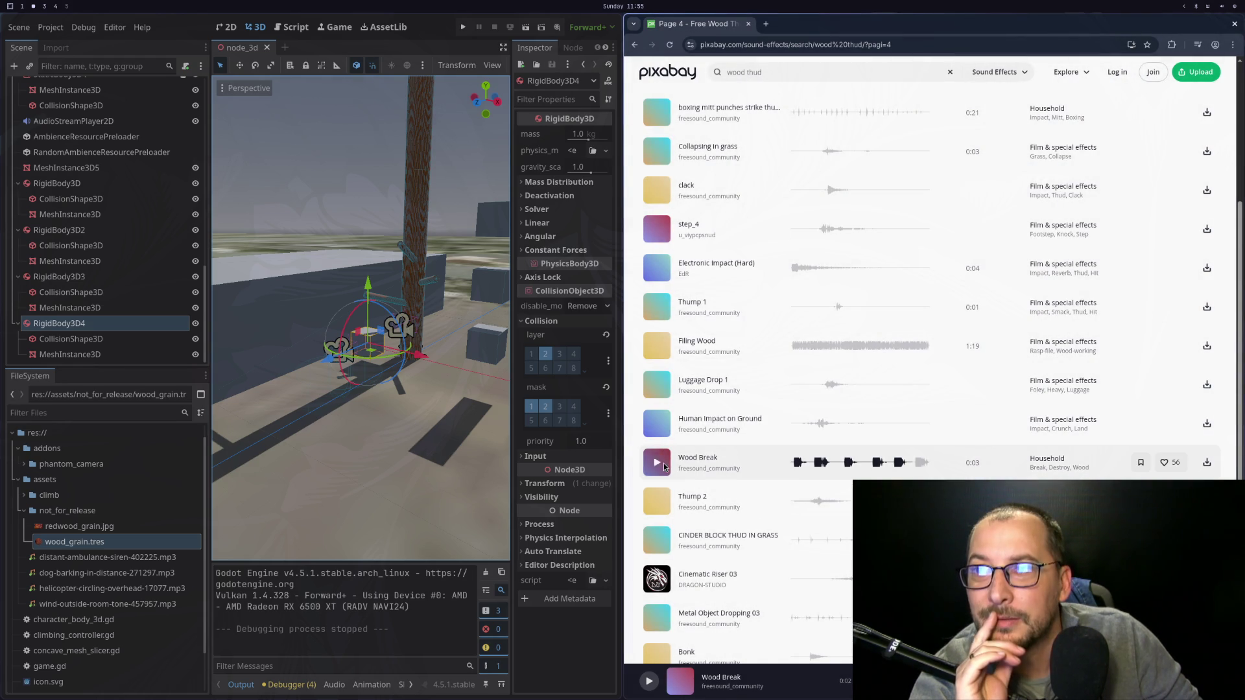
click(664, 463)
click(664, 463)
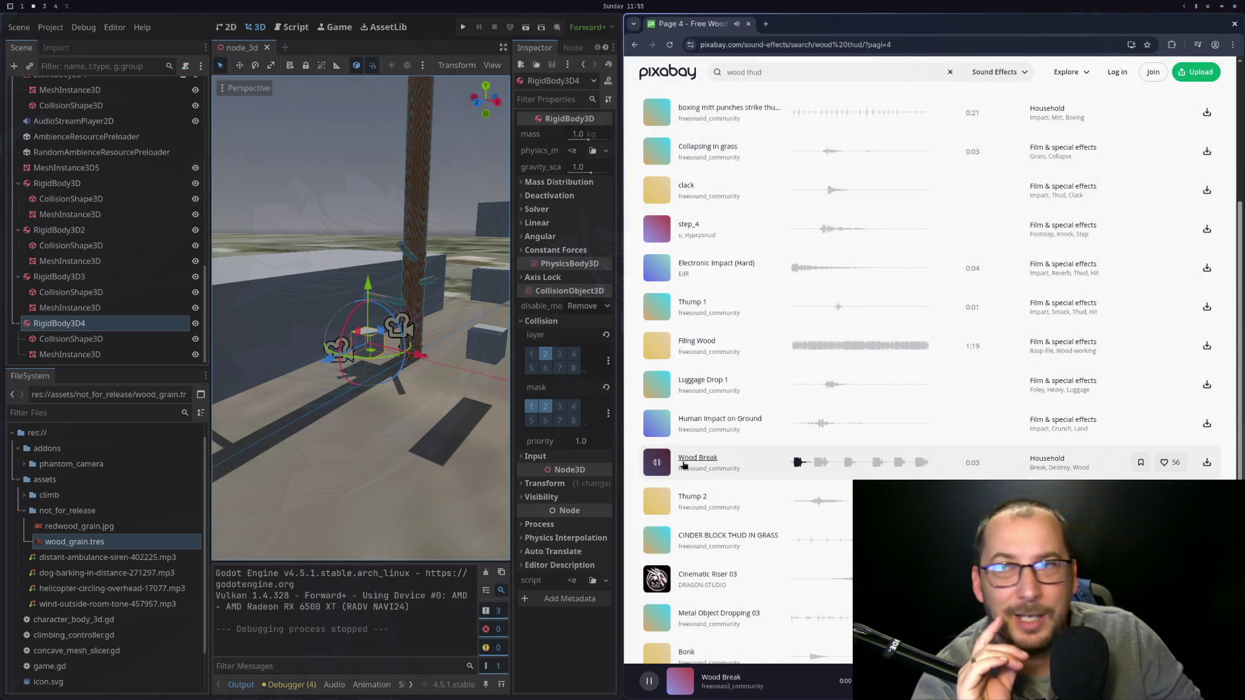
scroll(678, 467, down, 6)
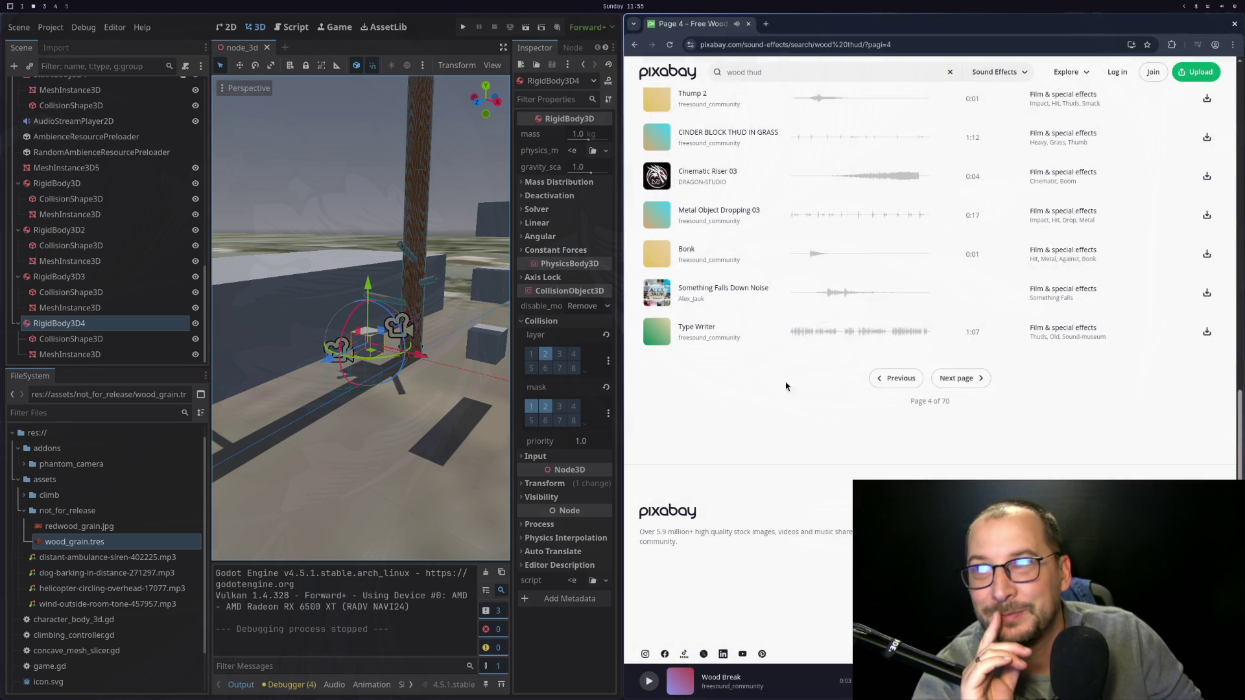
scroll(791, 386, up, 2)
click(658, 372)
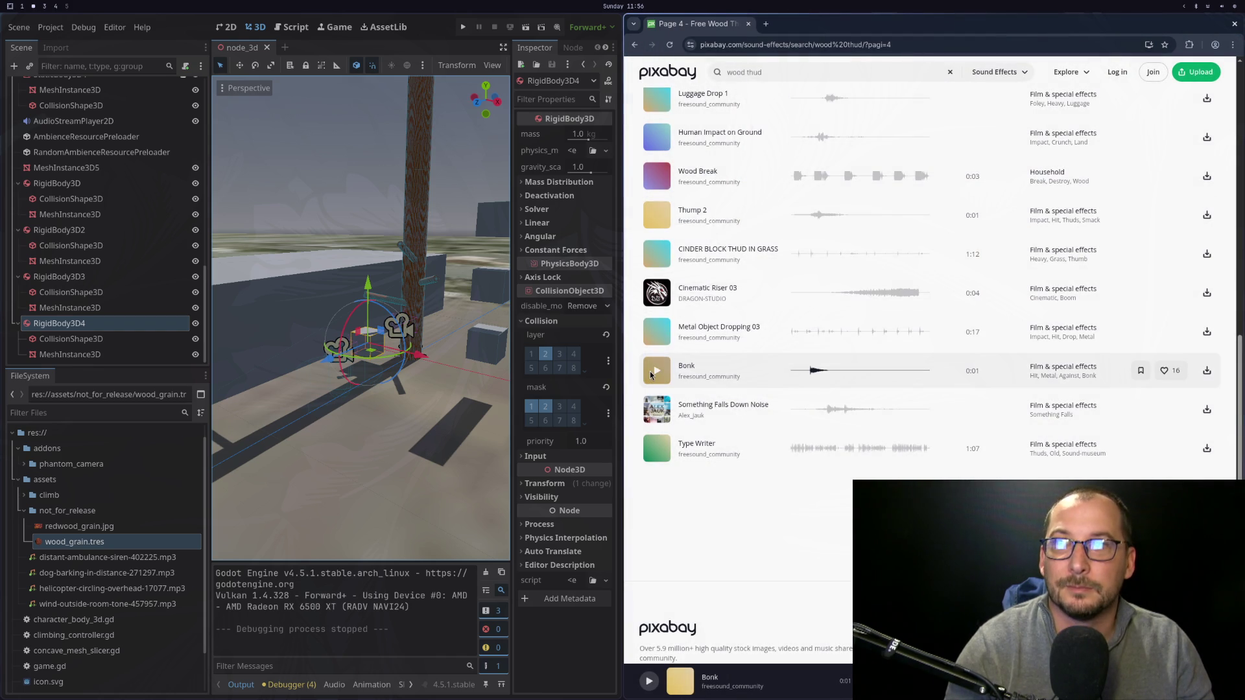
Replay the Bonk sound twice, then preview Thump 2 on results page 4.
click(657, 372)
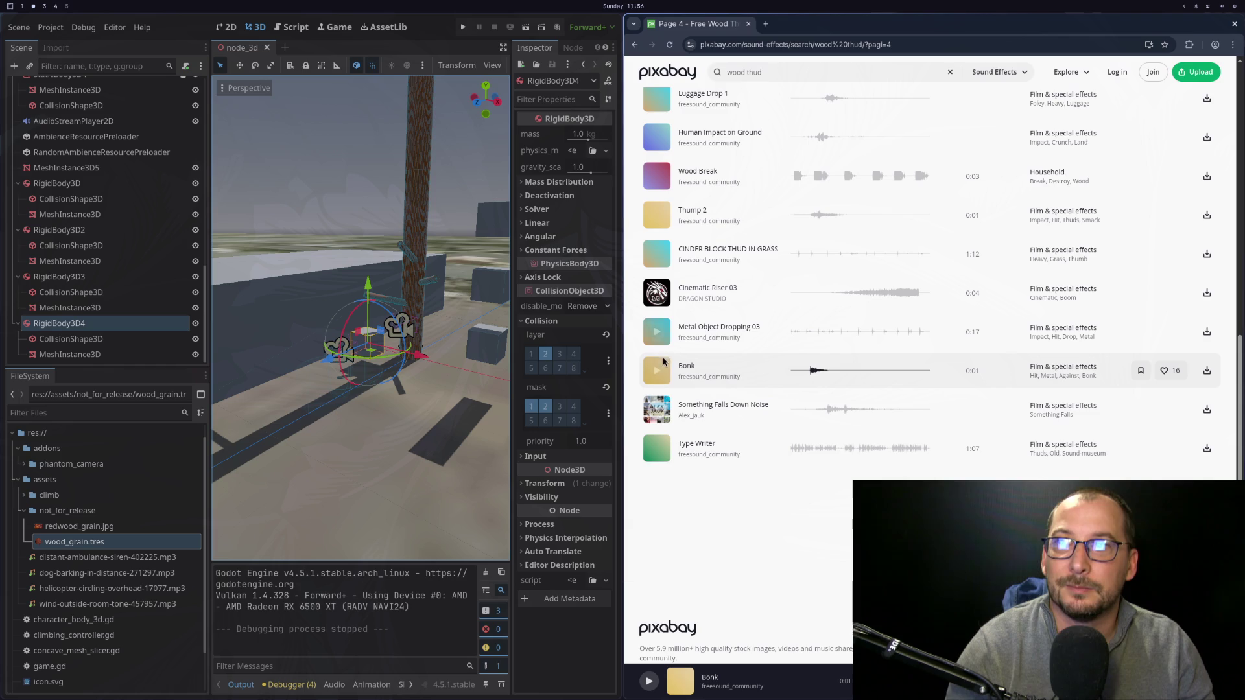
click(657, 371)
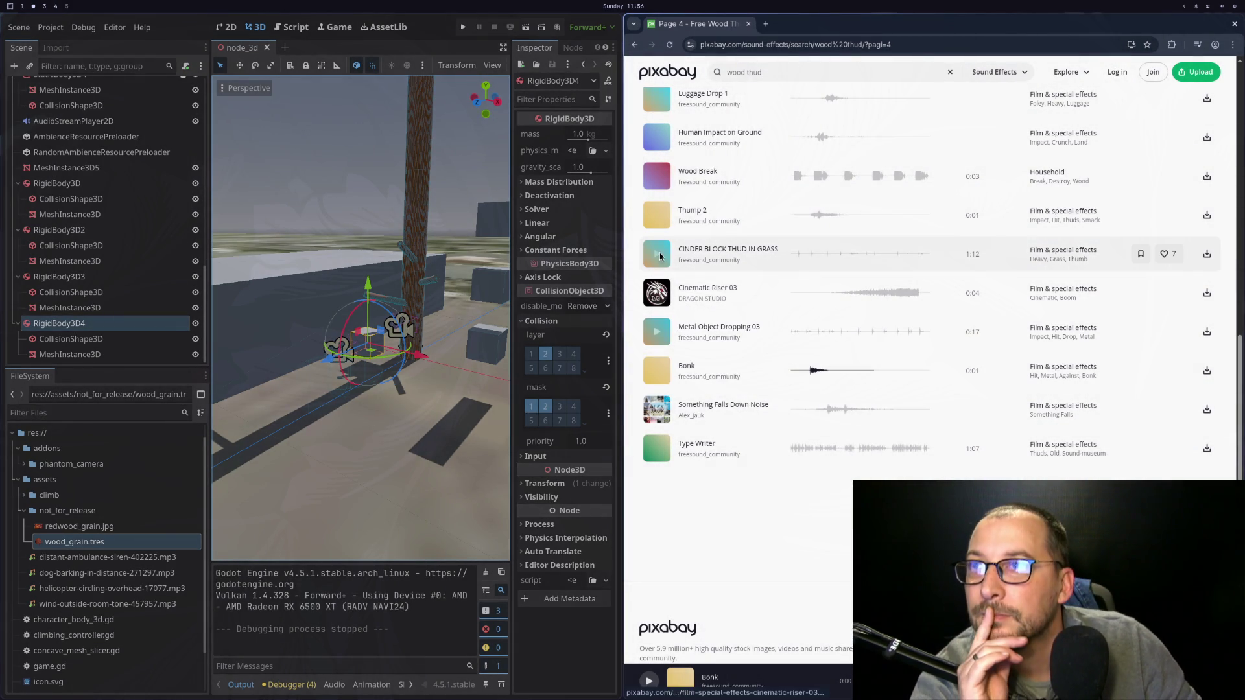
click(657, 215)
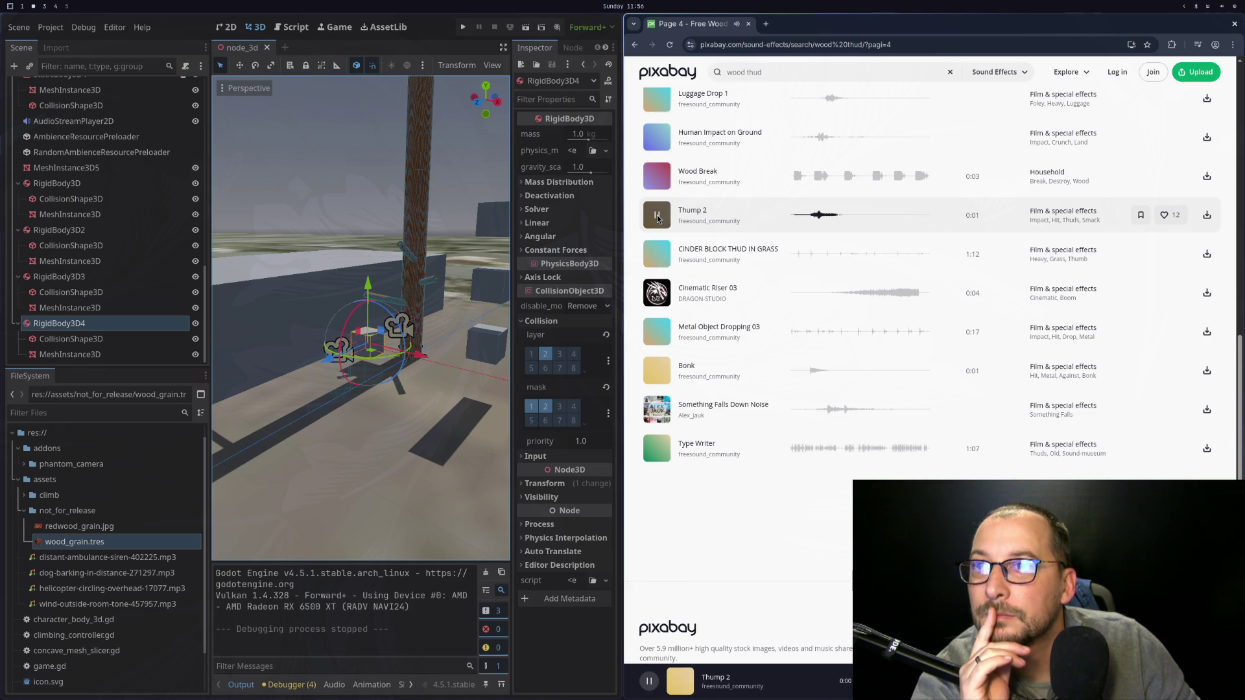
Preview Hitting Wood and drop thunk on page 5, then return to page 4.
scroll(882, 499, up, 7)
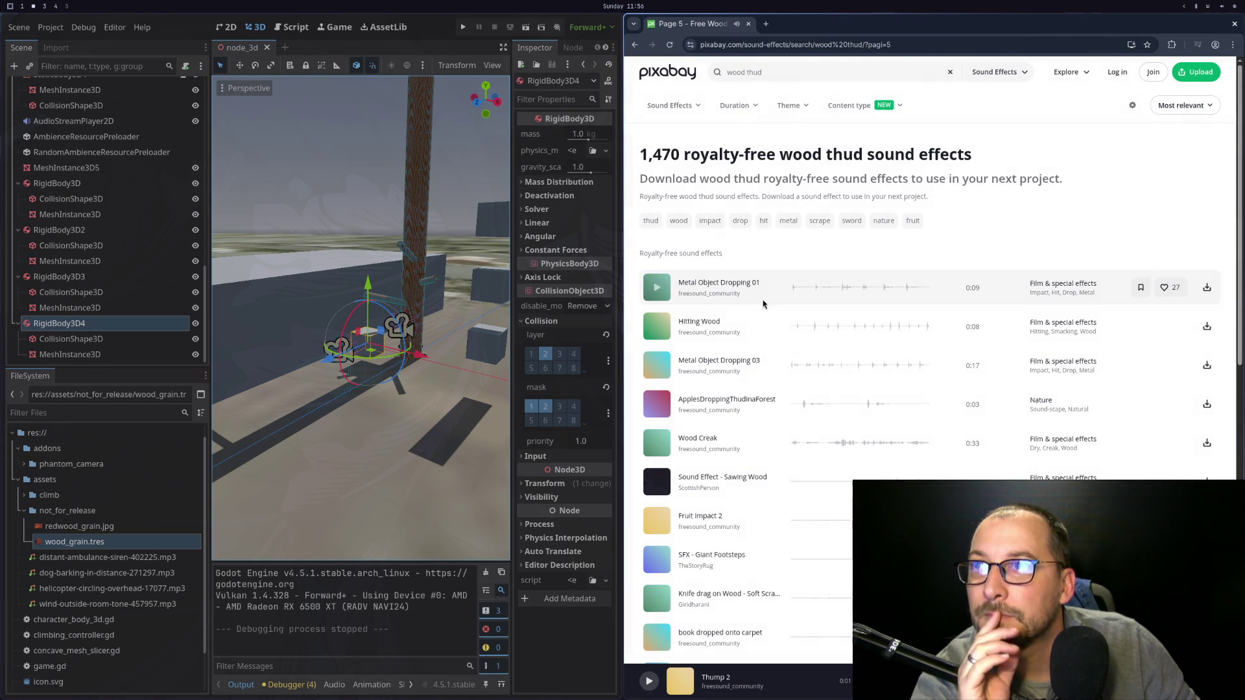
click(663, 325)
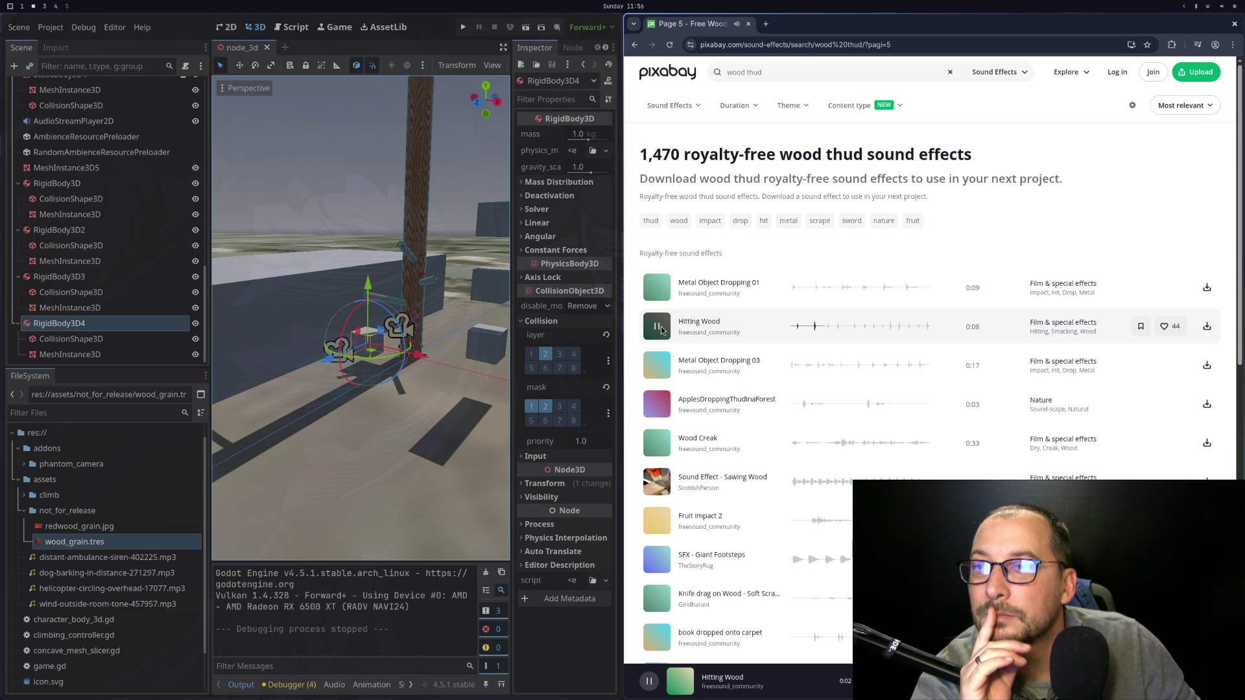
scroll(661, 326, down, 3)
scroll(657, 407, down, 6)
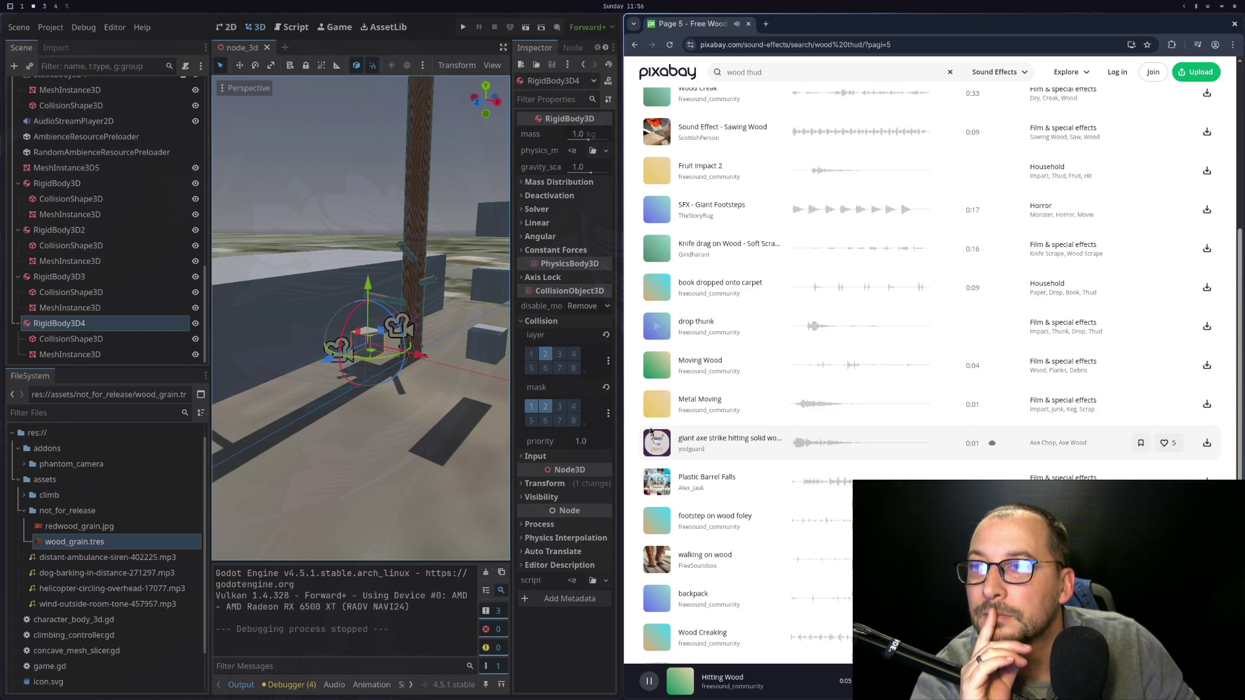
click(655, 328)
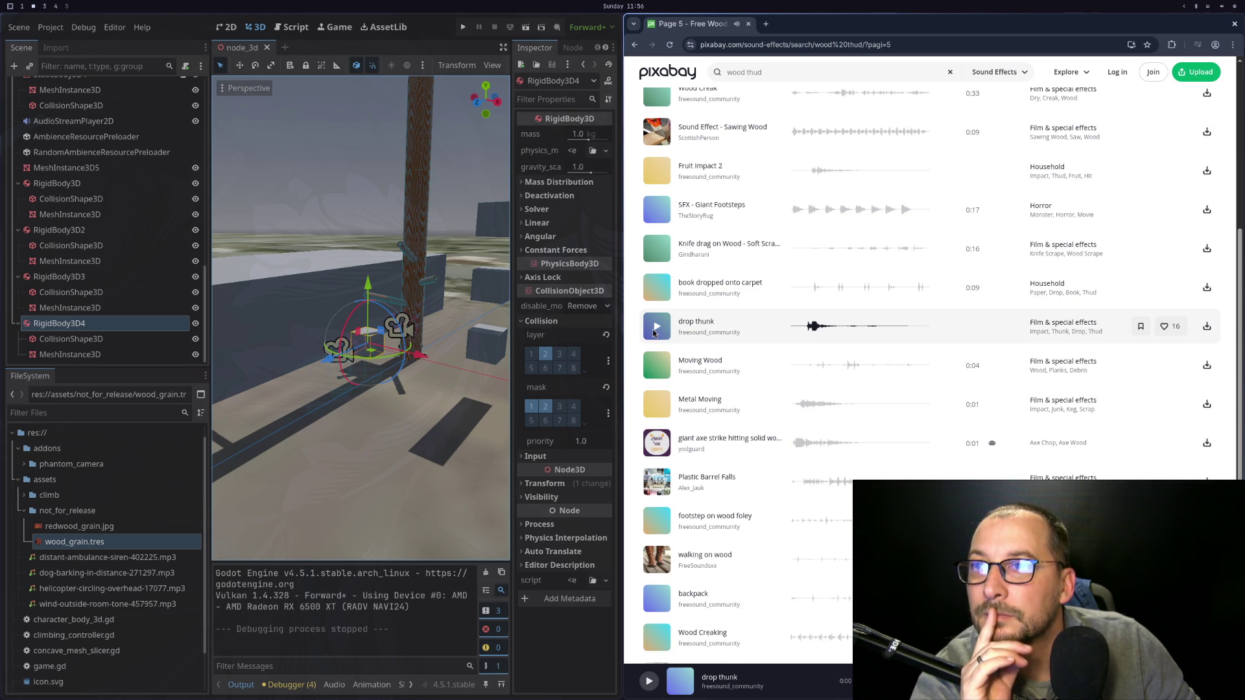
scroll(655, 332, down, 3)
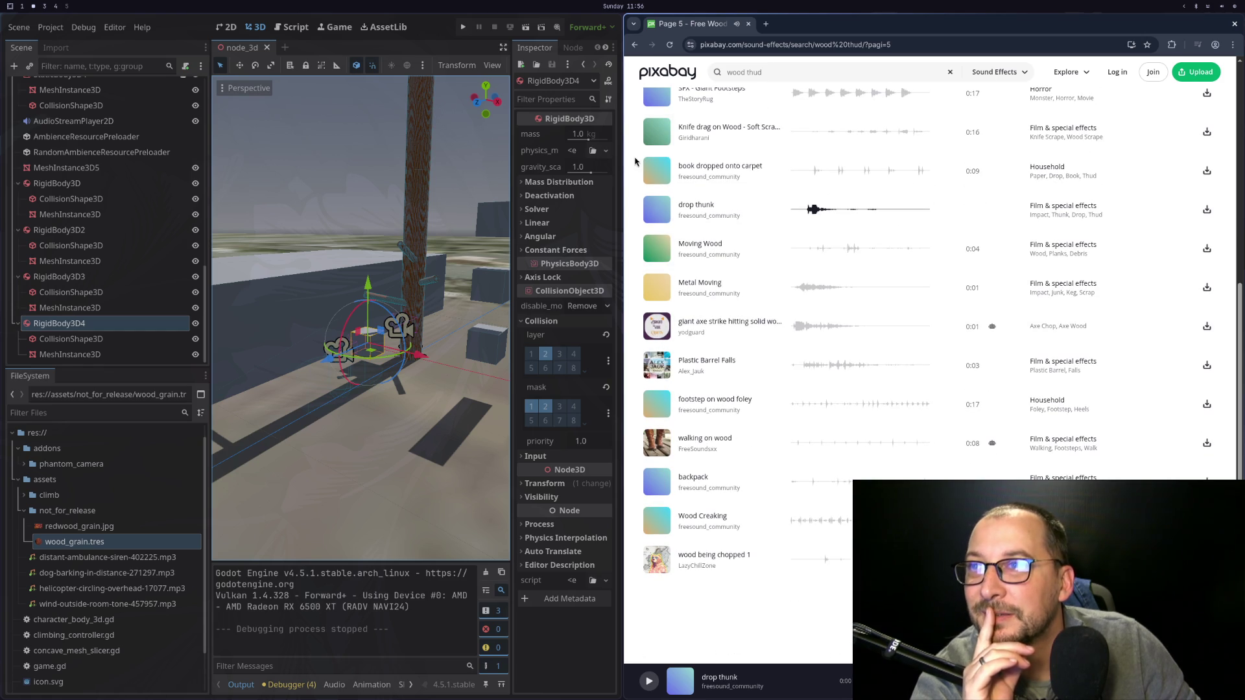
click(632, 46)
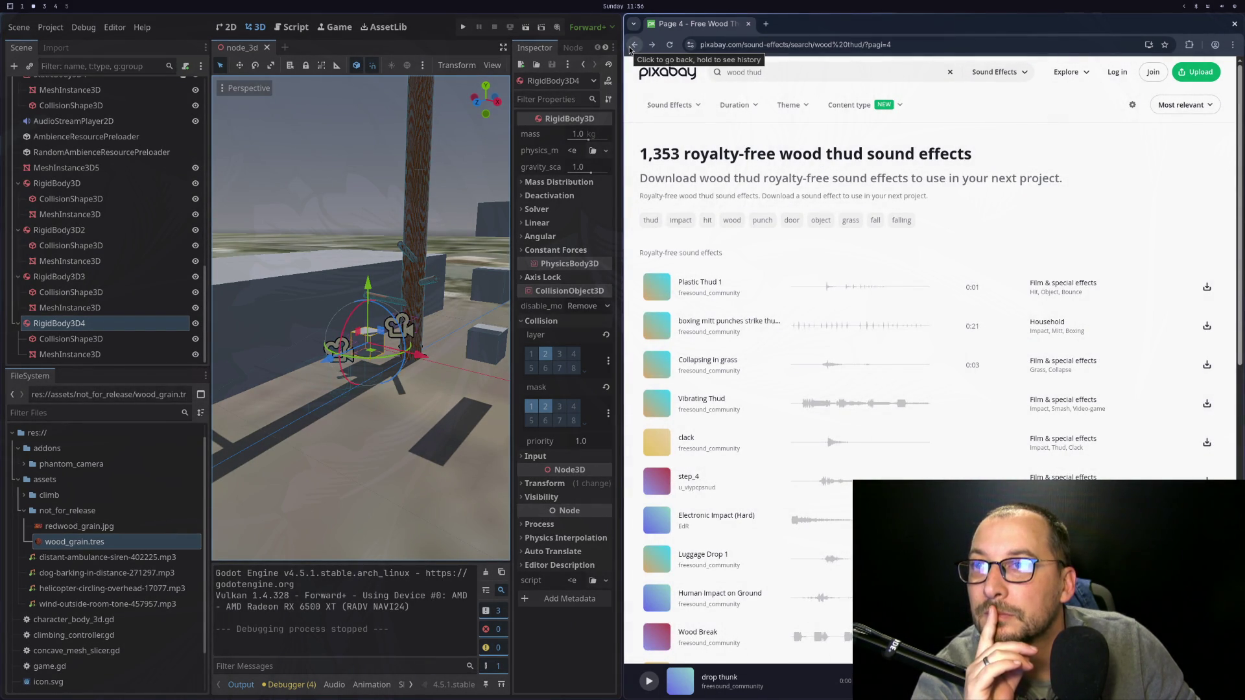
Go back to page 2, download Thick Book Placed on a Classroom Desk, then run the game.
click(632, 45)
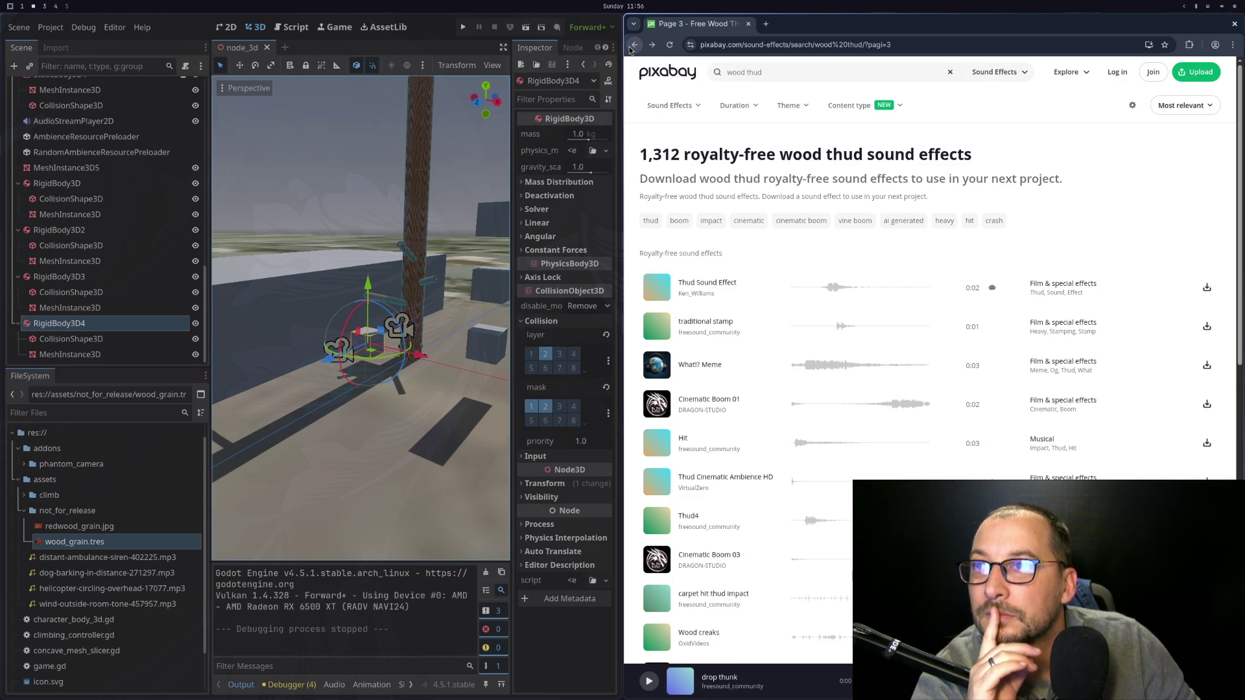
click(634, 45)
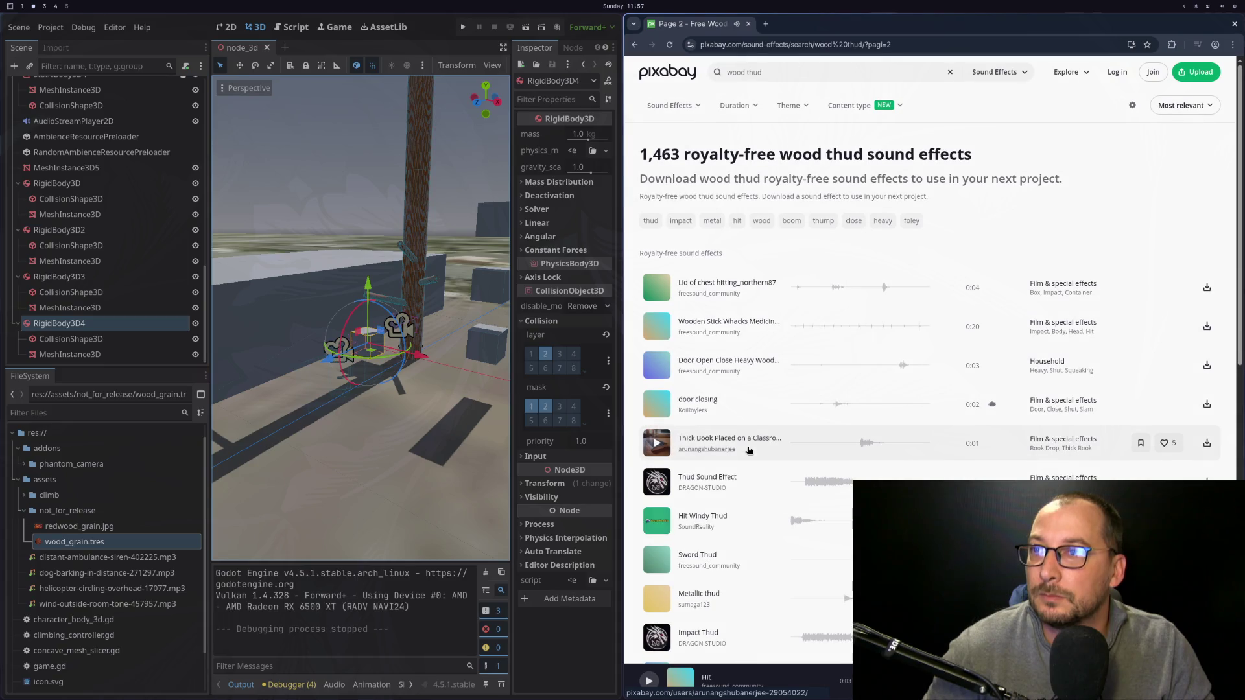
click(658, 443)
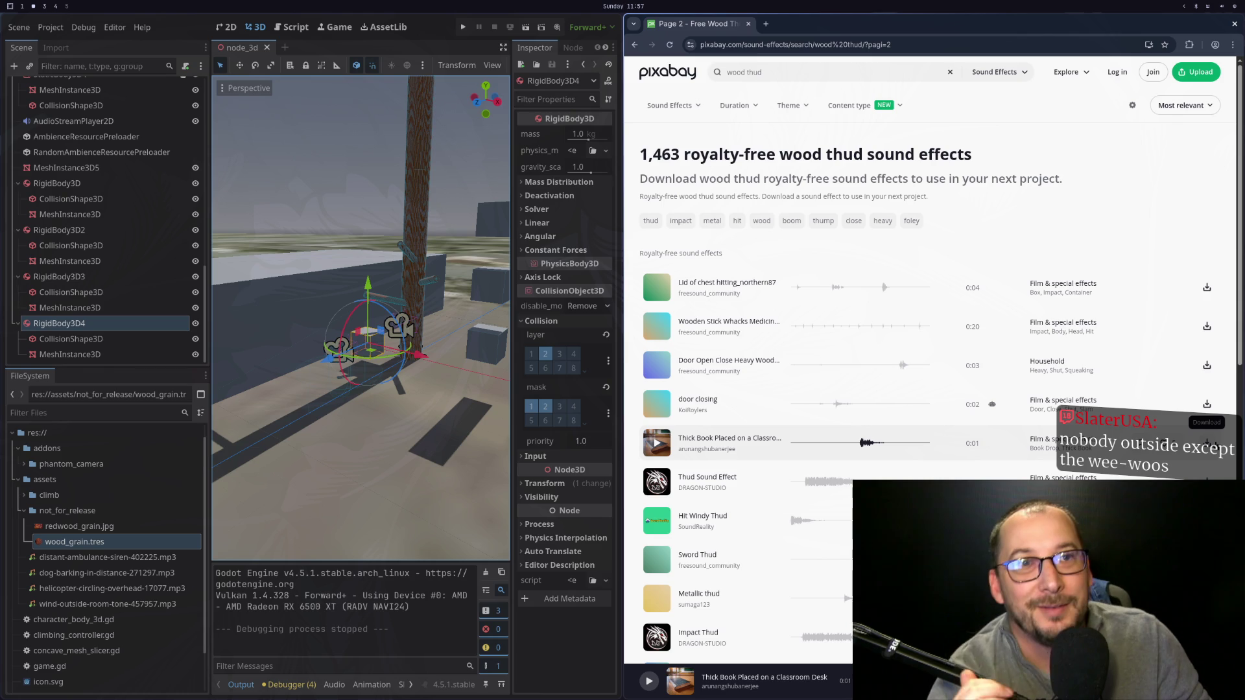
click(1207, 443)
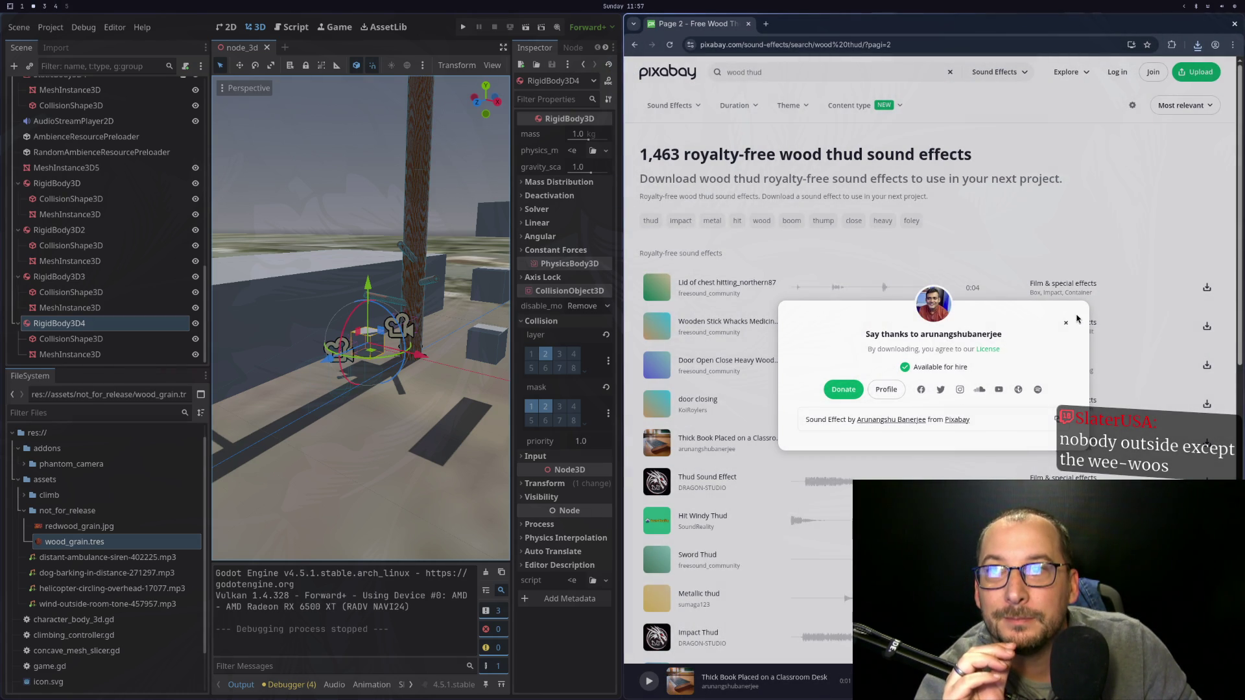
click(1066, 322)
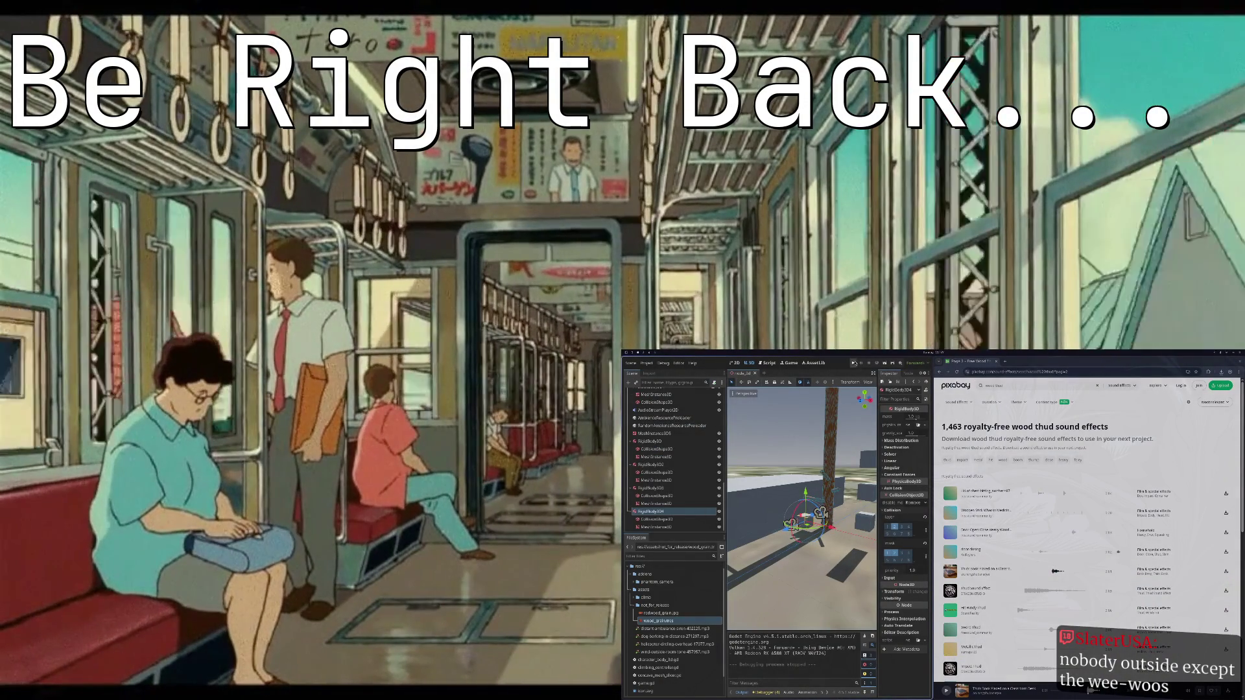
key(F5)
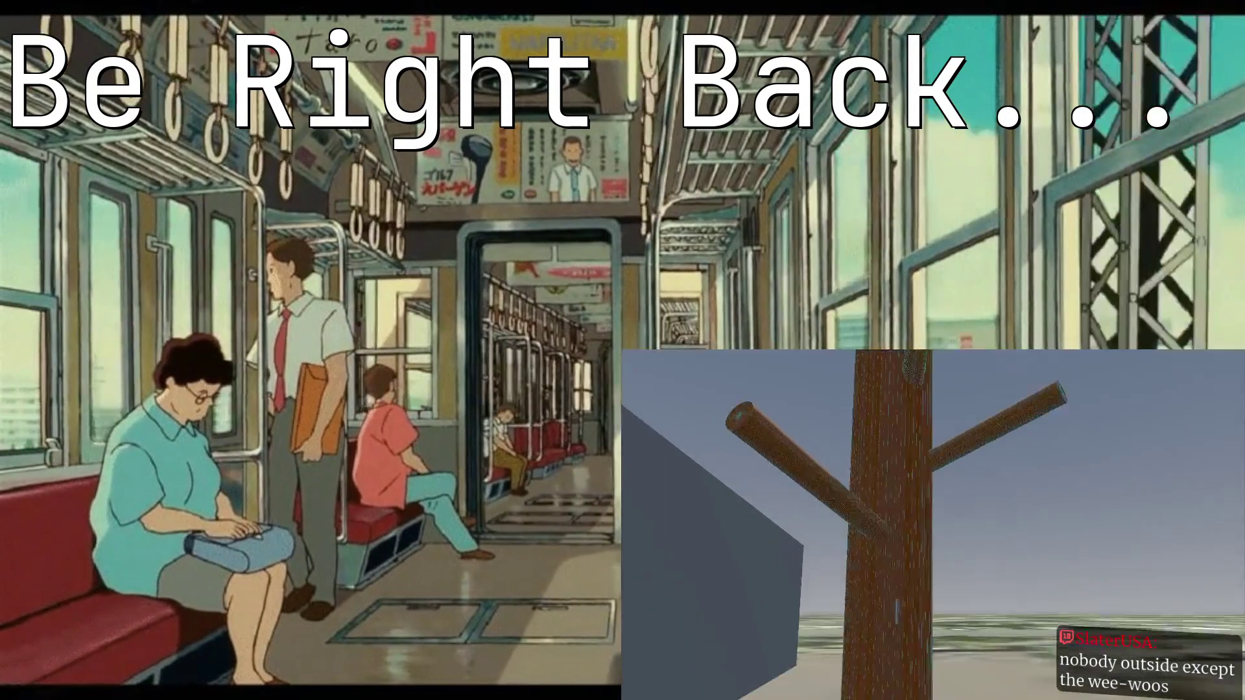
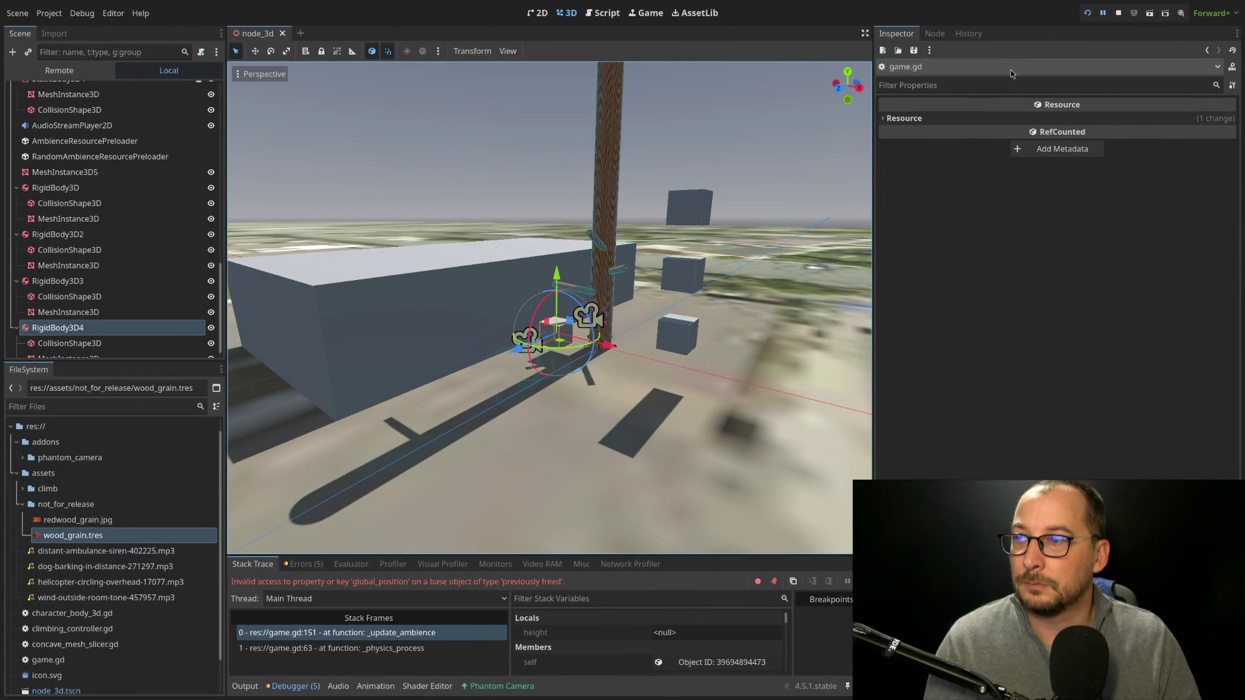
Stop the running game, then launch it again to test tree cutting.
click(1119, 15)
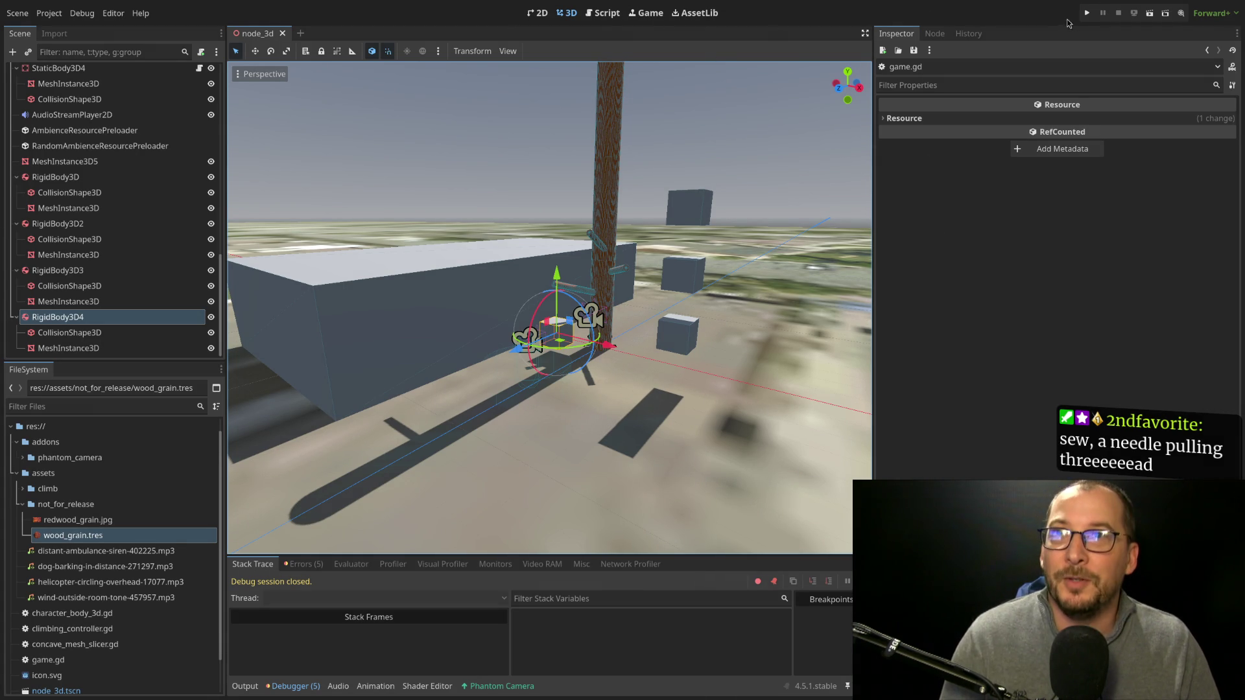
click(1086, 13)
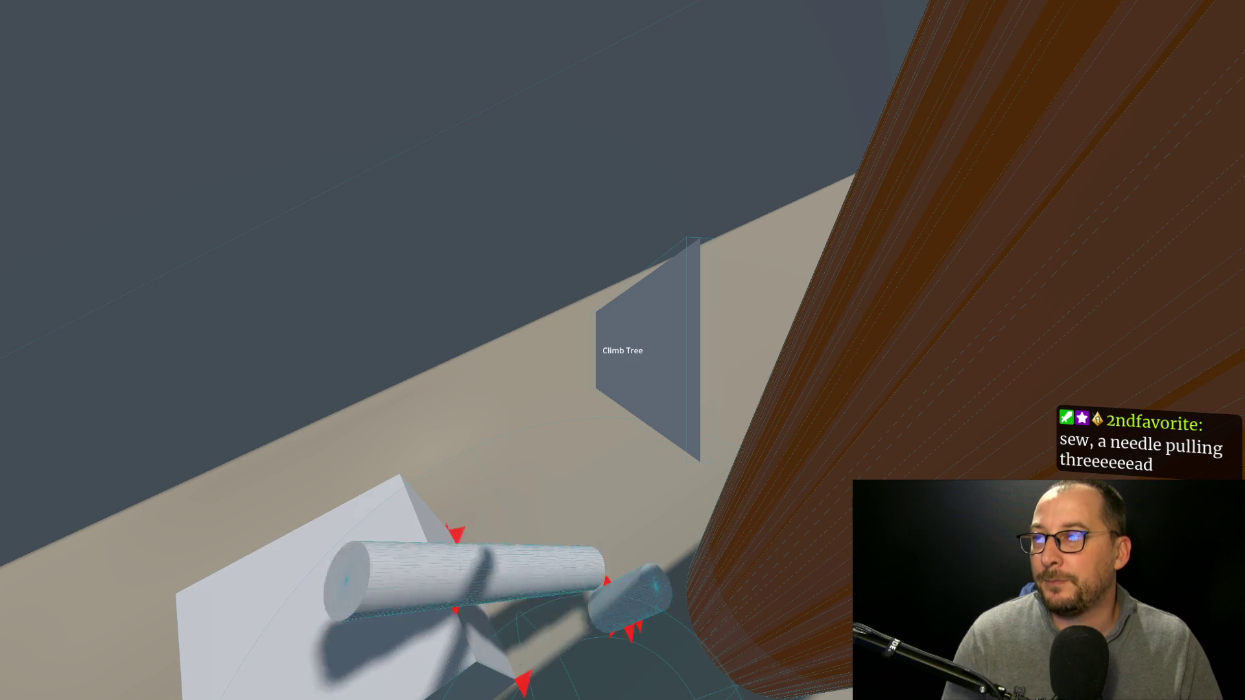
Leave the game, bring it back, close the game window and maximize the Godot editor.
key(Escape)
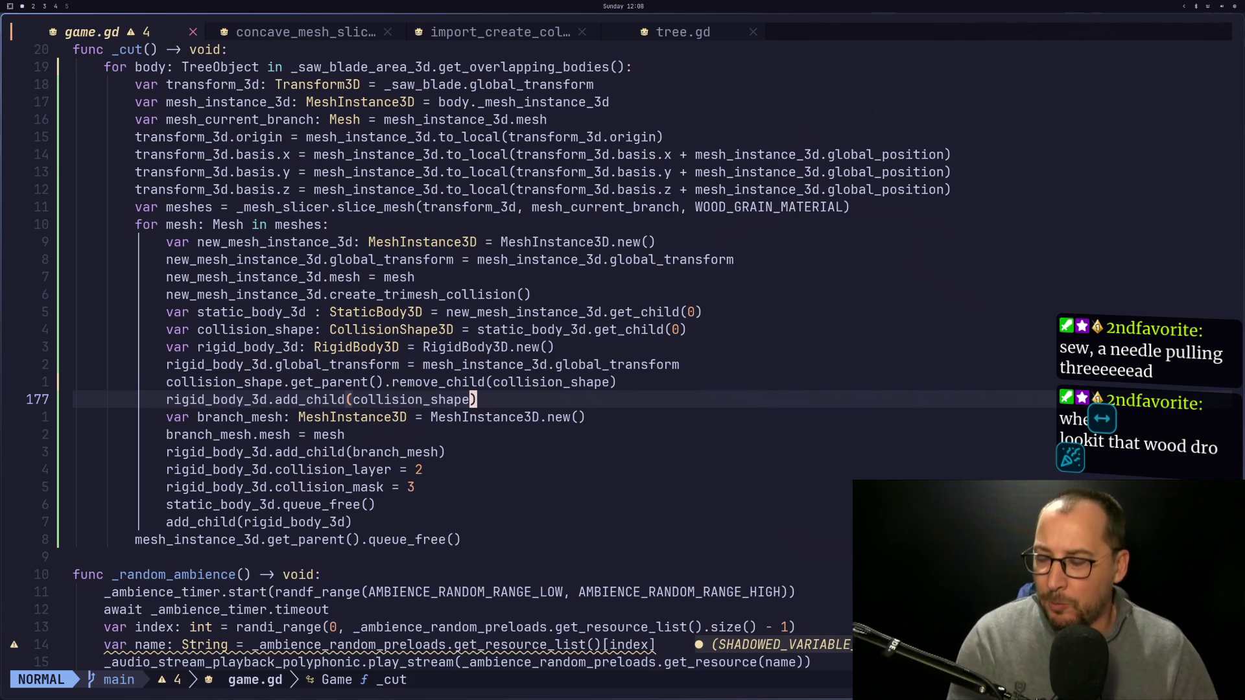
key(alt+Tab)
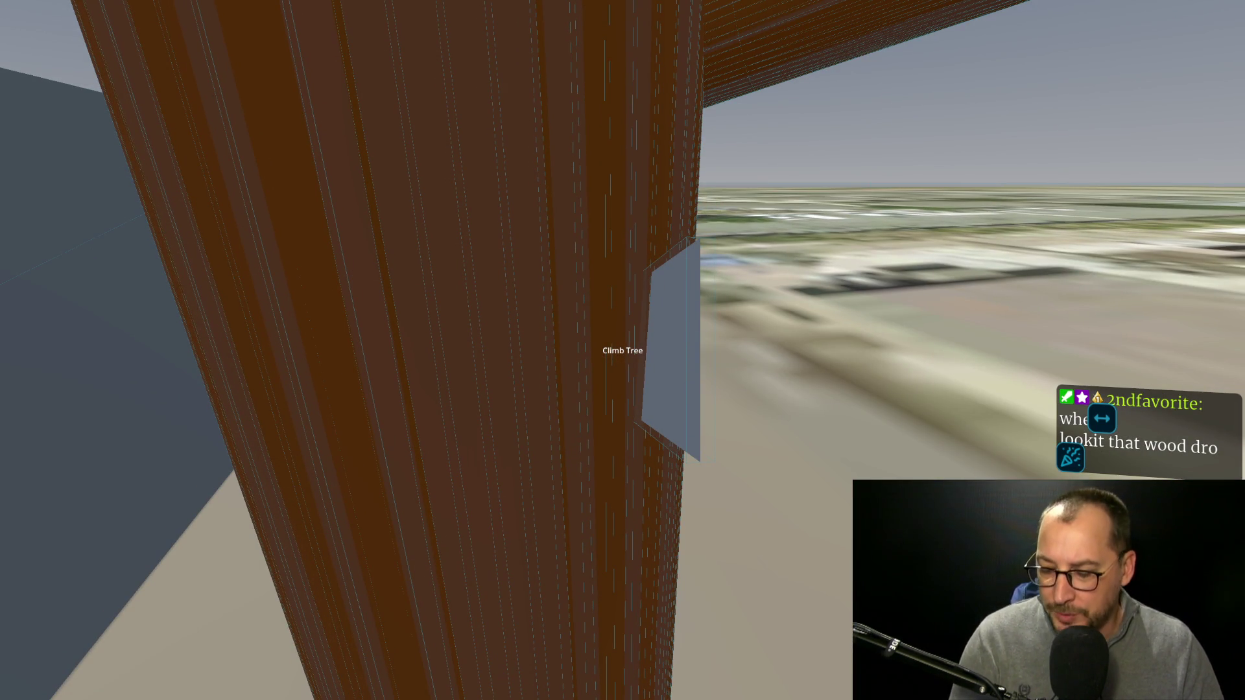
key(Escape)
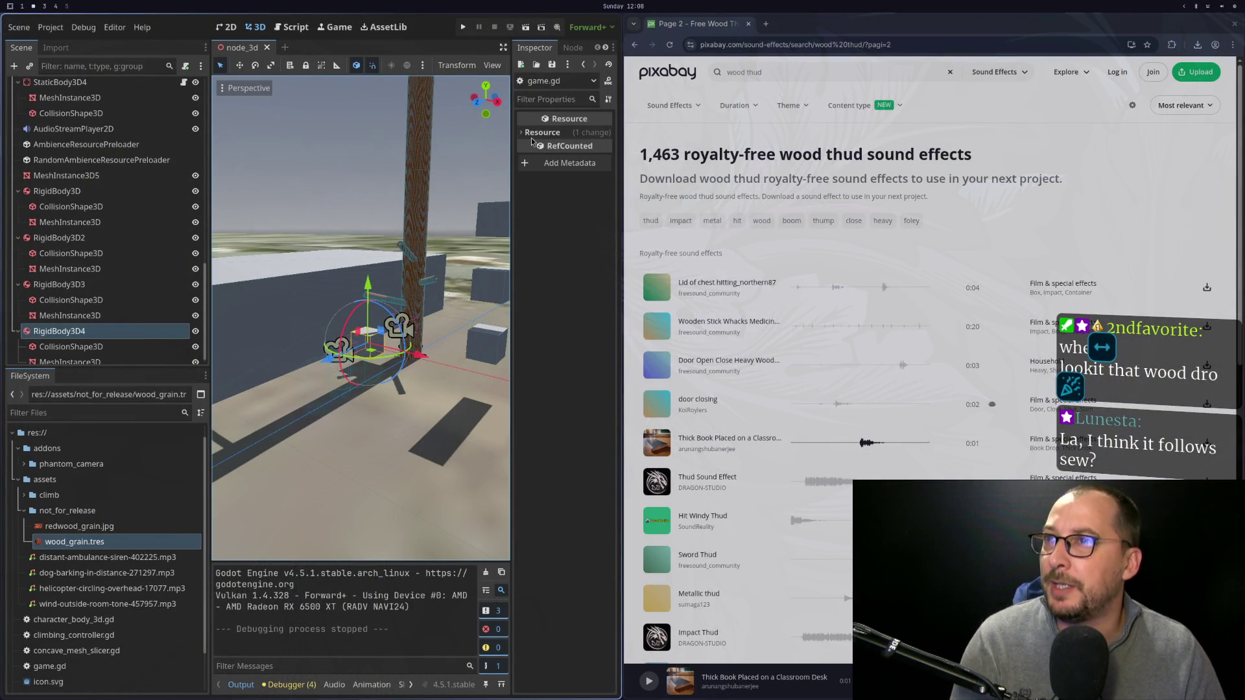
key(super+f)
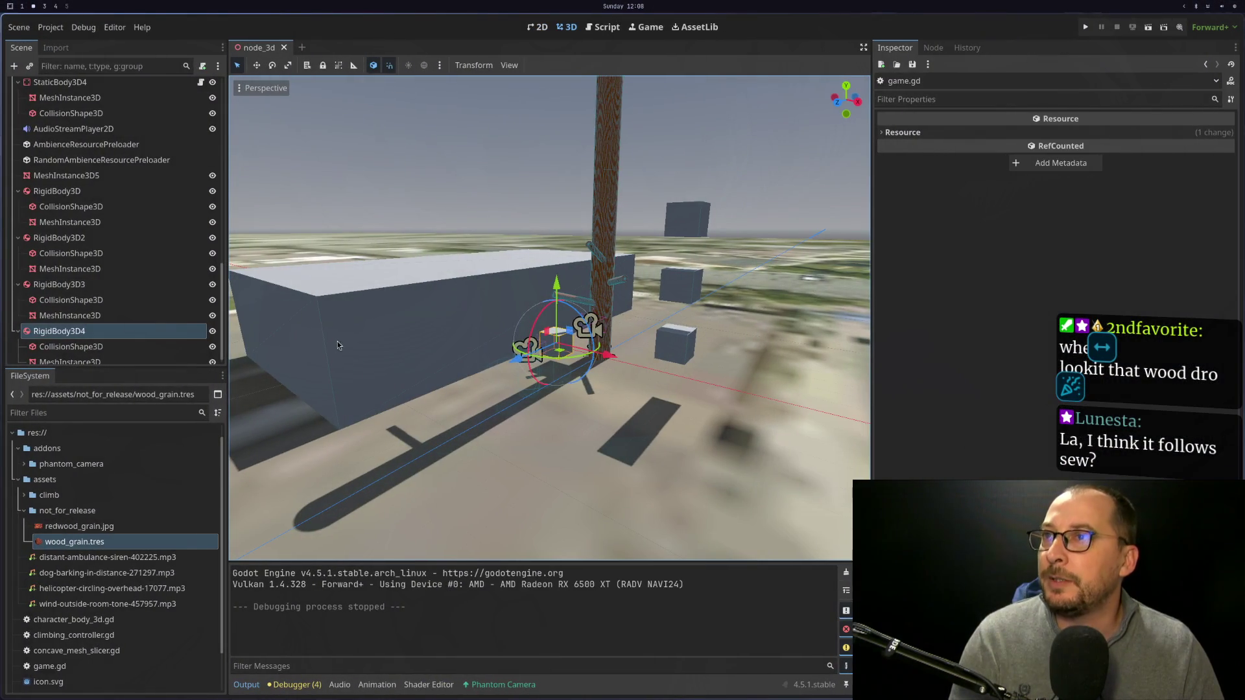
Select the first RigidBody3D wood piece and scroll through its Inspector physics properties.
scroll(101, 279, up, 3)
scroll(100, 269, down, 3)
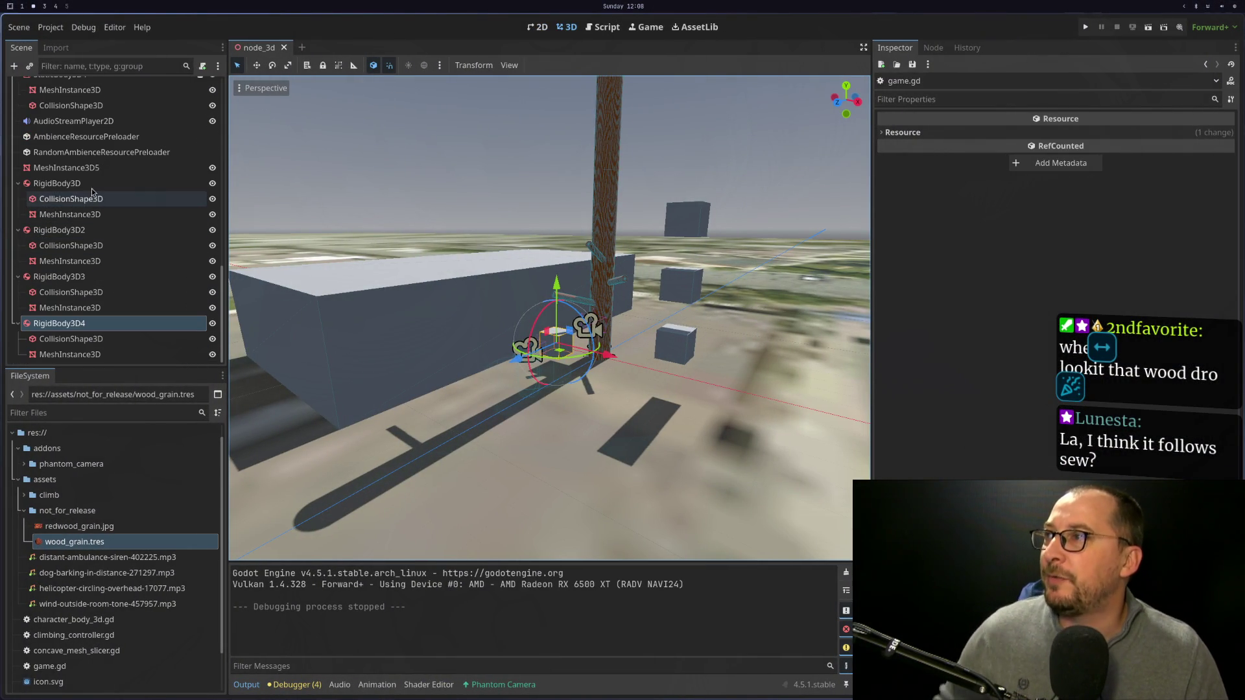
click(88, 184)
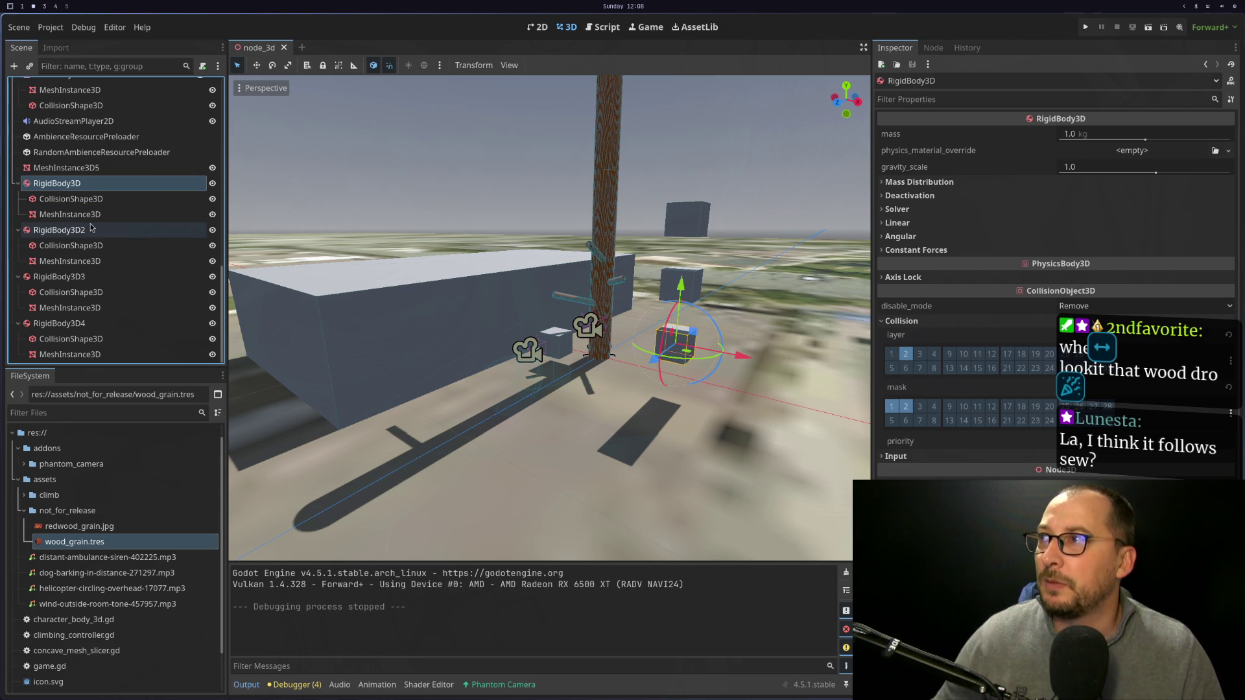
scroll(97, 219, up, 5)
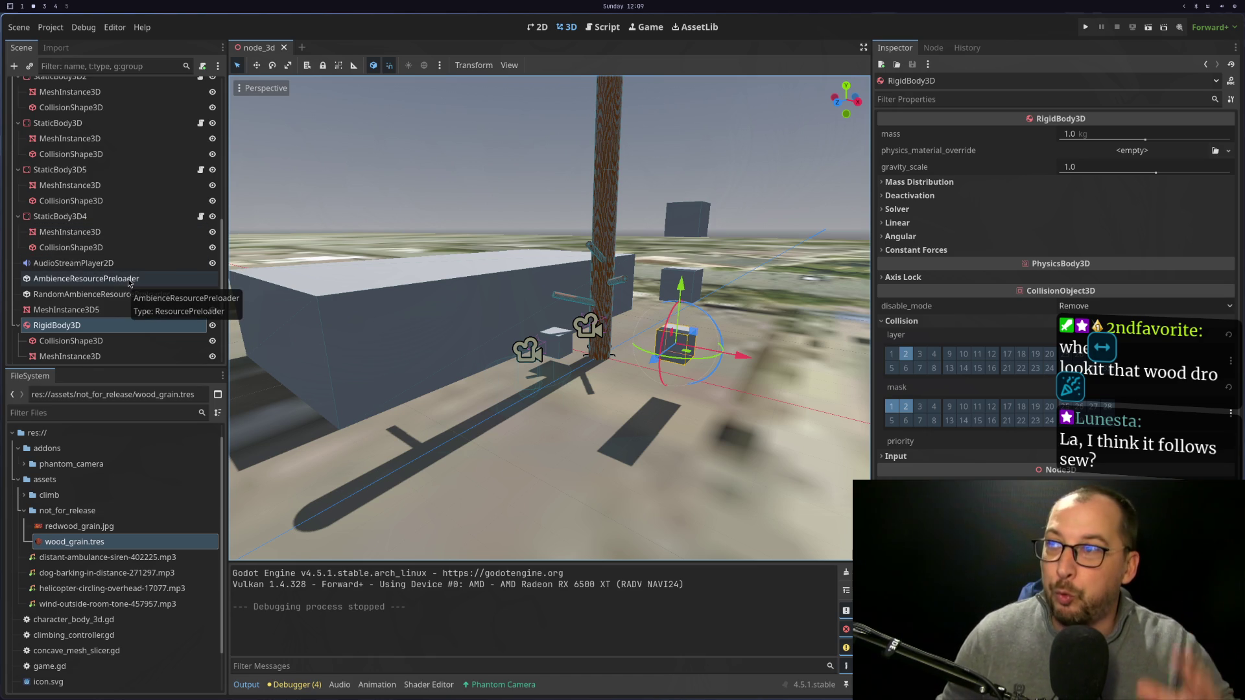
scroll(117, 272, down, 3)
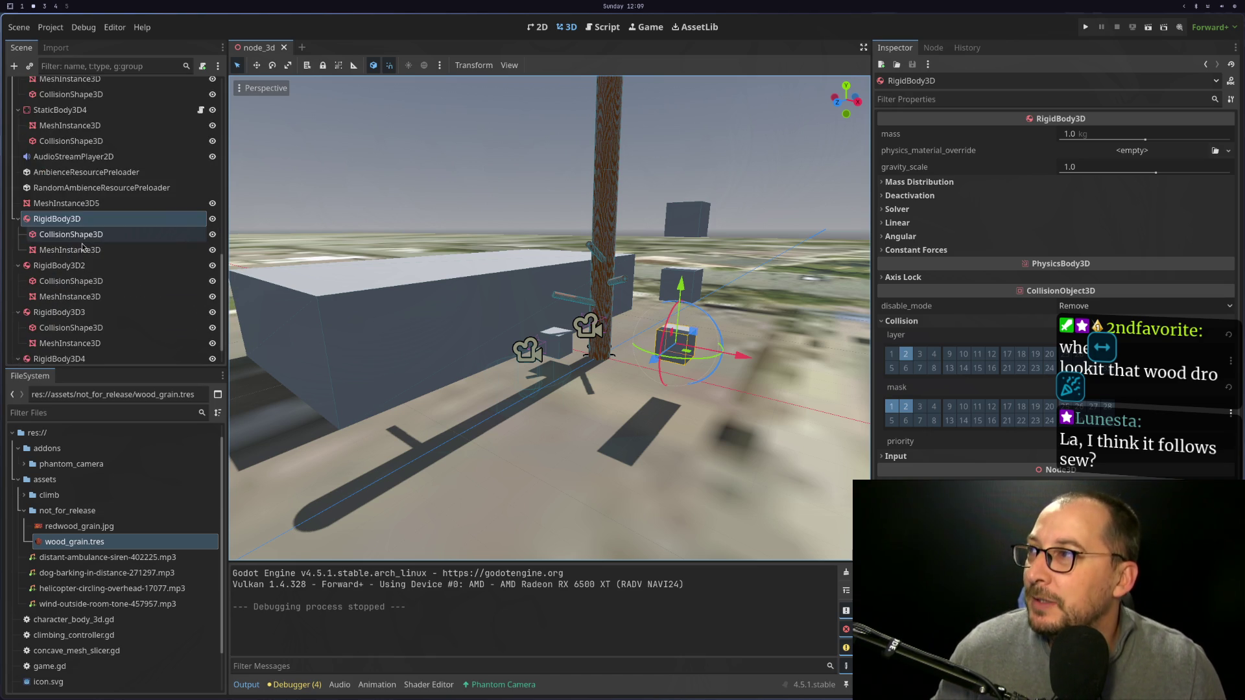
scroll(103, 269, up, 3)
scroll(102, 267, down, 1)
scroll(104, 266, up, 1)
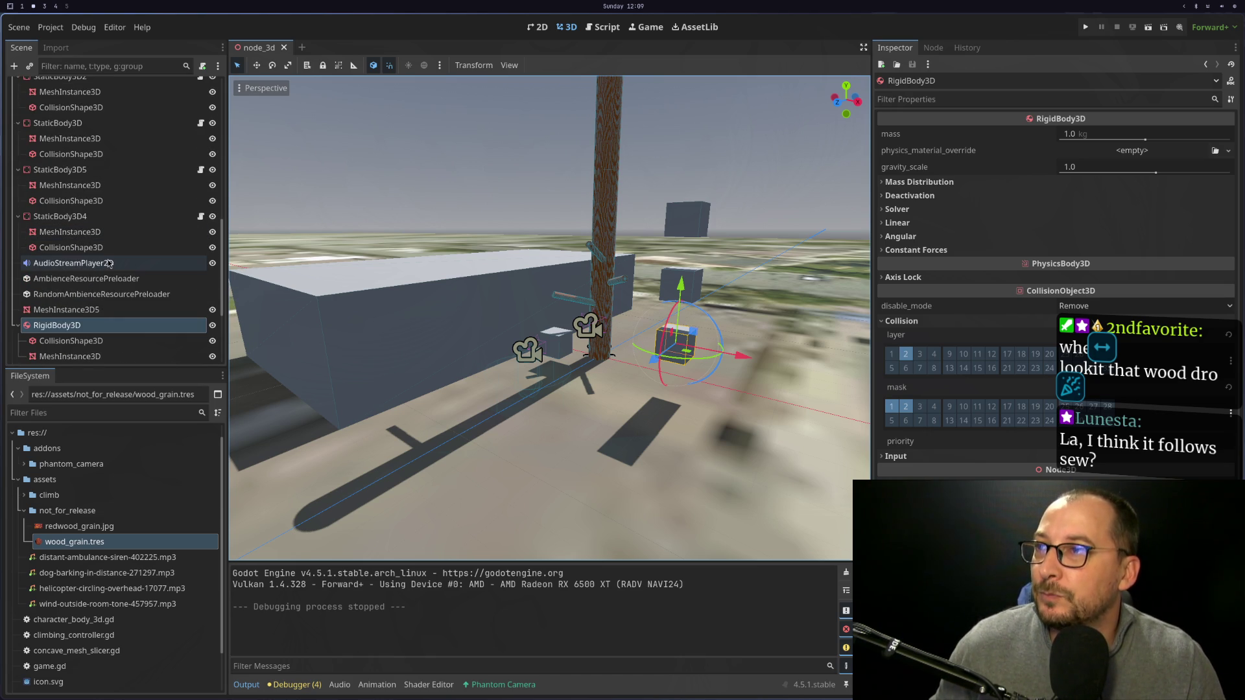
scroll(109, 263, down, 2)
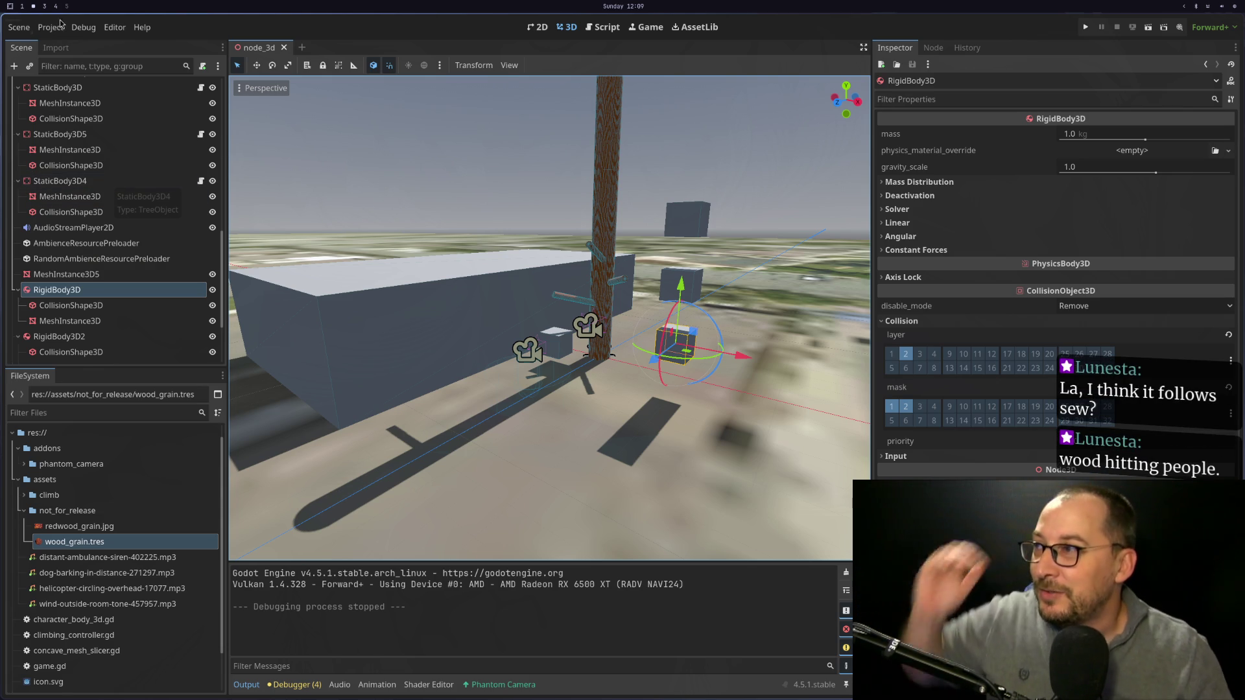
Finish reviewing its collision settings and return to game.gd on workspace 1.
scroll(165, 263, down, 4)
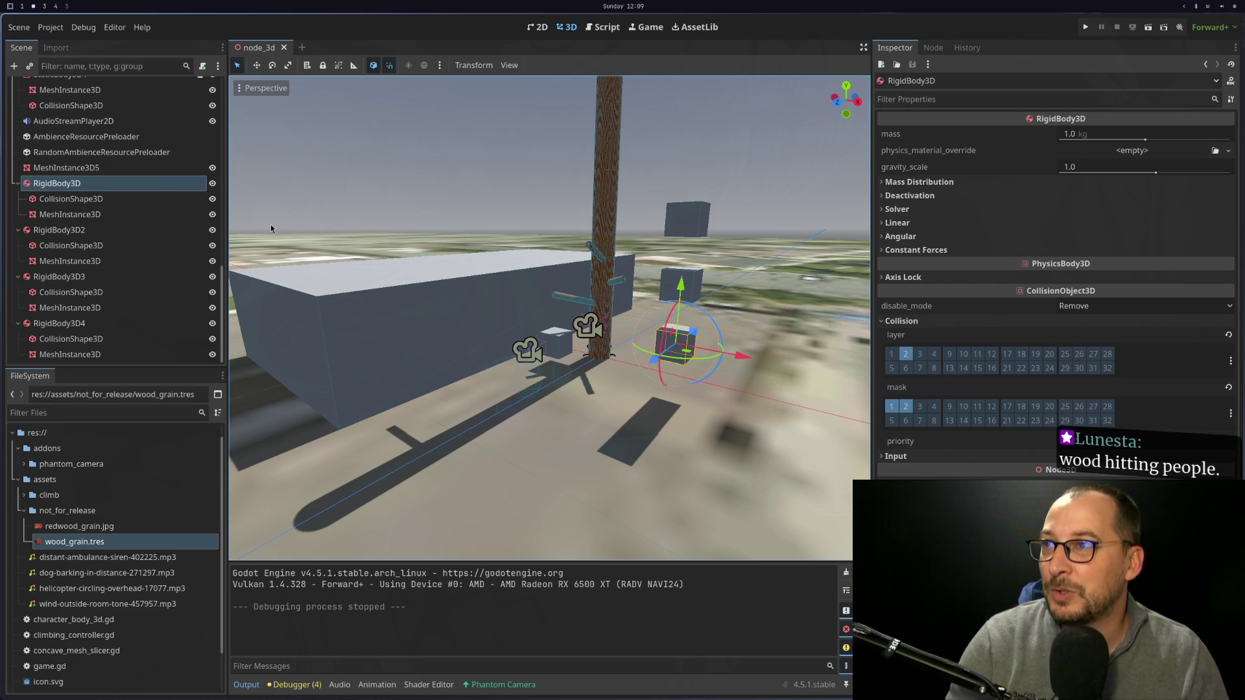
scroll(117, 284, up, 7)
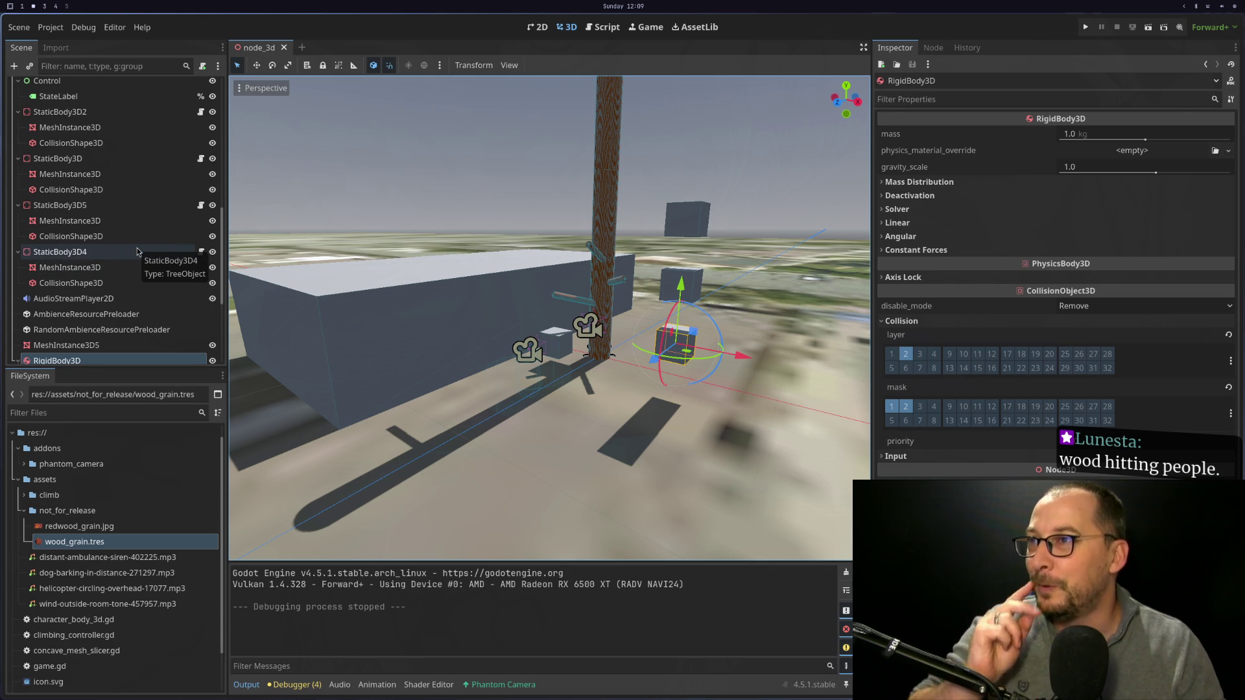
scroll(87, 280, down, 2)
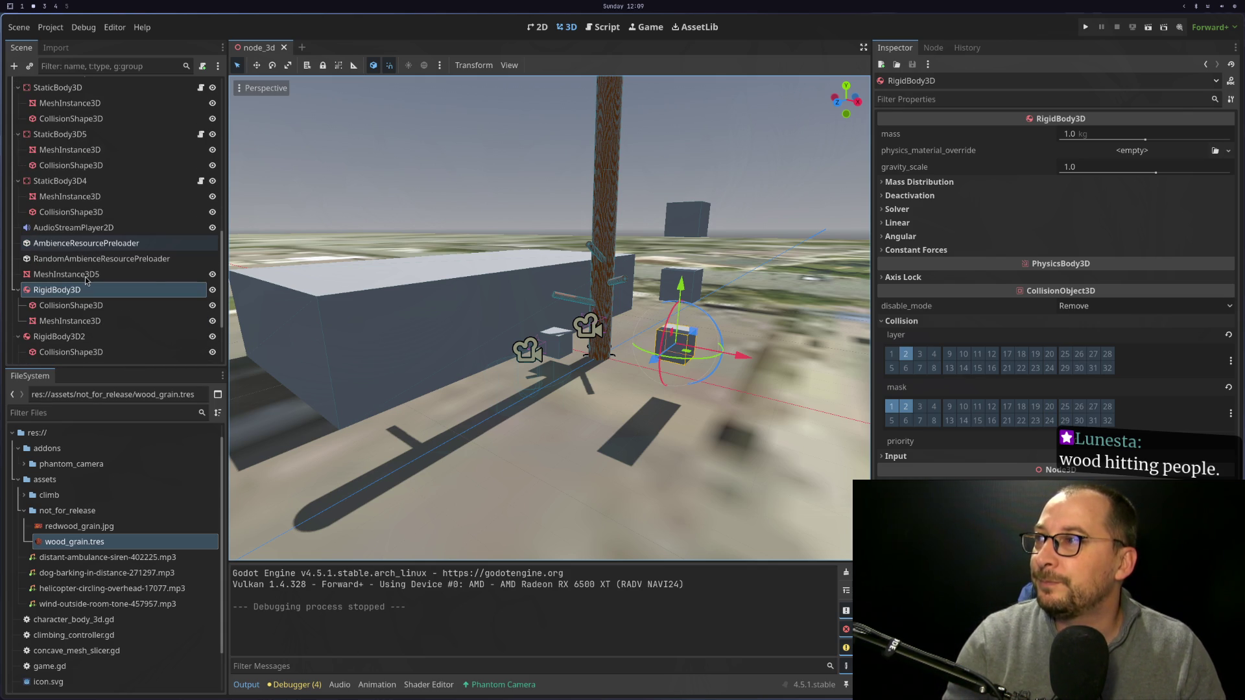
key(super+3)
key(super+1)
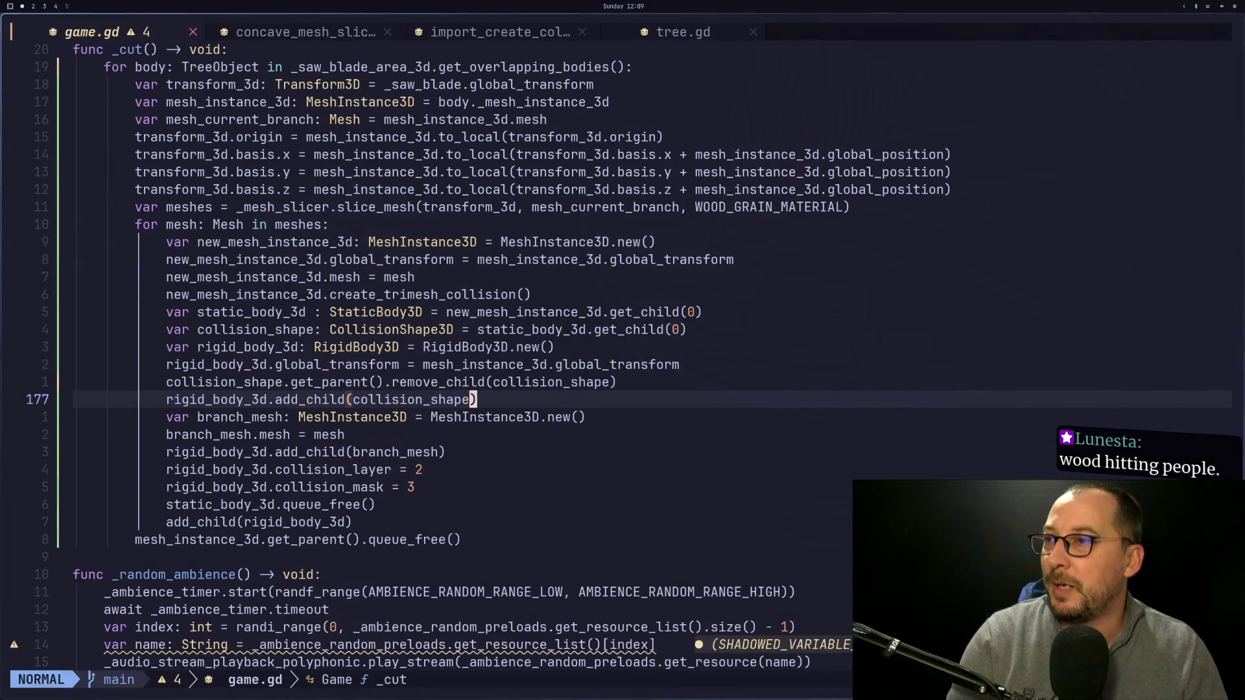
Put the cursor on line 176, where the collision shape is removed, then bring up the browser docs.
click(389, 383)
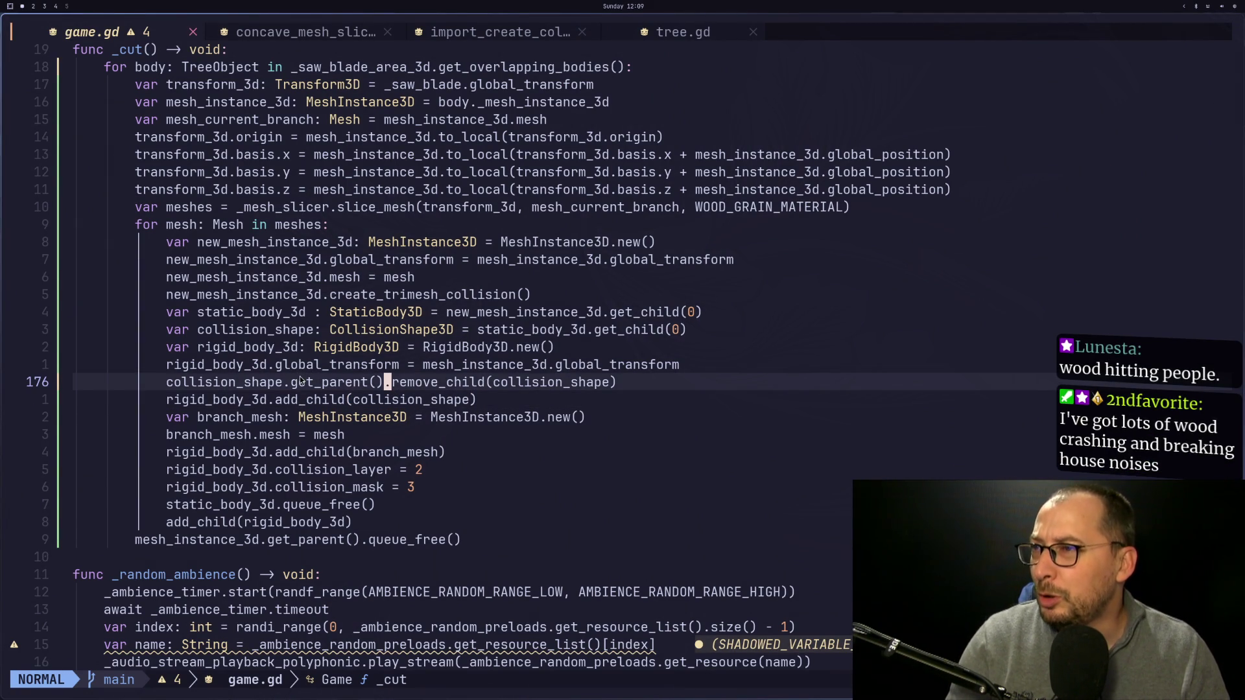
key(super+2)
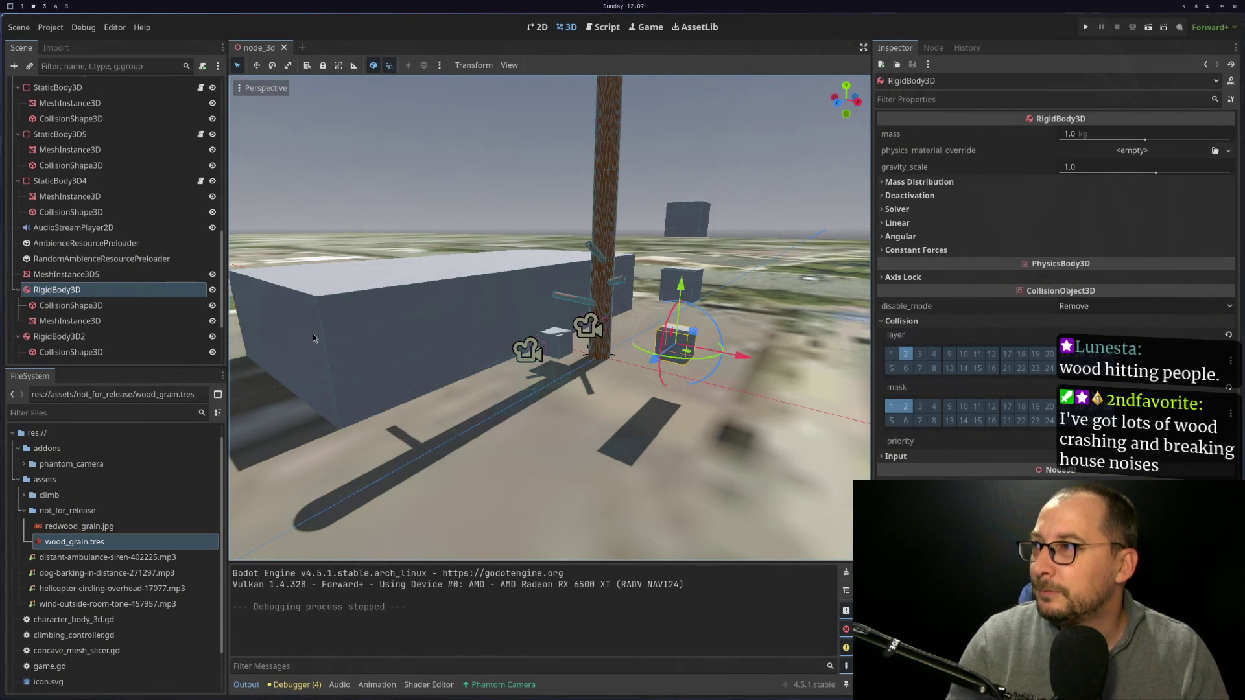
key(super+1)
key(super+2)
key(super+3)
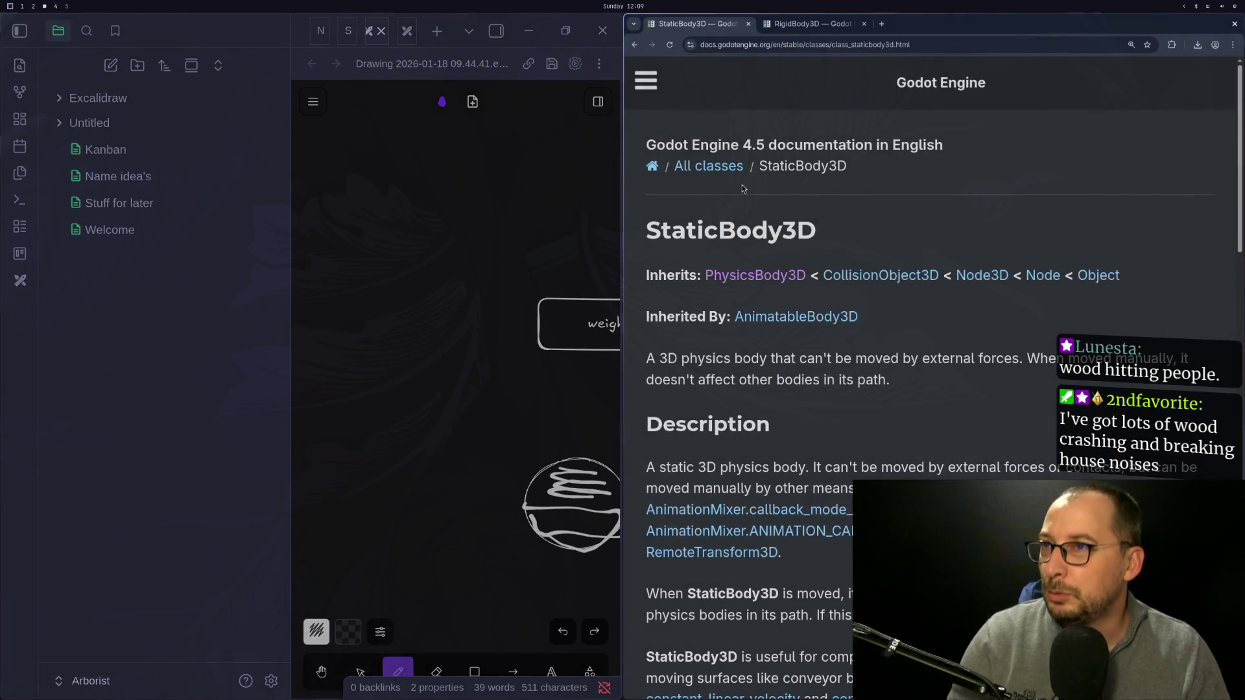
Go from PhysicsBody3D to the RigidBody3D reference, select get_colliding_bodies, then return to game.gd.
click(748, 280)
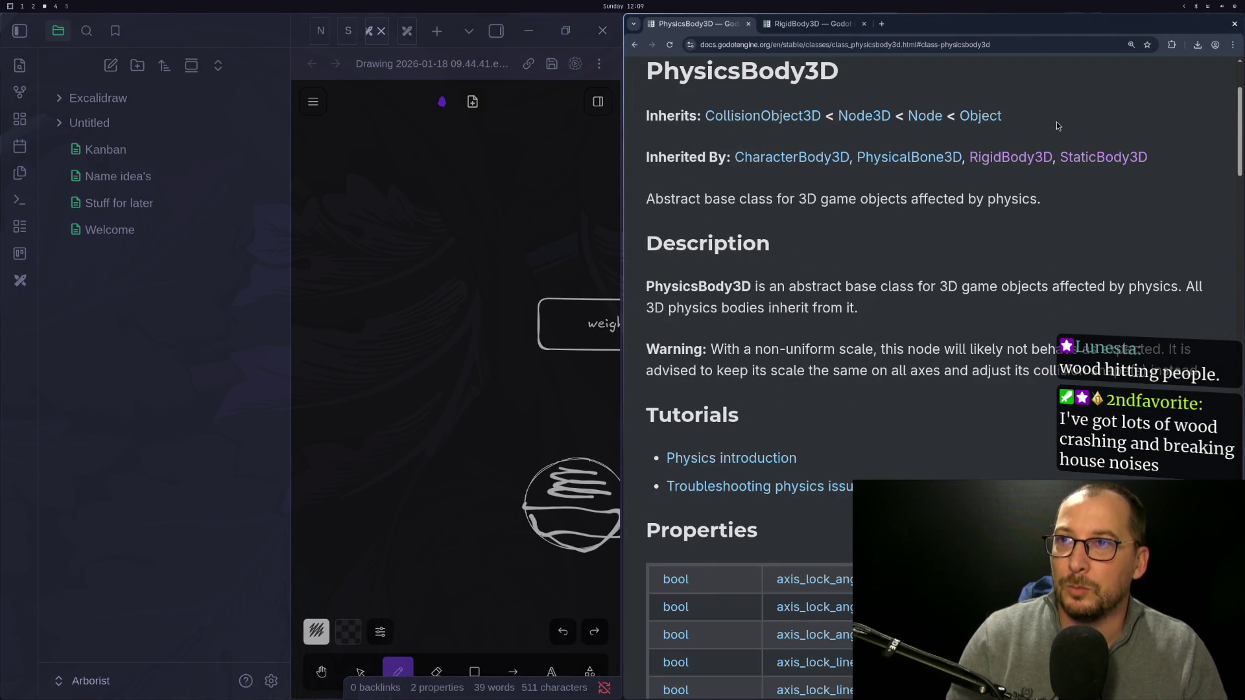
click(1010, 157)
scroll(815, 404, down, 3)
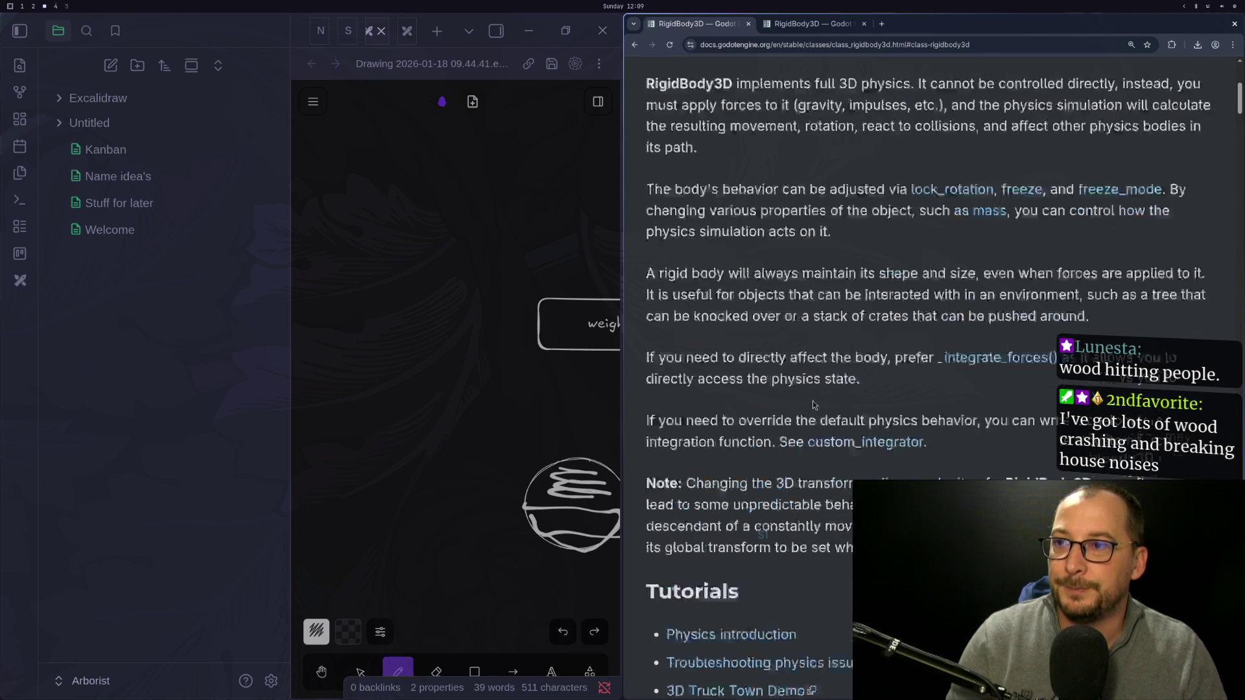
scroll(811, 407, down, 10)
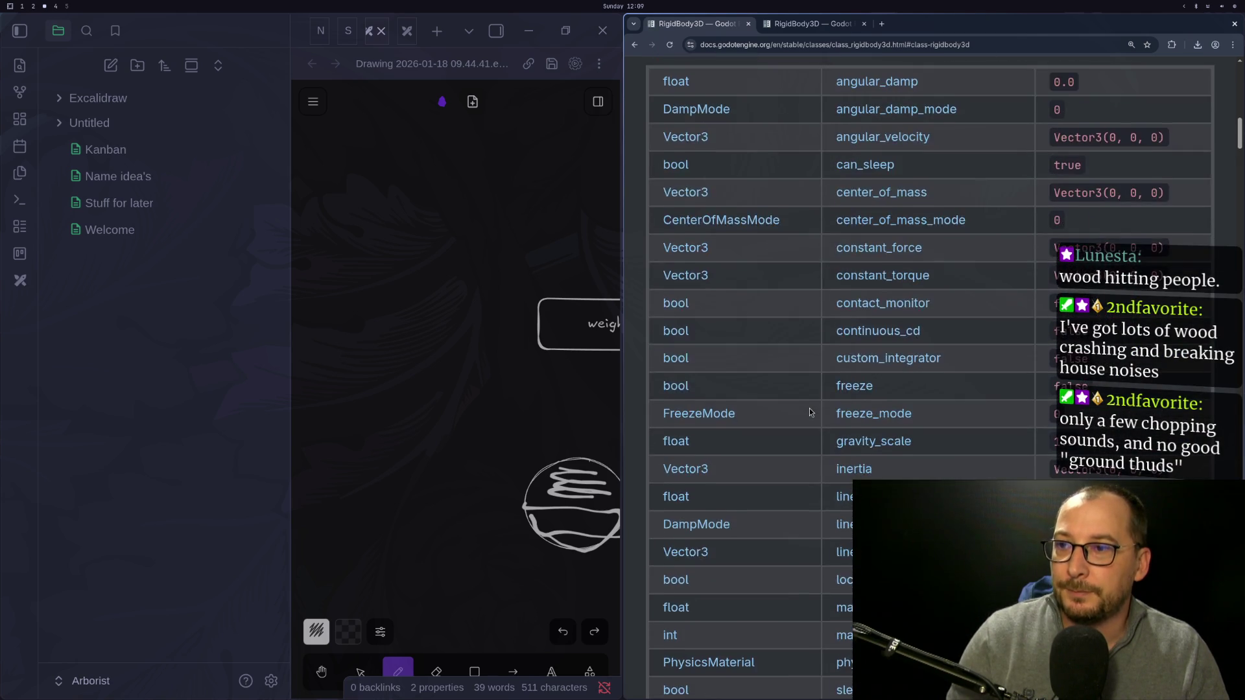
scroll(810, 410, down, 3)
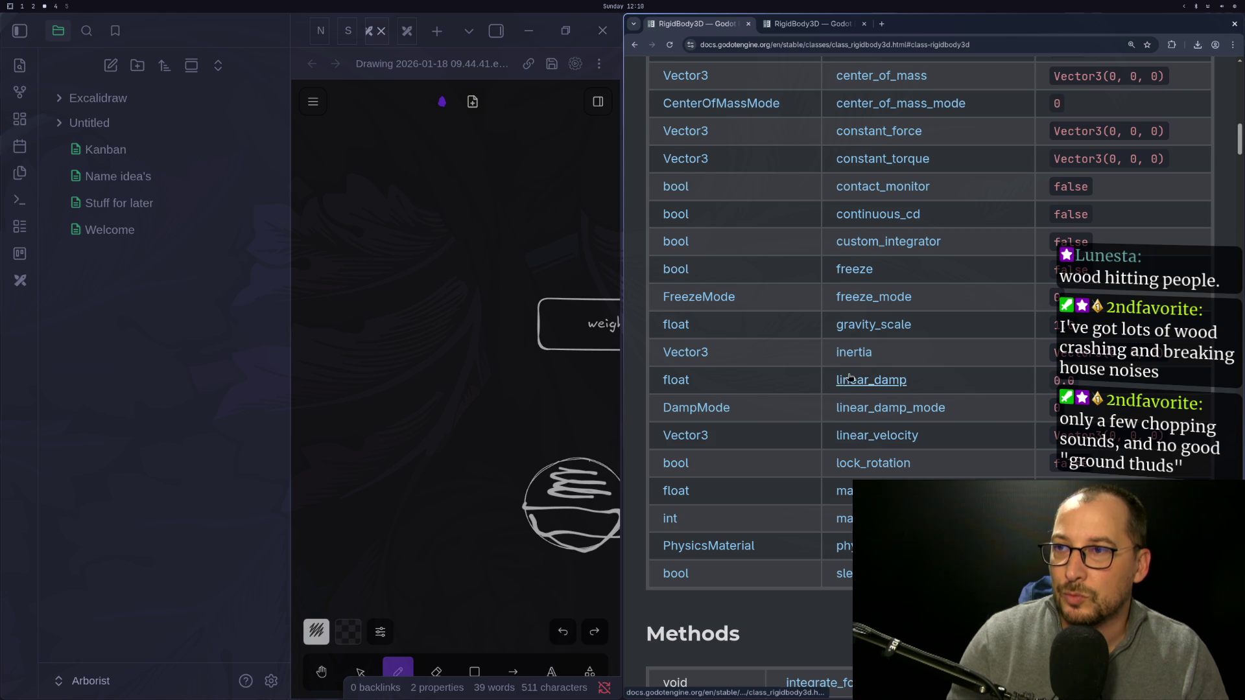
scroll(848, 388, up, 3)
scroll(845, 397, down, 9)
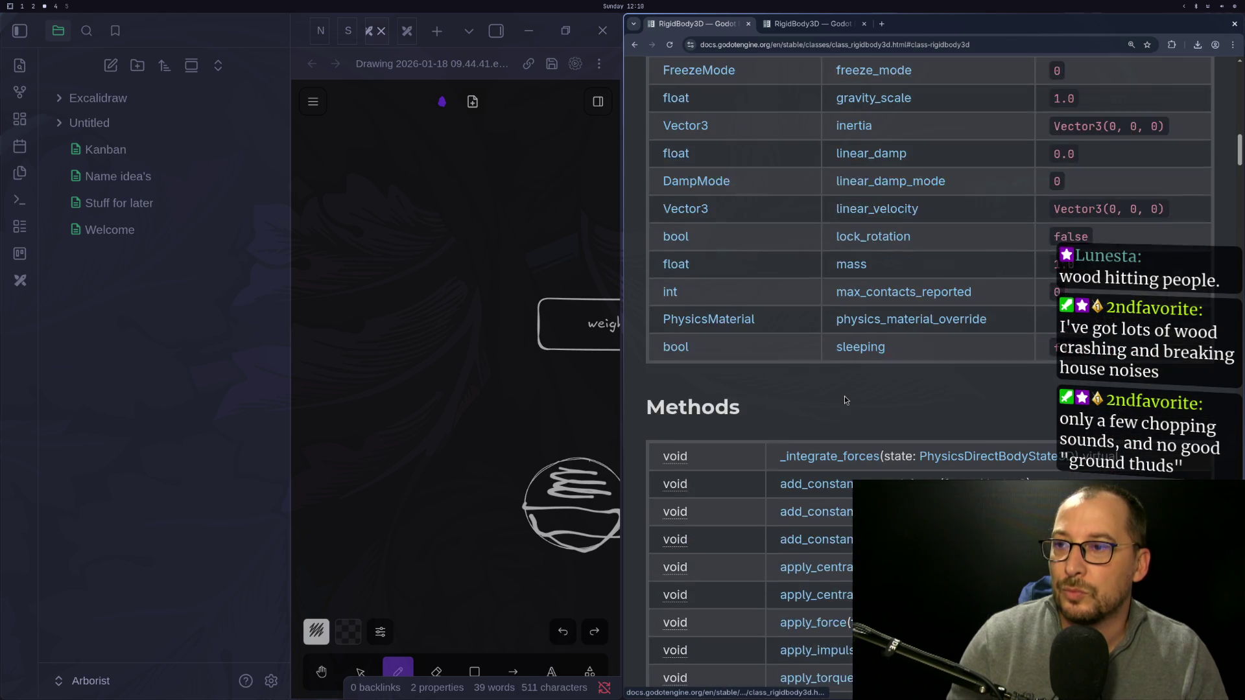
scroll(846, 400, down, 3)
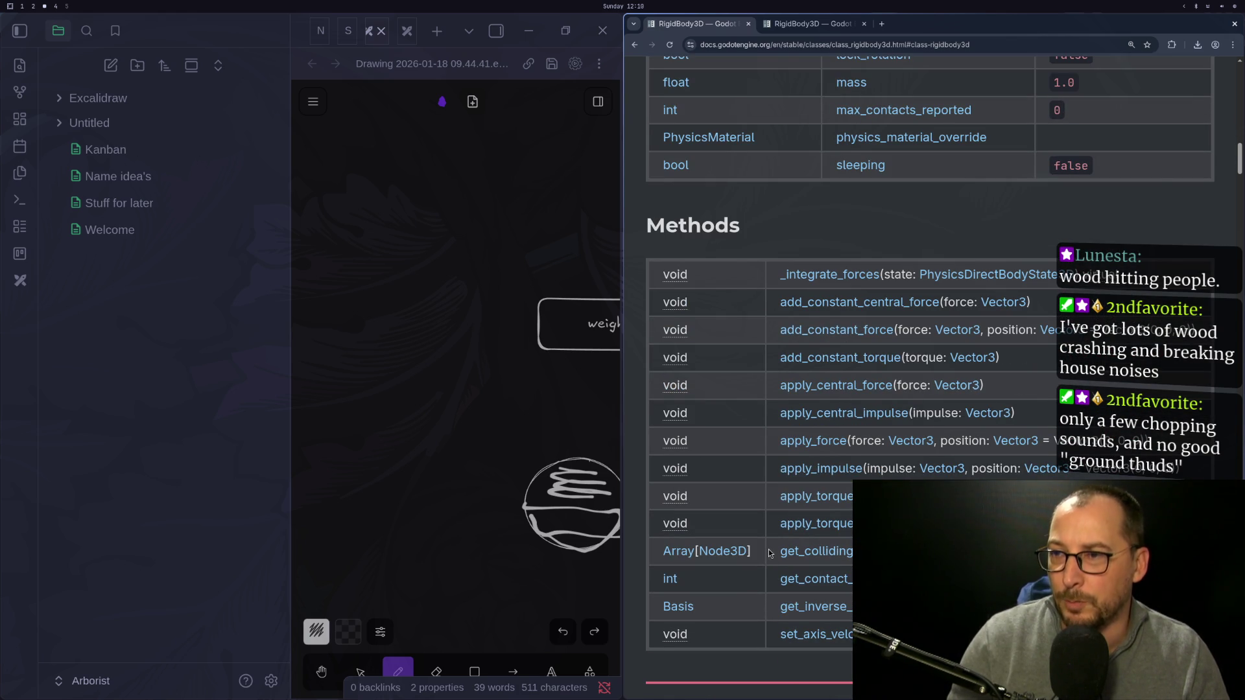
drag(802, 553, 849, 552)
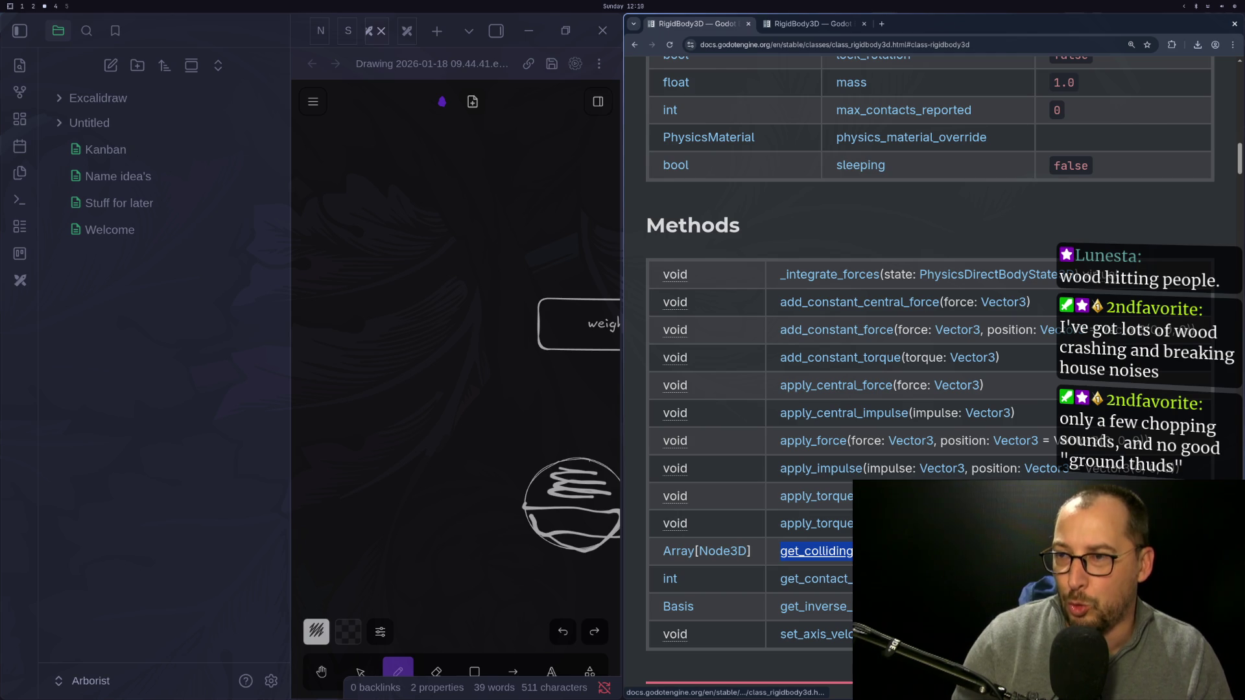
key(super+1)
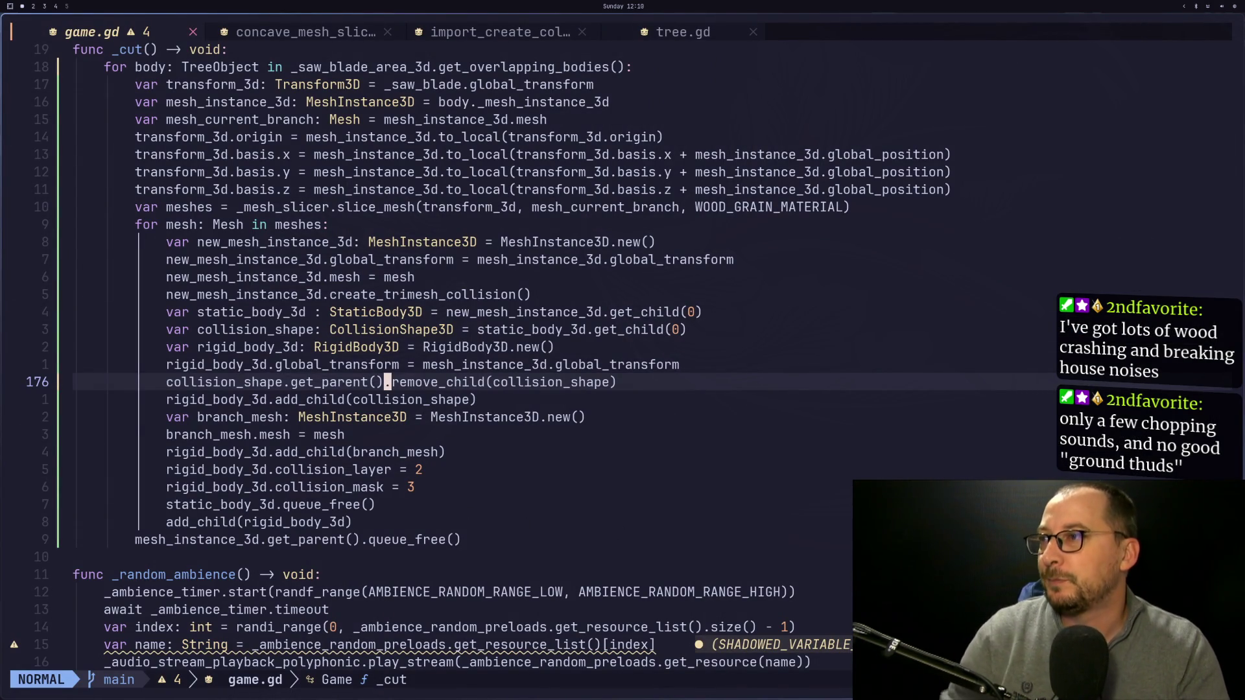
Below the add_child line, add rigid_body_3d.get_colliding_bodies() using autocompletion.
key(k)
key(j)
key(j)
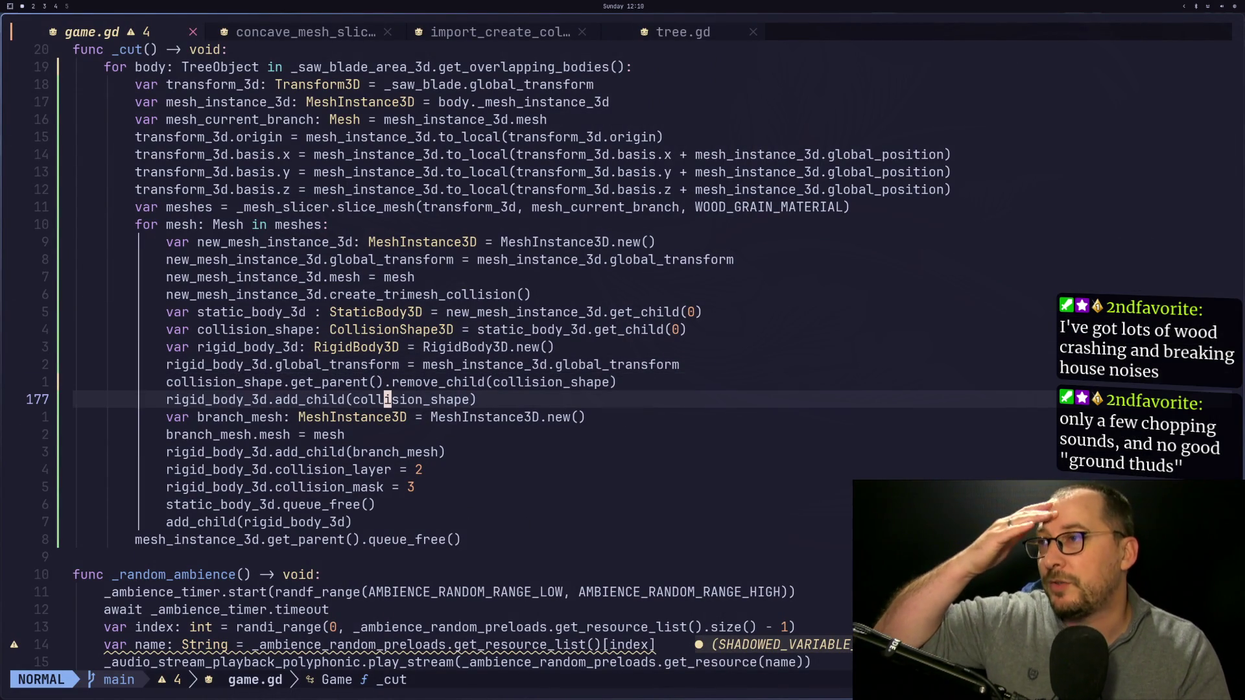
key(h)
key(h)
key(h)
key(h)
key(h)
key(h)
key(h)
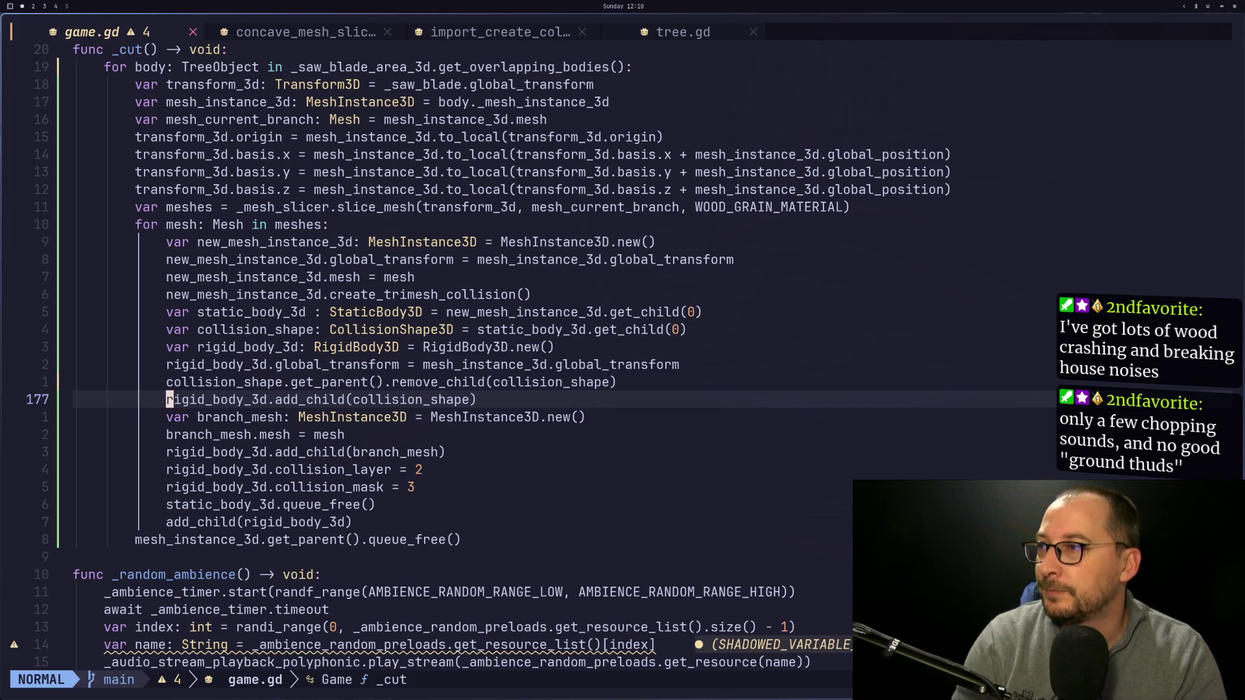
key(j)
key(j)
key(j)
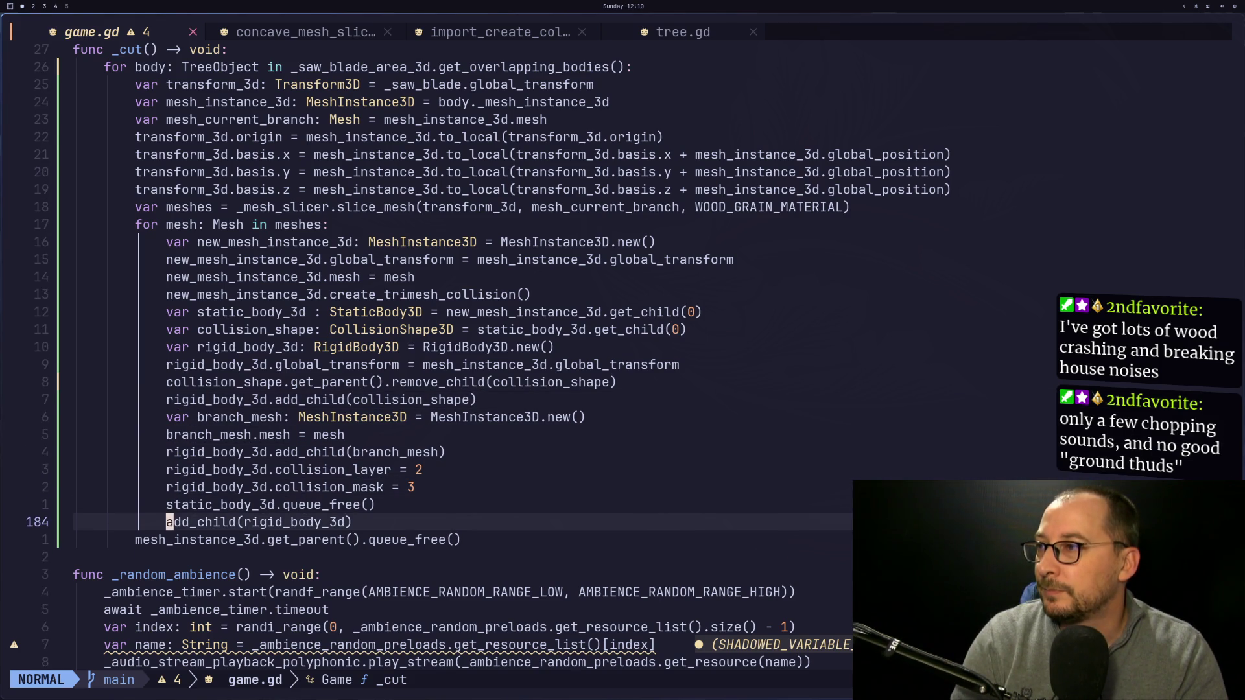
text(o)
text(ig.)
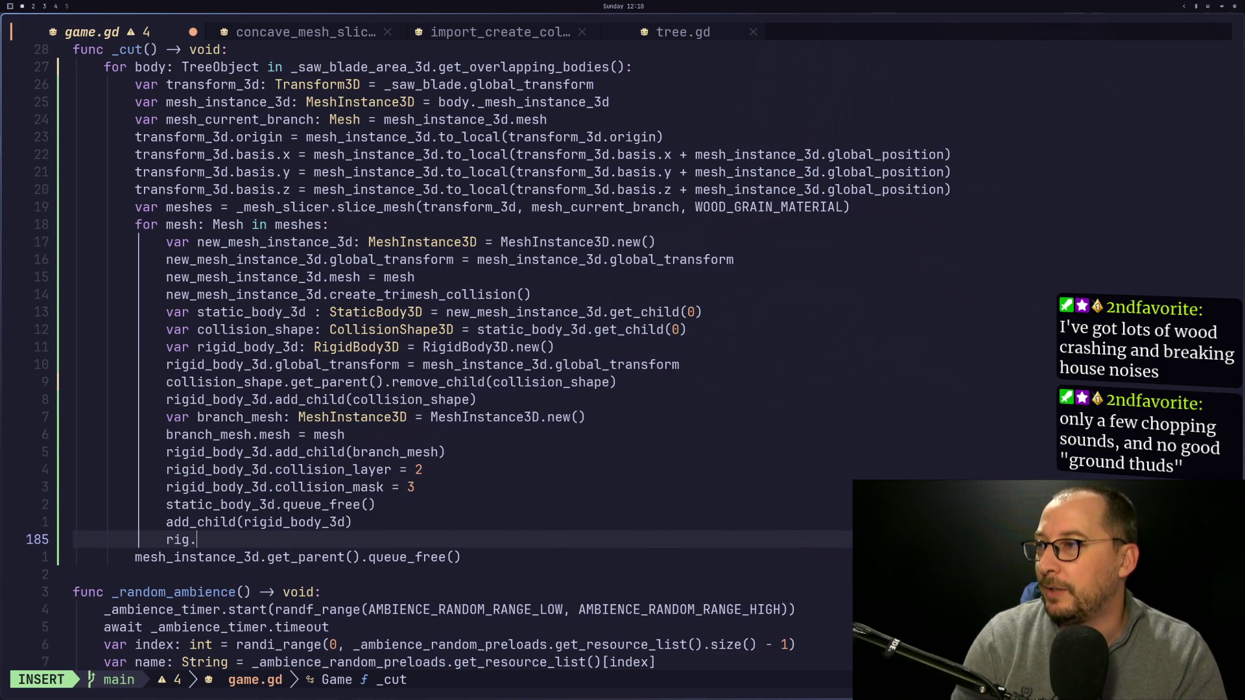
key(BackSpace)
text(id)
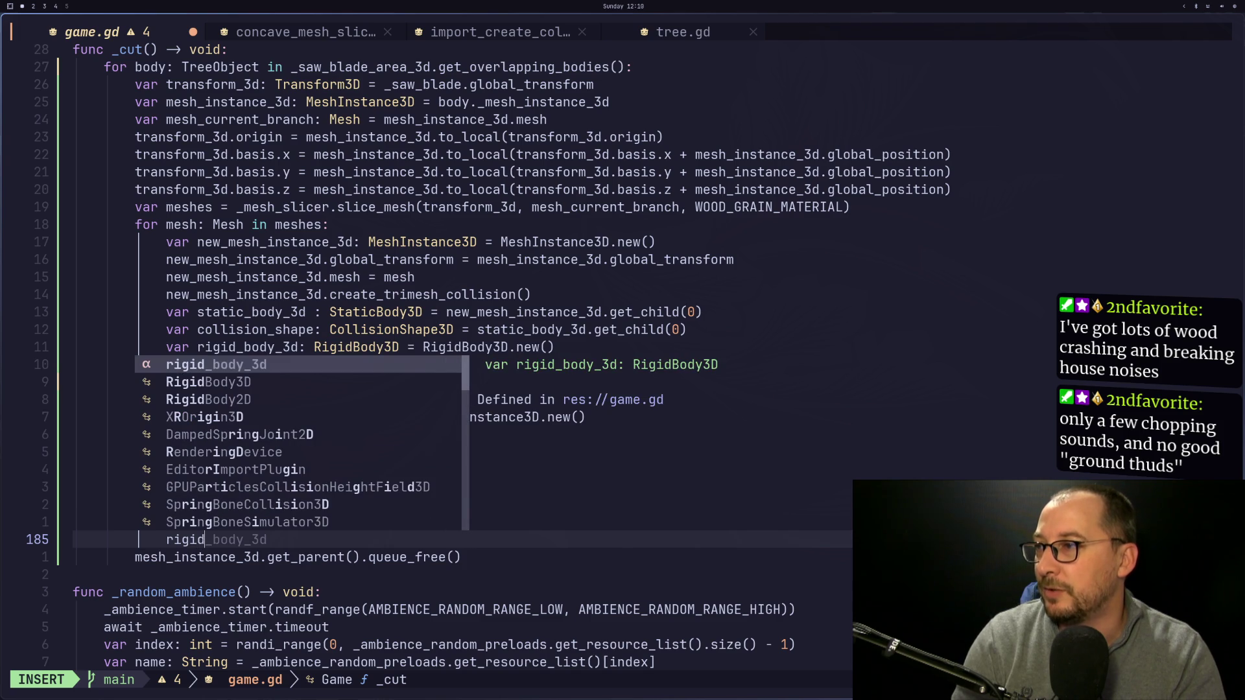
key(Tab)
text(.get)
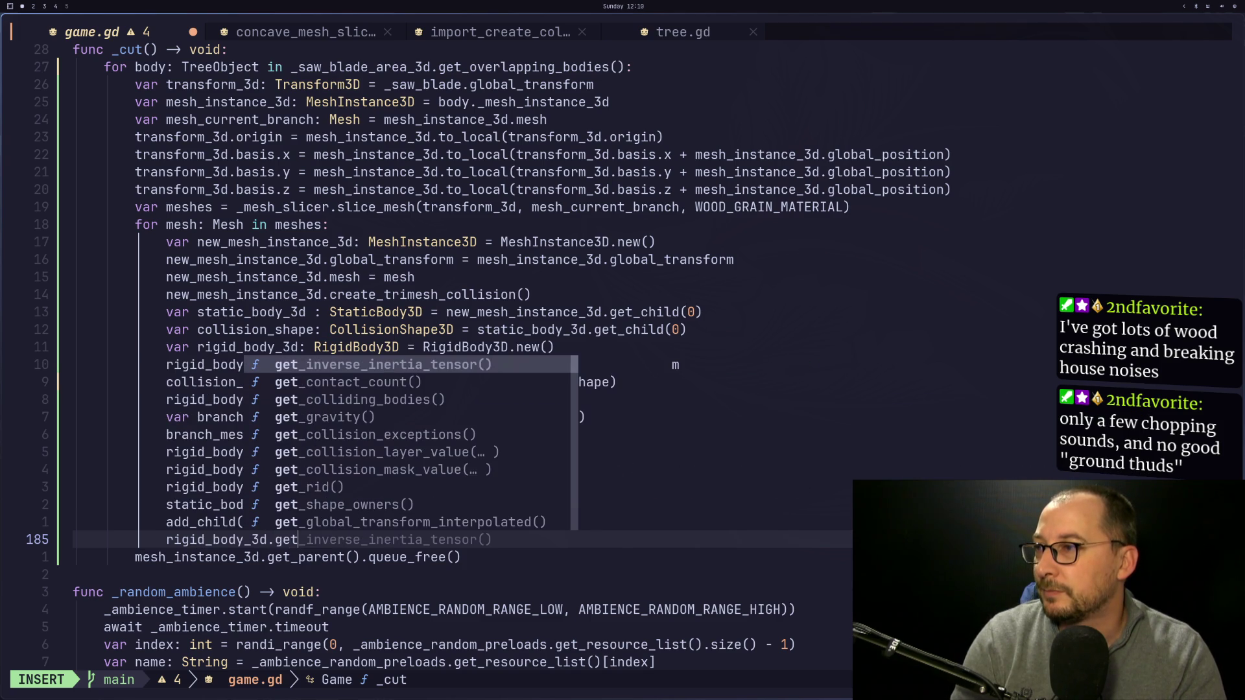
text(_coll)
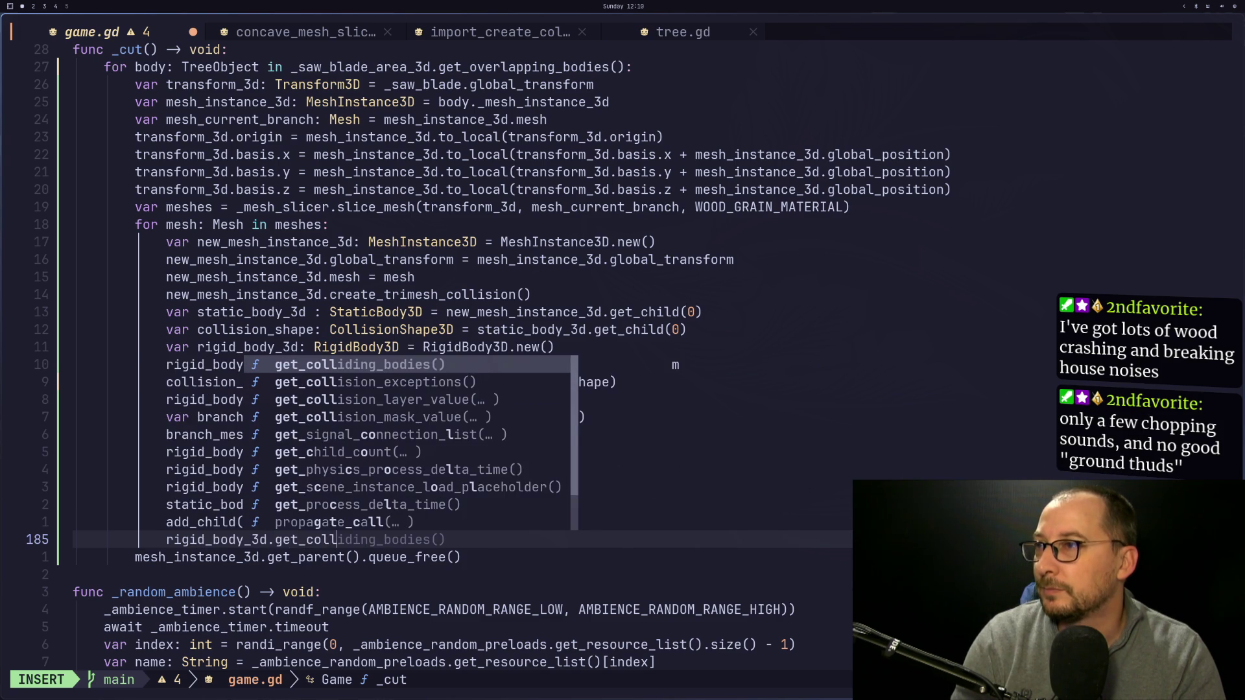
key(Tab)
key(Escape)
Wrap that call in print("colliding bodies %s" % ...) on line 185.
click(327, 539)
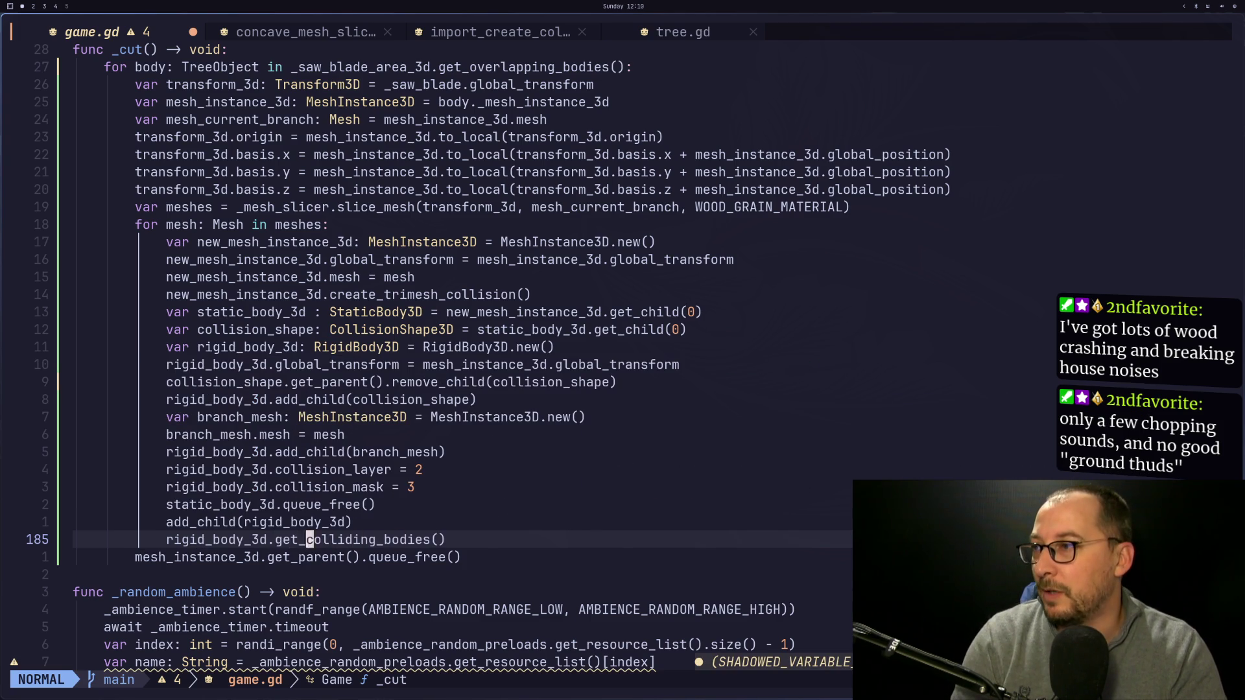
text(iprint()
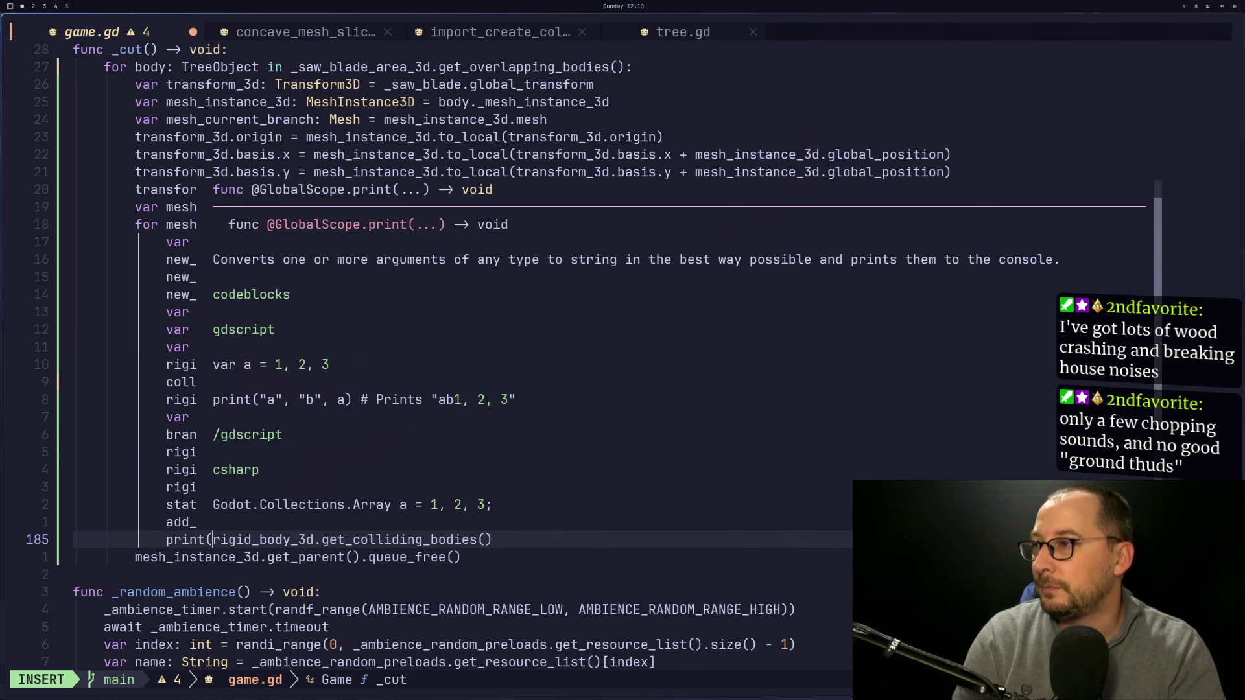
key(Escape)
text(a)
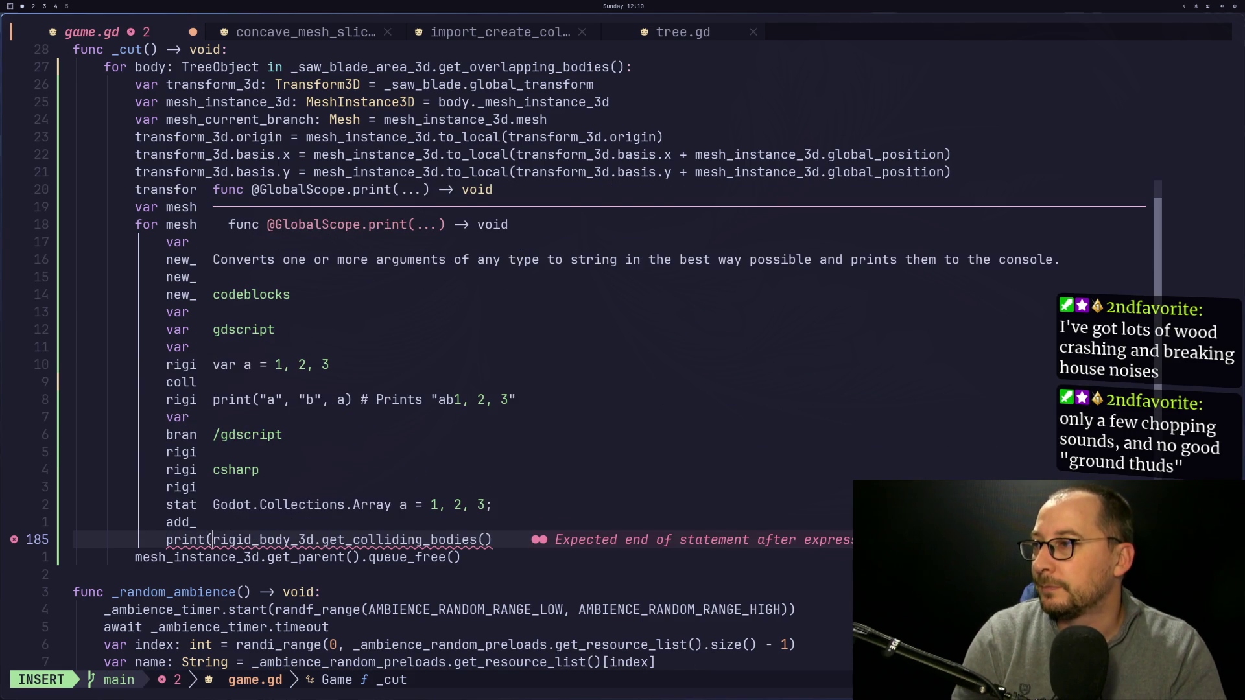
text("colliding )
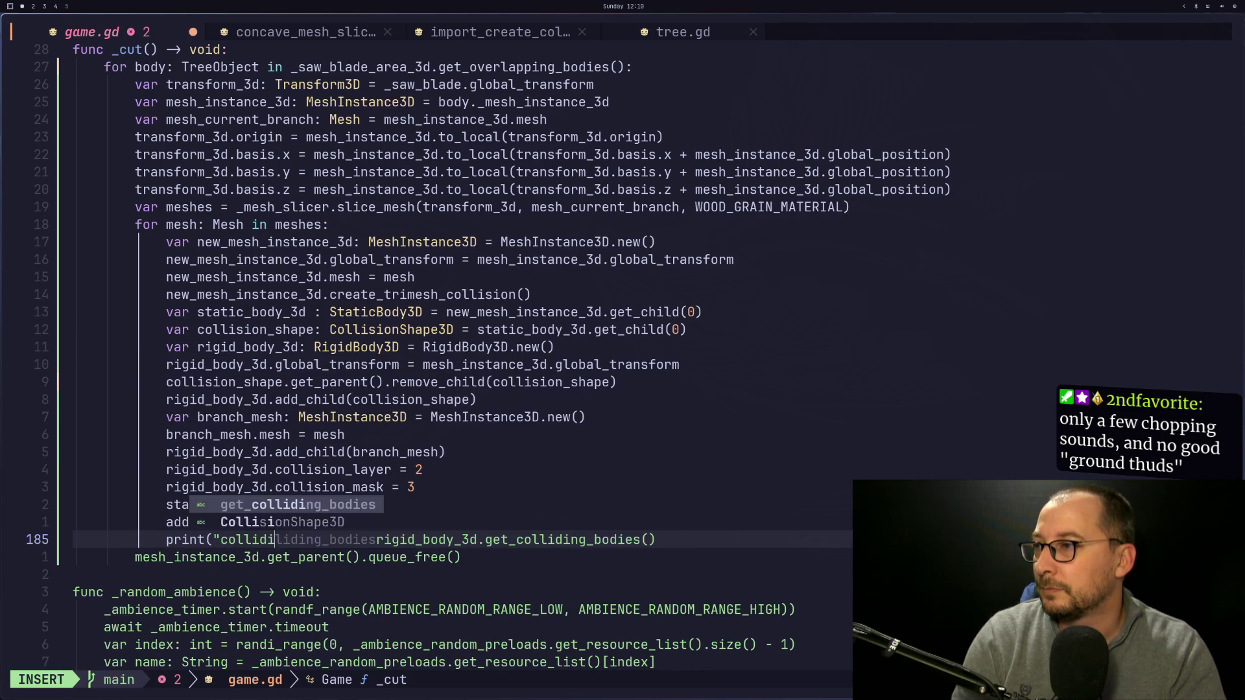
text(bodies)
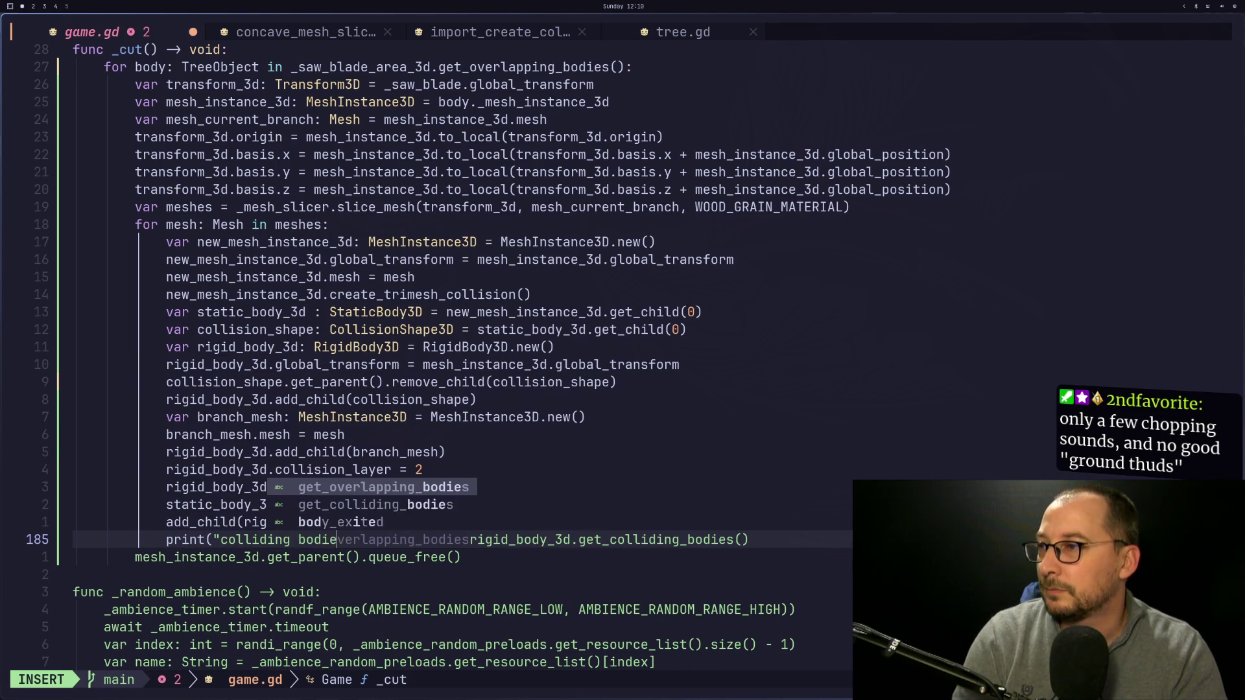
text(")
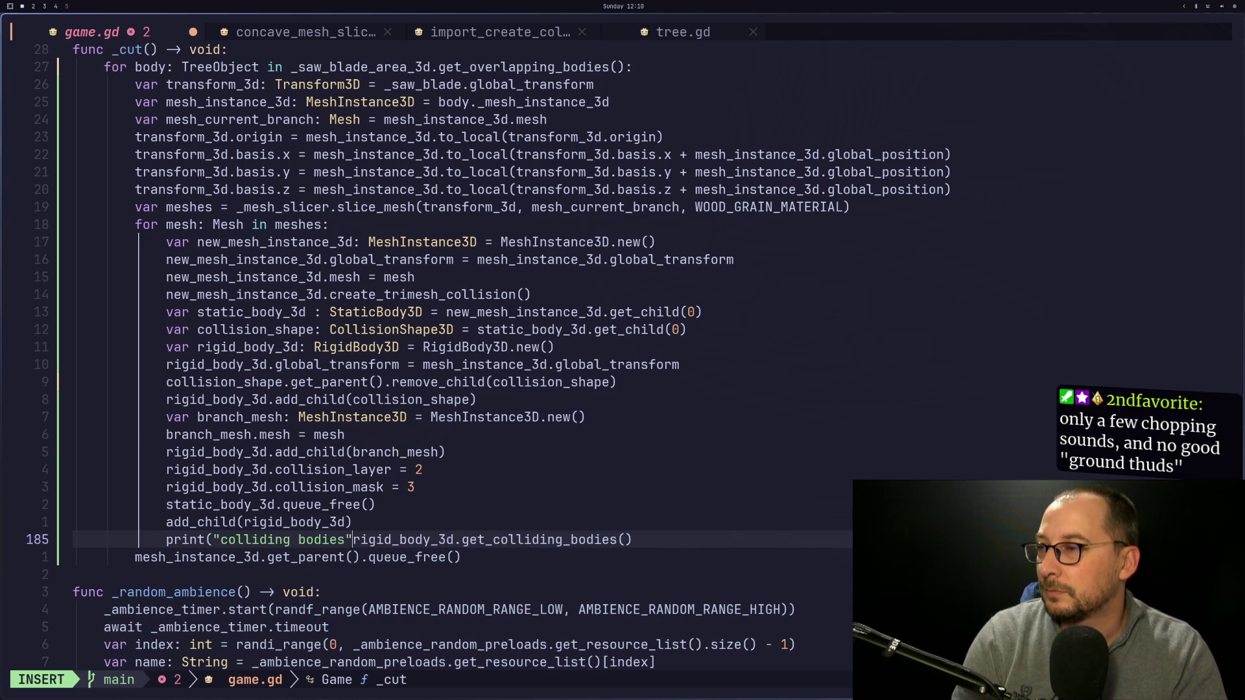
key(Escape)
text(ies)
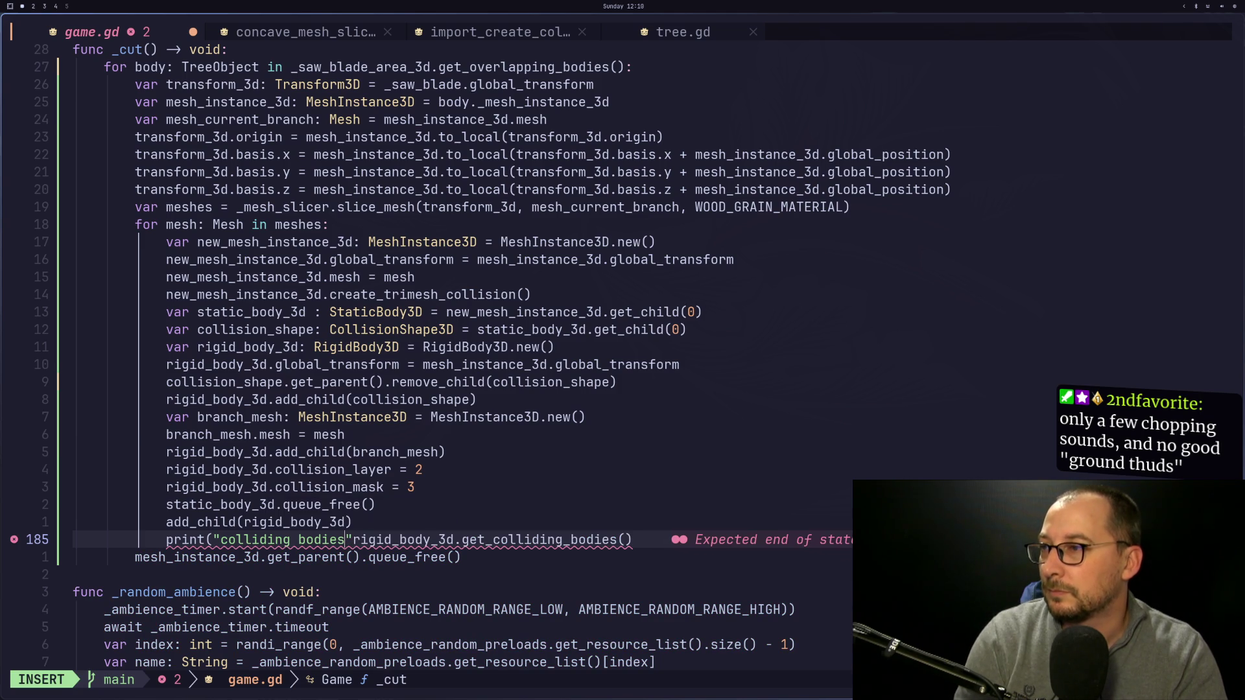
text( %)
key(Escape)
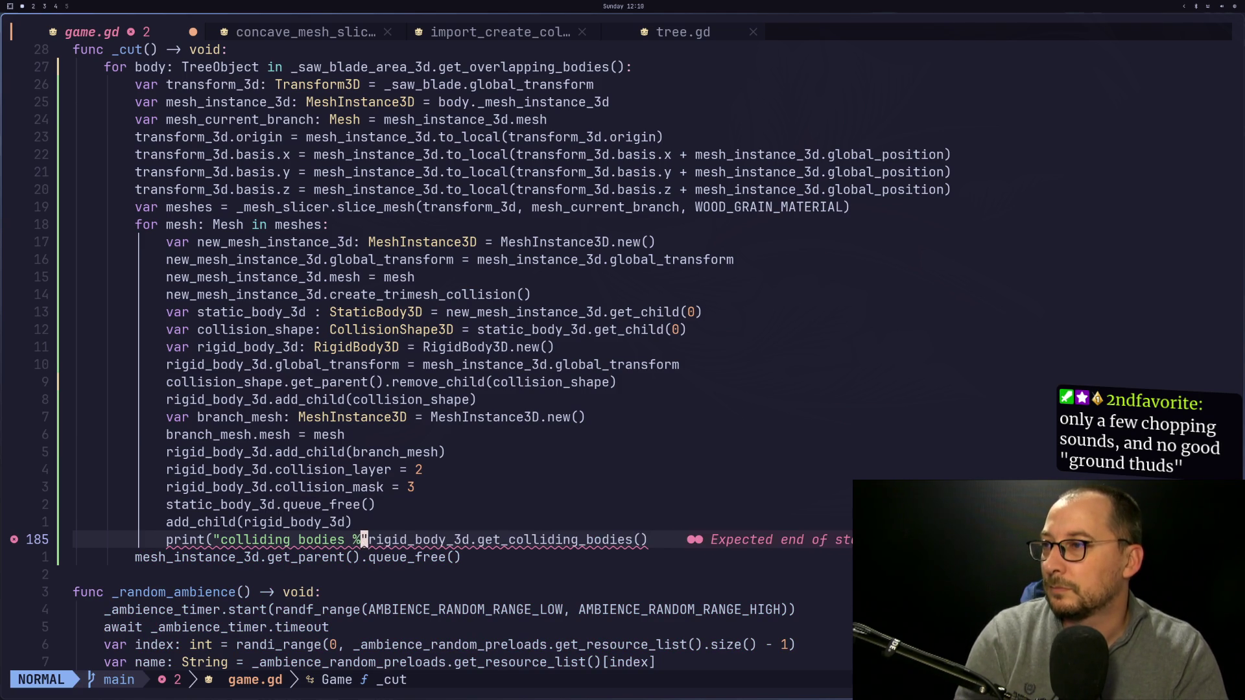
text(ies)
key(Escape)
text(la %)
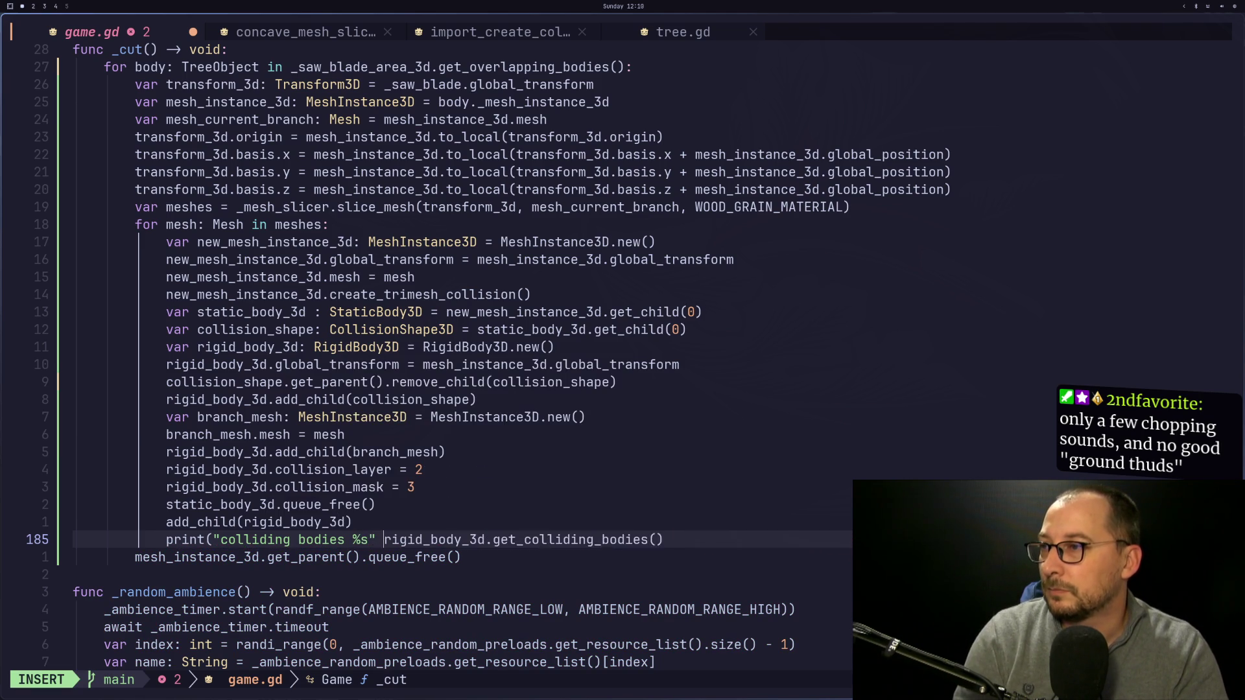
key(Escape)
text($a))
key(Escape)
Save game.gd with :w and switch to the Godot editor.
text(:w)
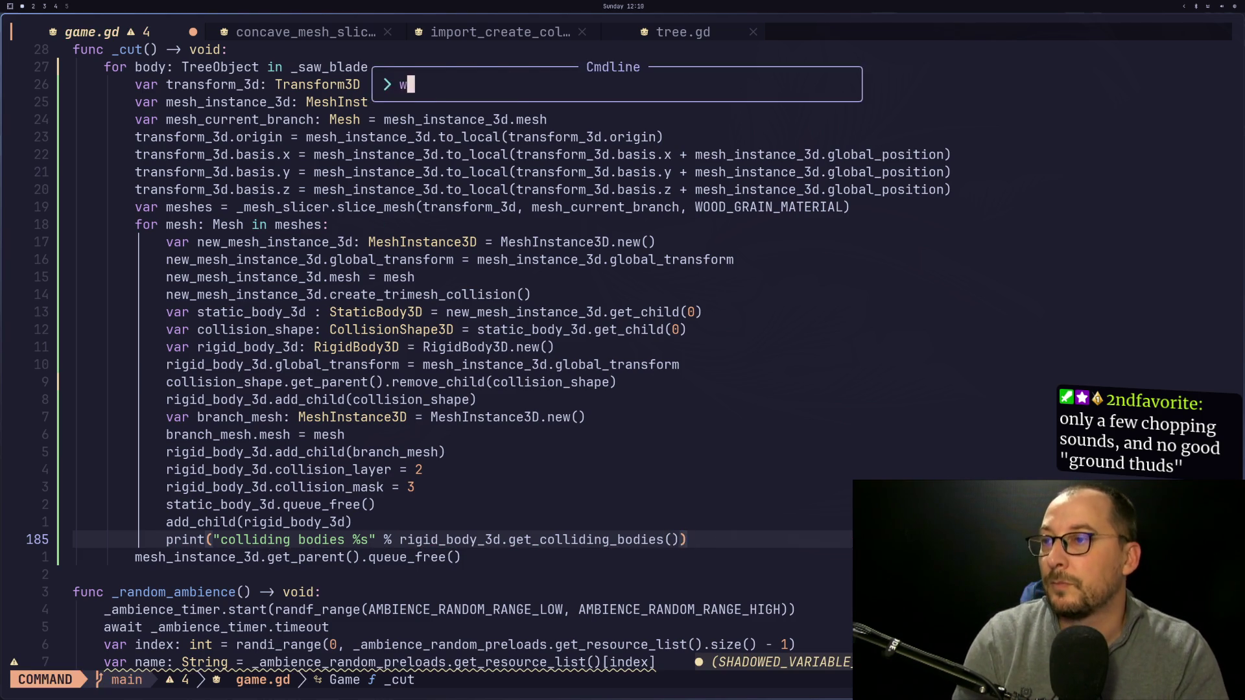
key(Return)
key(super+2)
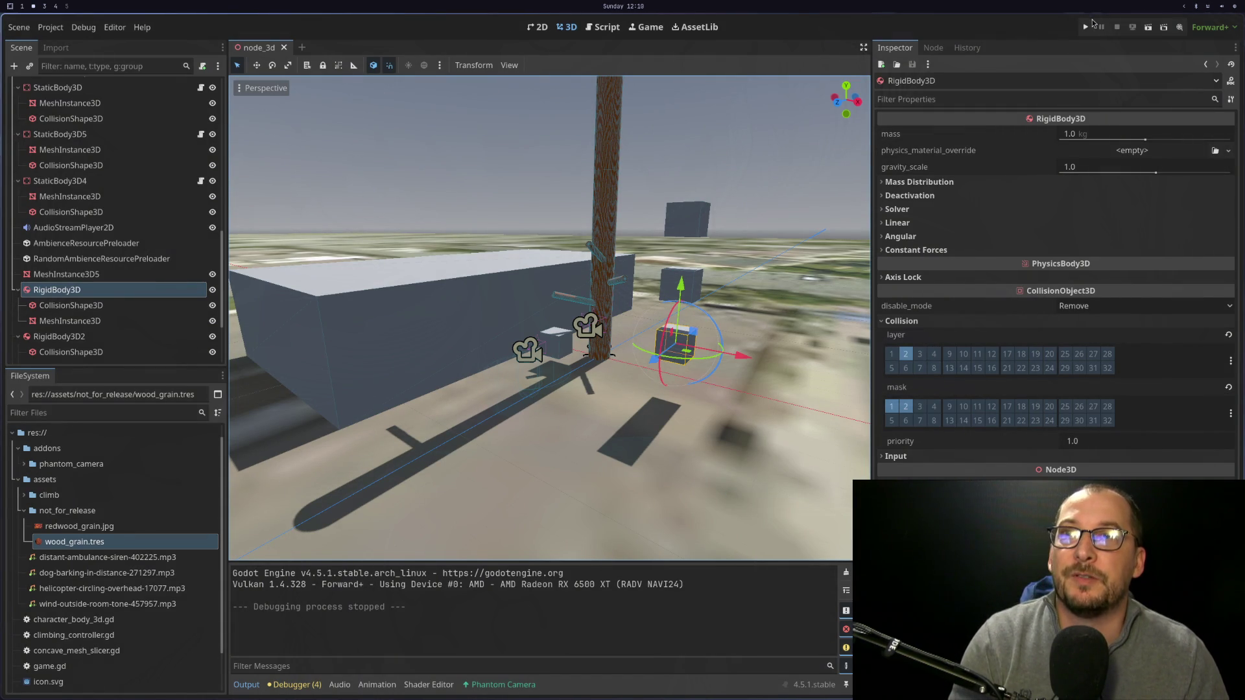
Play the game and walk to the tree to cut it, logging "colliding bodies %s" twice, then return to Neovim.
click(1086, 26)
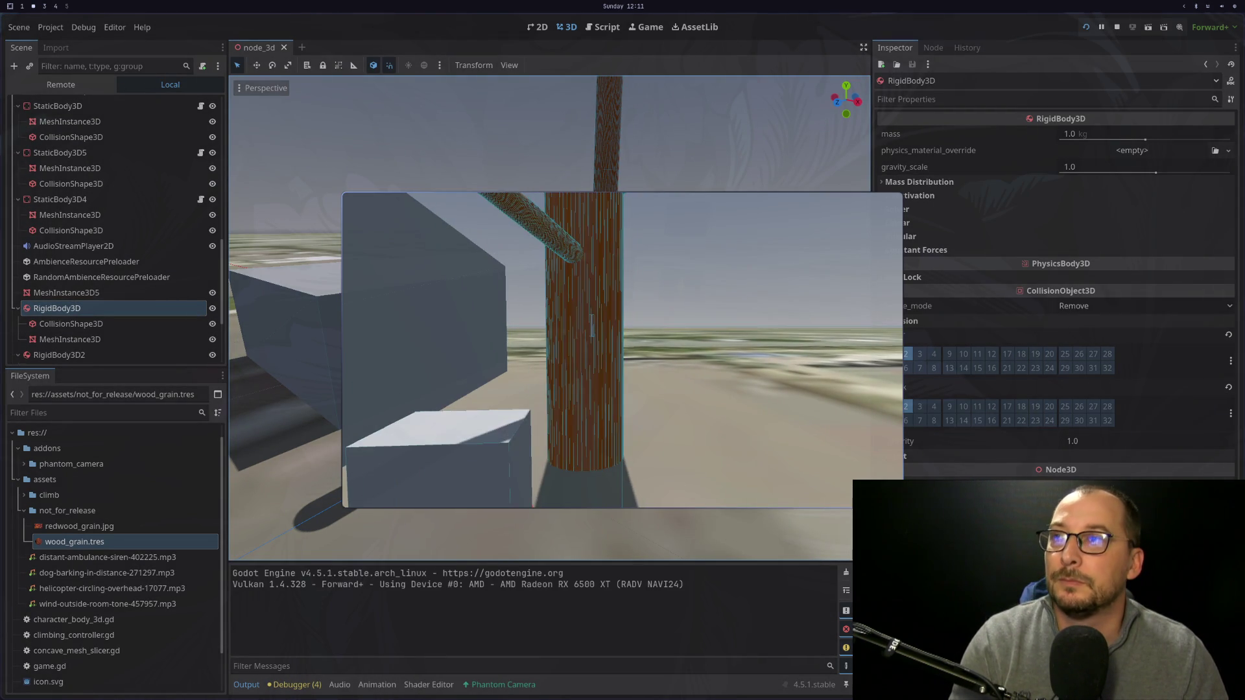
key(w)
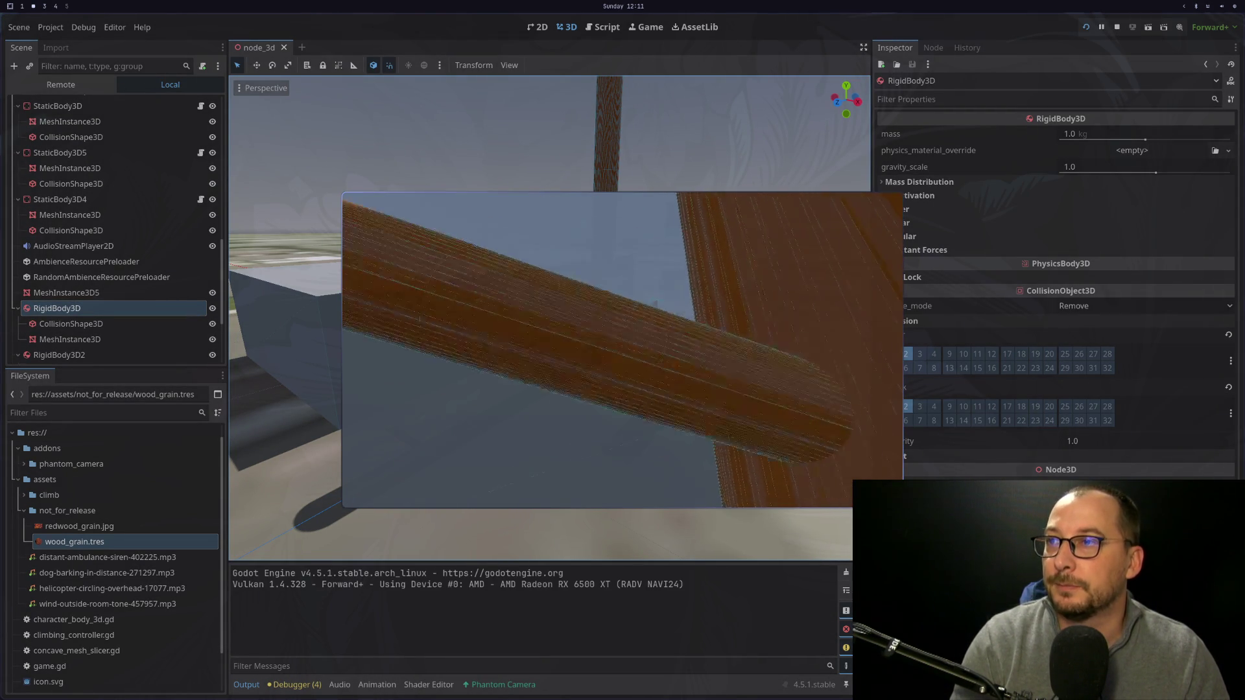
key(s)
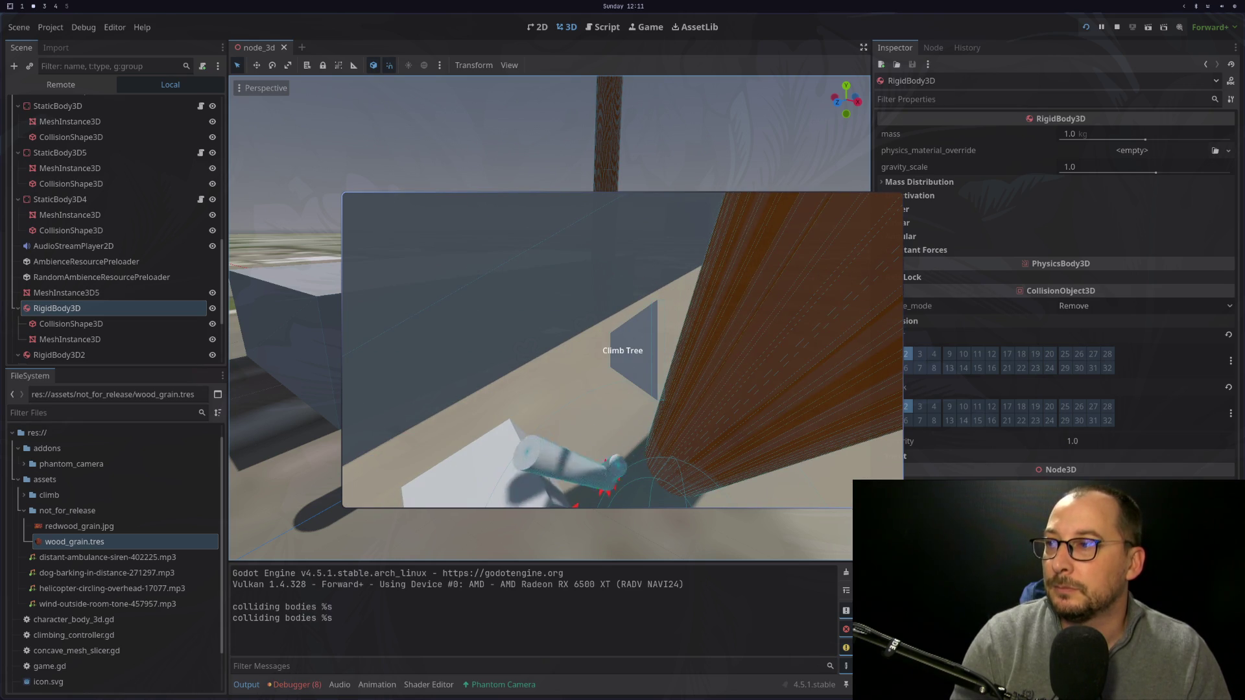
key(super+1)
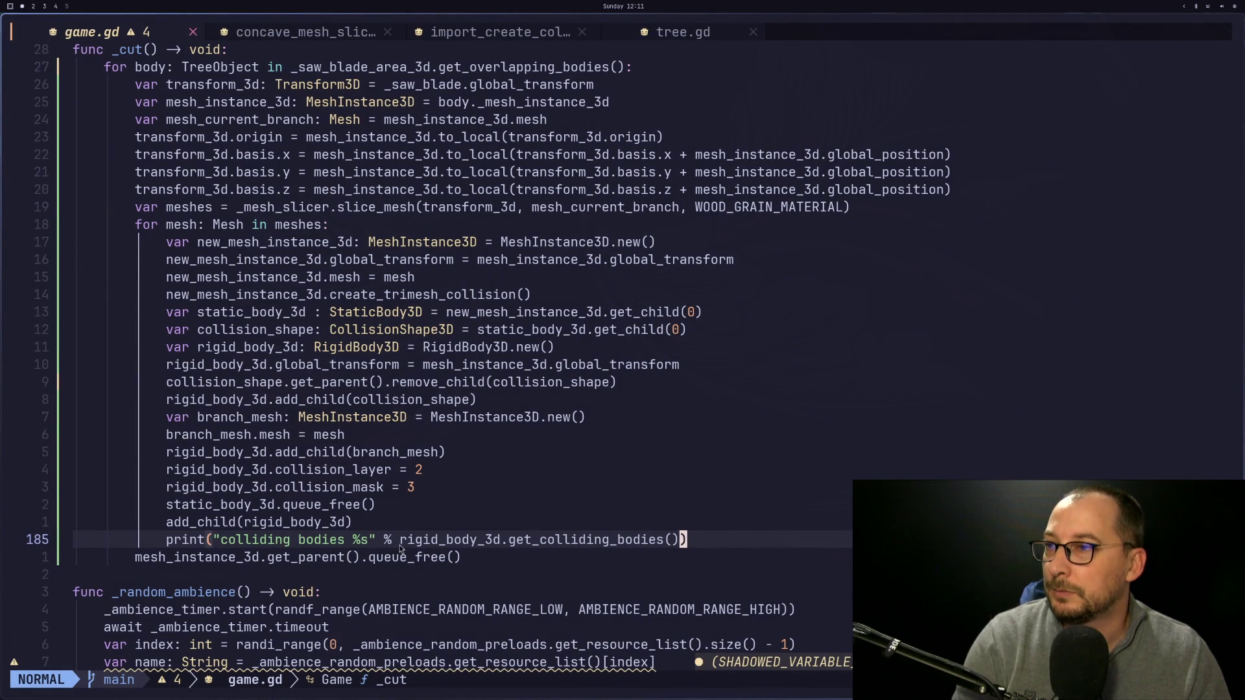
Append .size() to get_colliding_bodies() and save game.gd.
text(a)
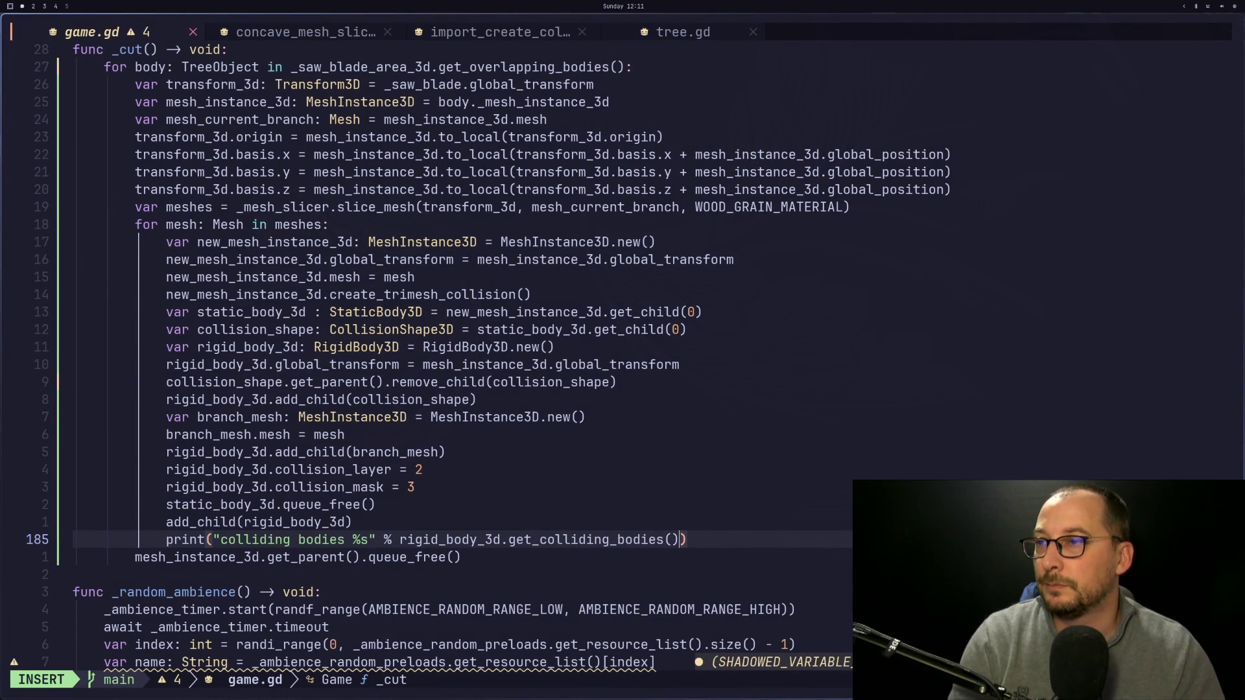
text(.)
text(size)
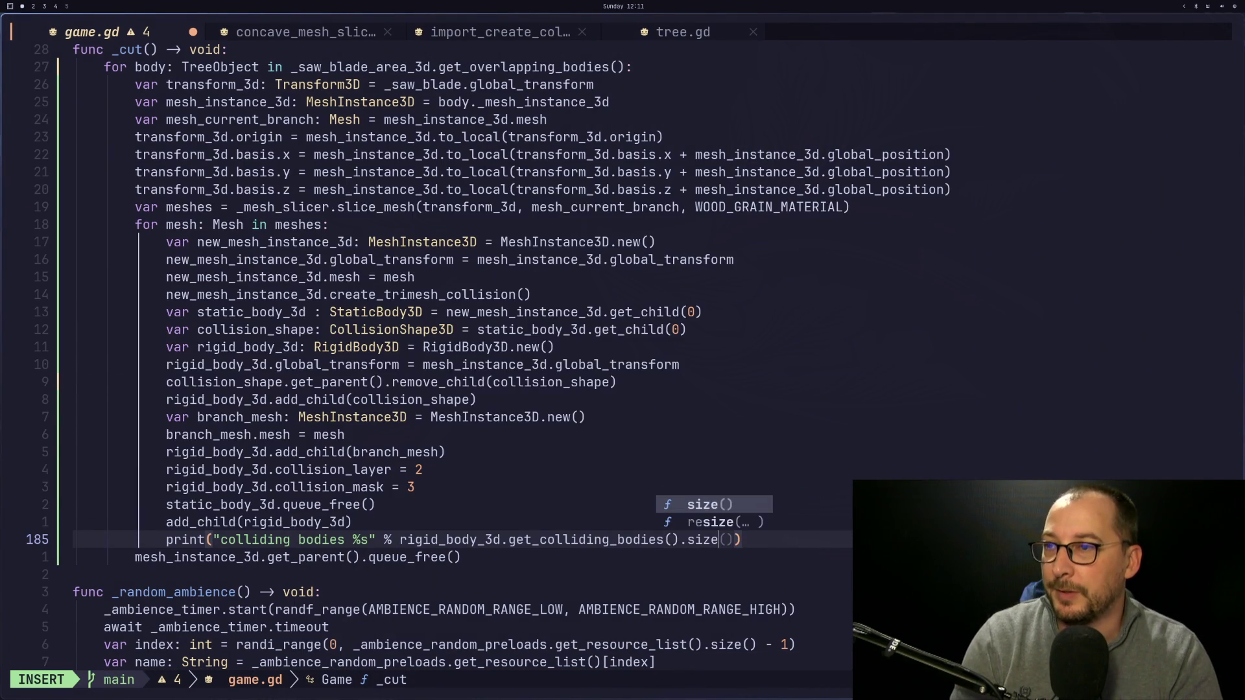
key(Return)
key(Escape)
text(:w)
key(Return)
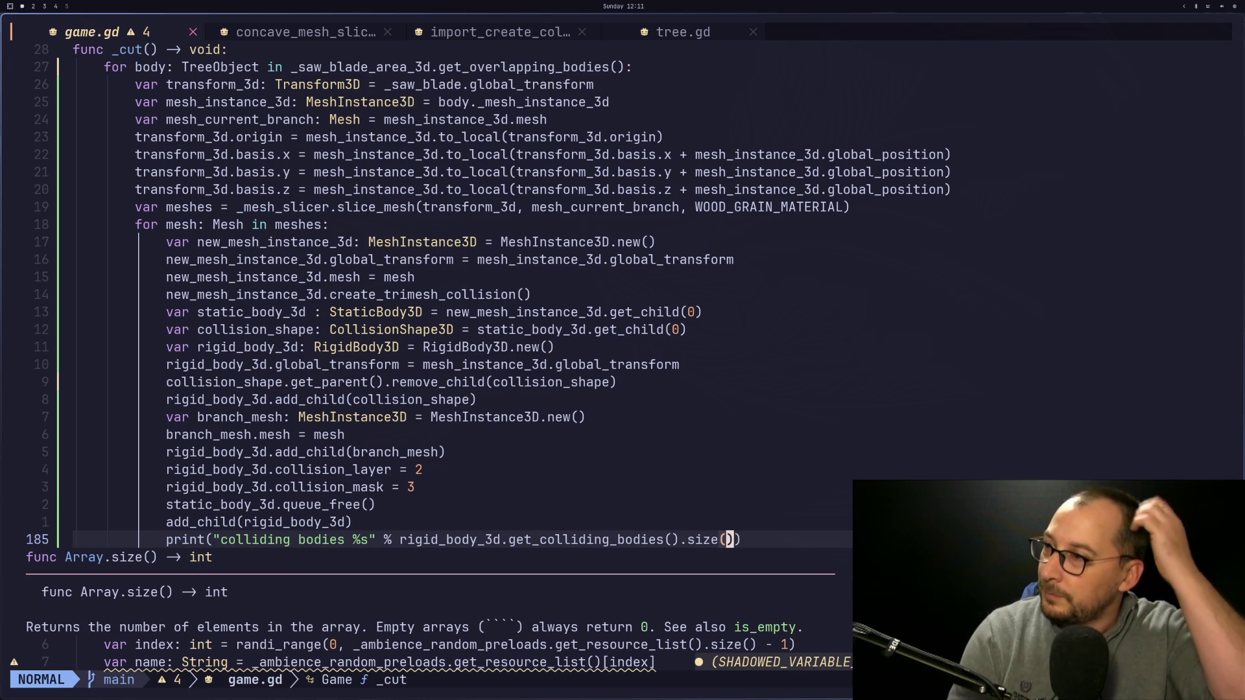
Restart the game in Godot, test a cut showing "colliding bodies 0", then stop it.
key(alt+Tab)
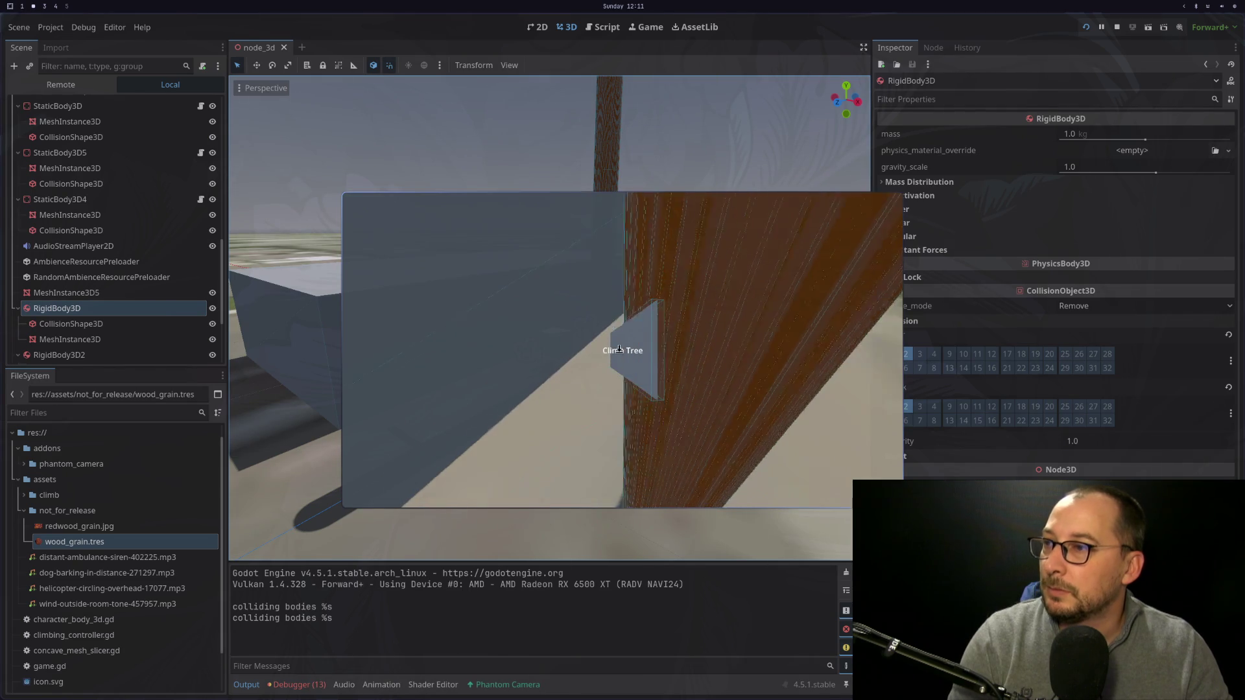
key(alt+Tab)
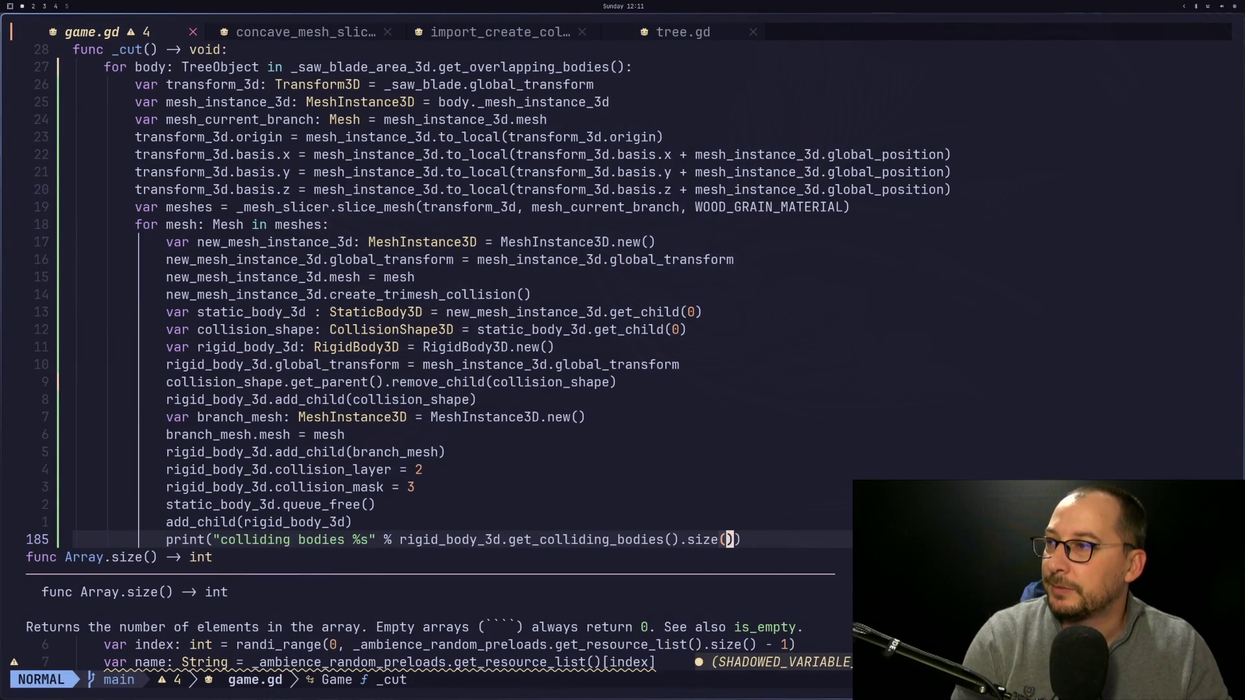
key(super+2)
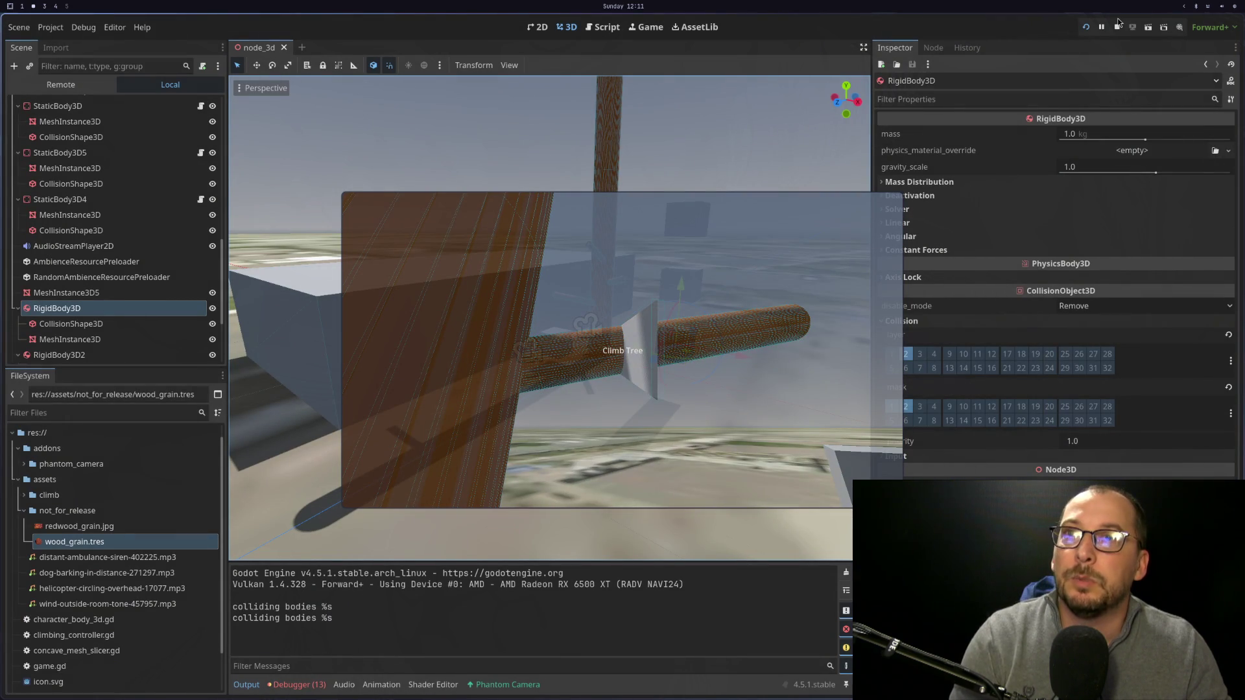
click(1118, 27)
click(1086, 27)
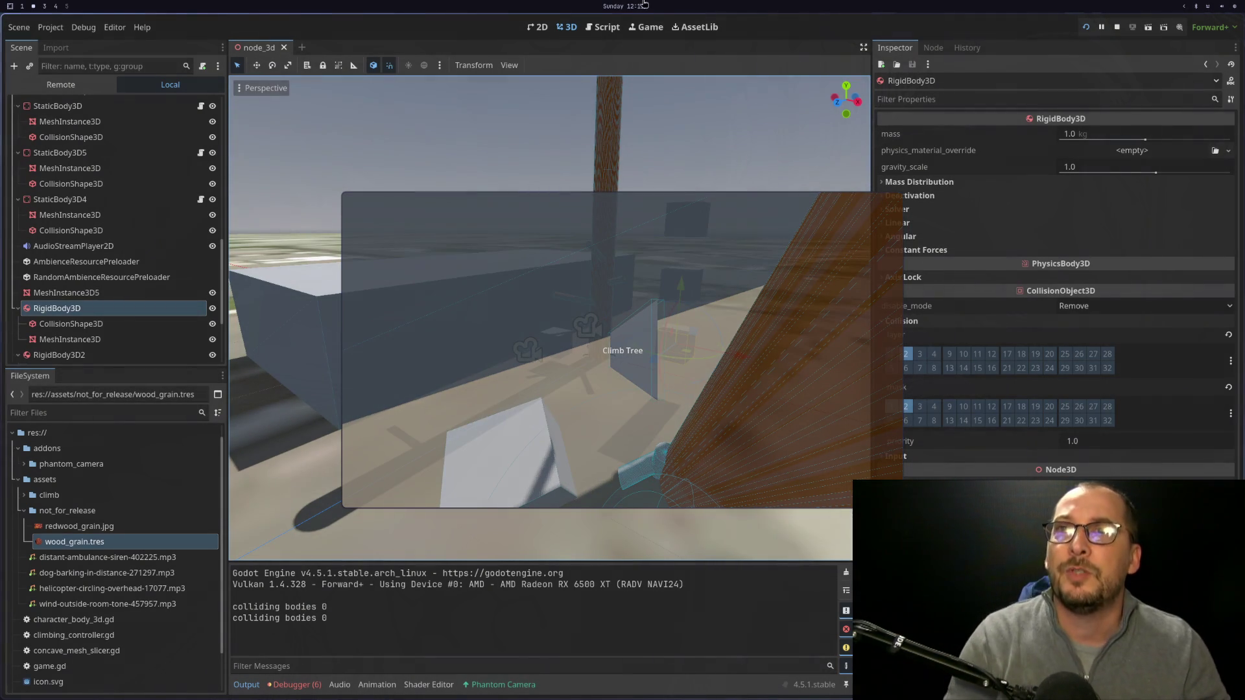
click(1117, 26)
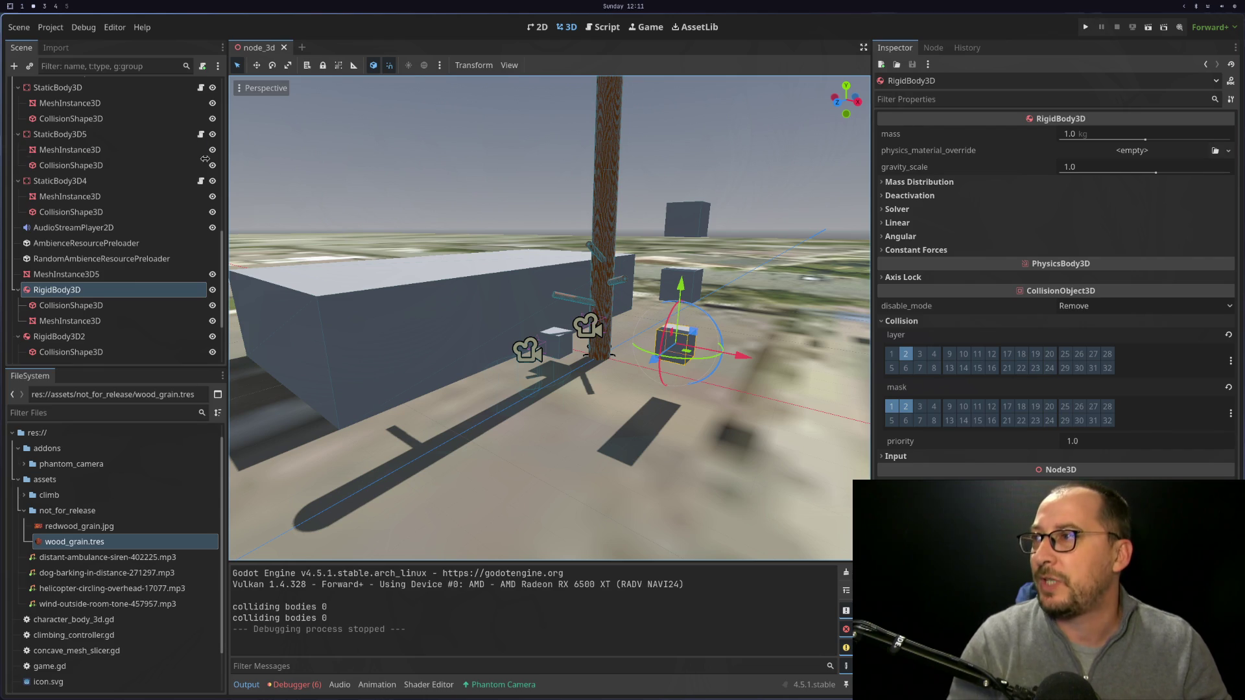
Select RigidBody3D4 in the Scene dock and duplicate it from its context menu.
scroll(130, 270, down, 4)
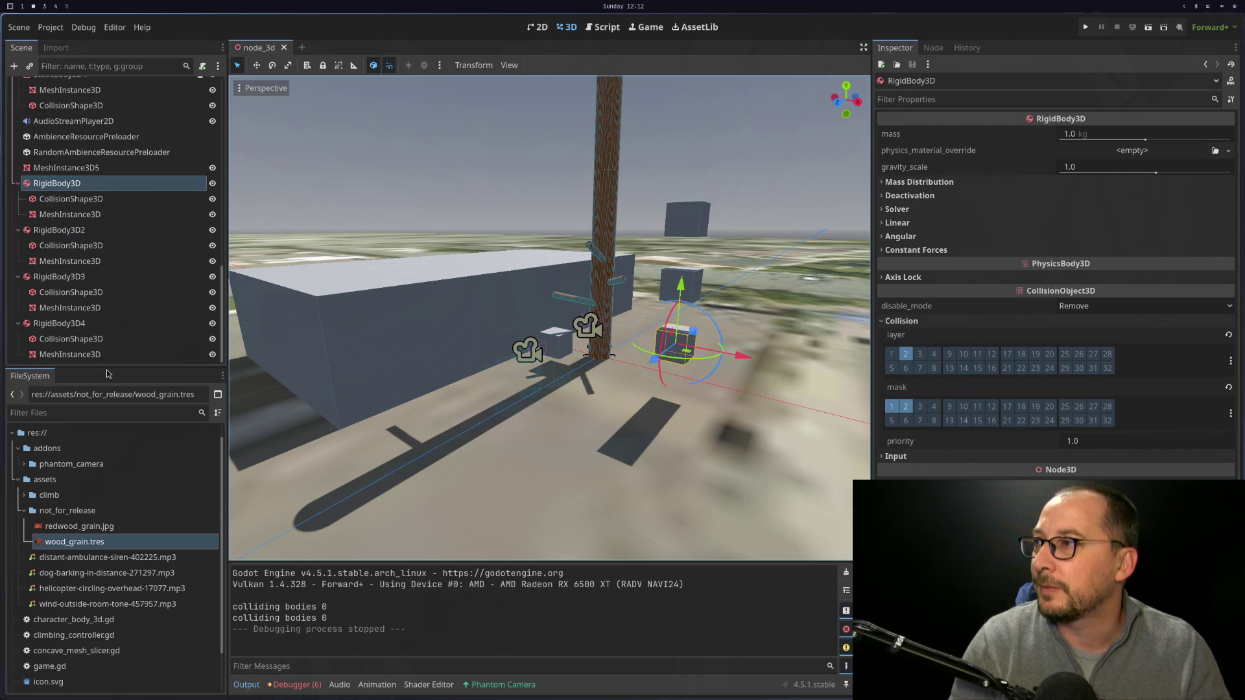
click(108, 325)
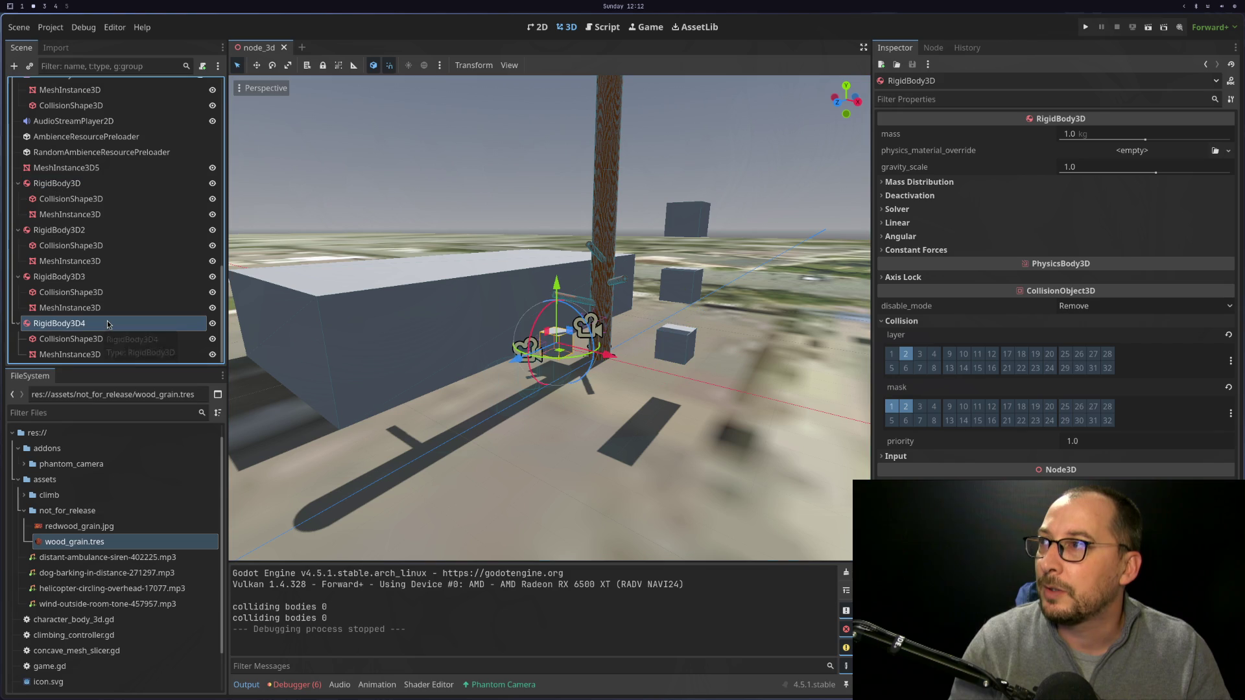
scroll(108, 325, up, 1)
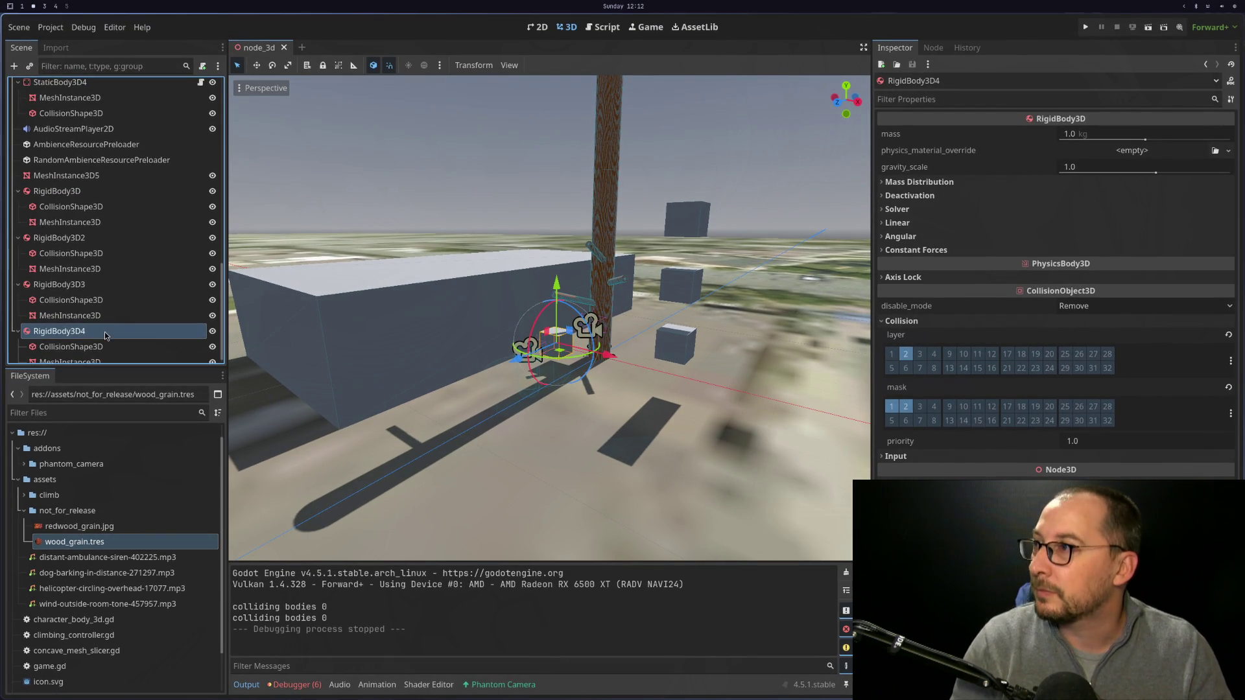
scroll(107, 335, down, 1)
right_click(106, 321)
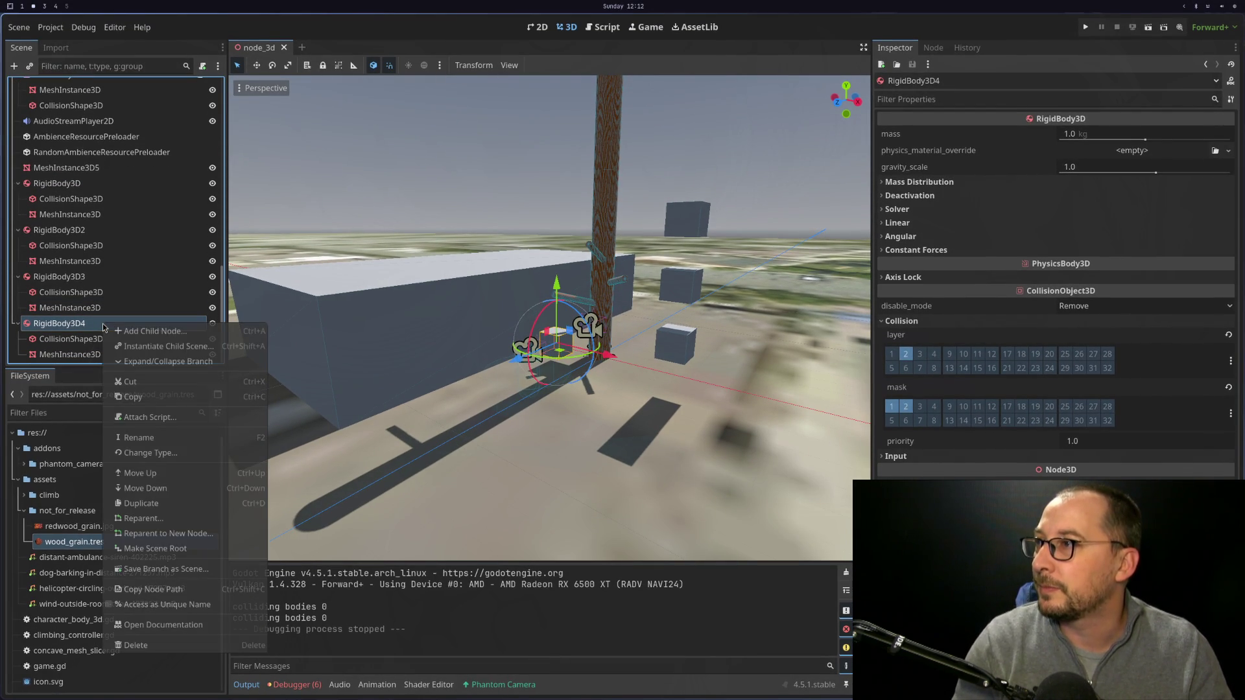
click(158, 510)
Compare the collision shapes of StaticBody3D4 and StaticBody3D5, selecting the new RigidBody3D5 in between.
scroll(99, 338, down, 2)
scroll(81, 208, up, 5)
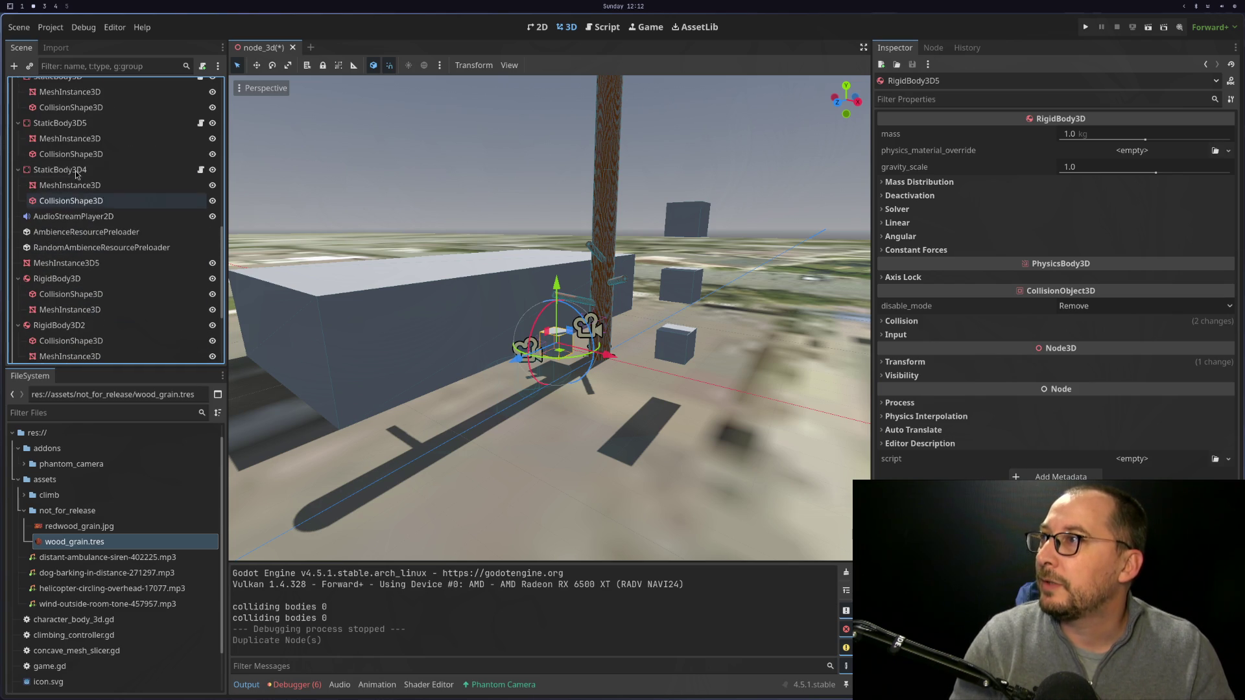
click(100, 200)
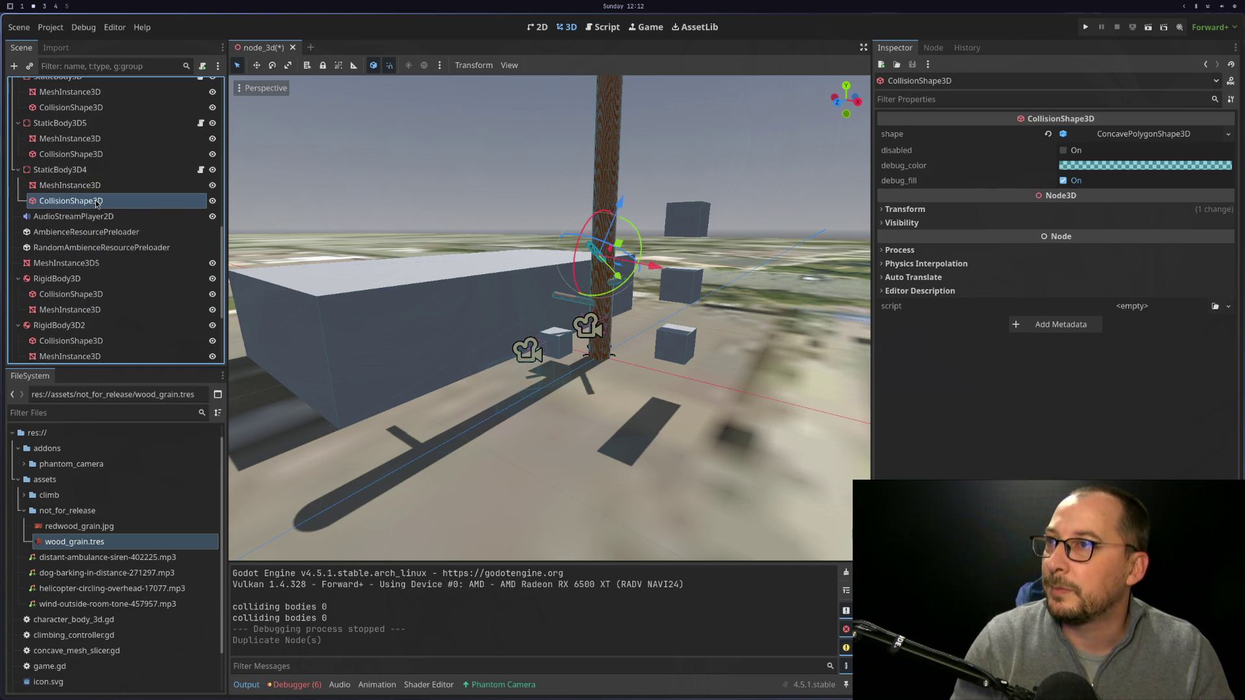
scroll(116, 269, down, 5)
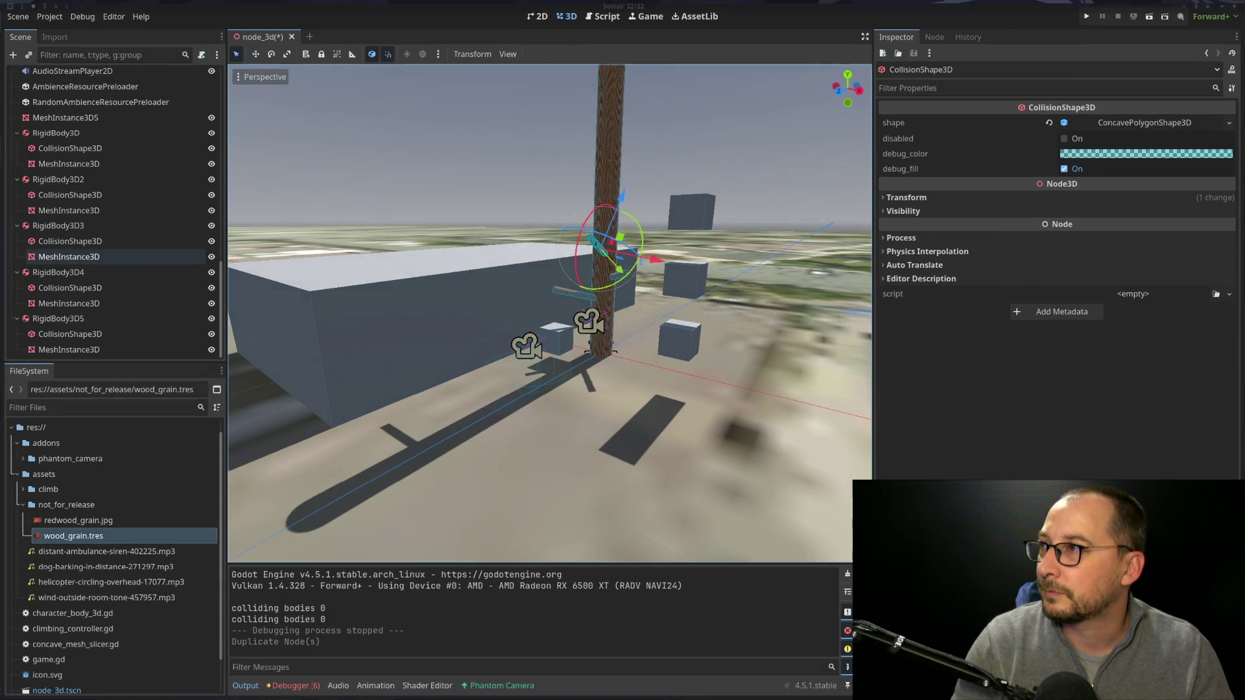
scroll(132, 130, up, 5)
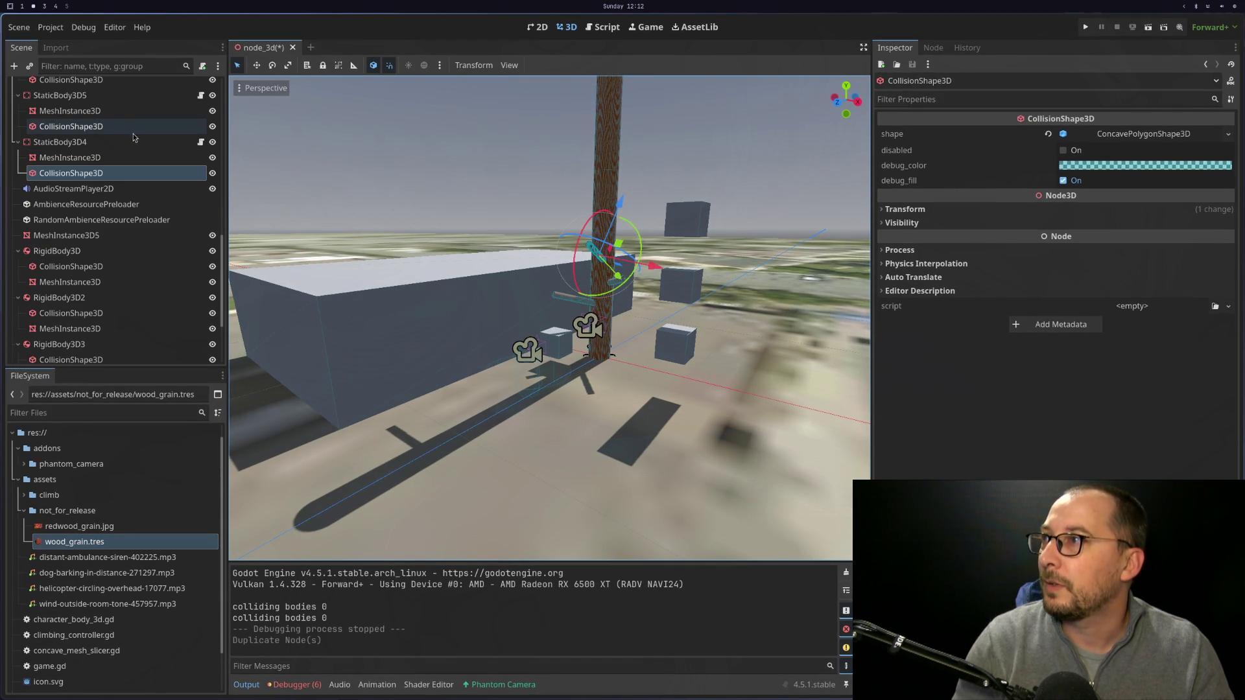
scroll(134, 247, down, 5)
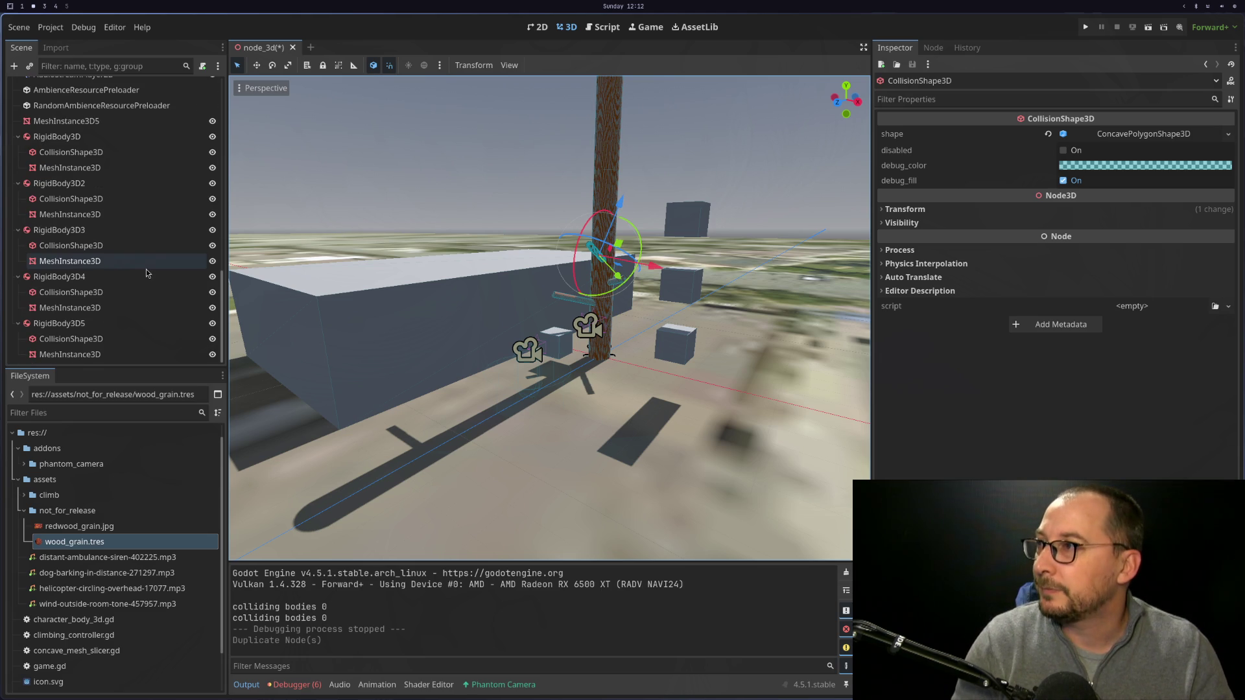
click(97, 323)
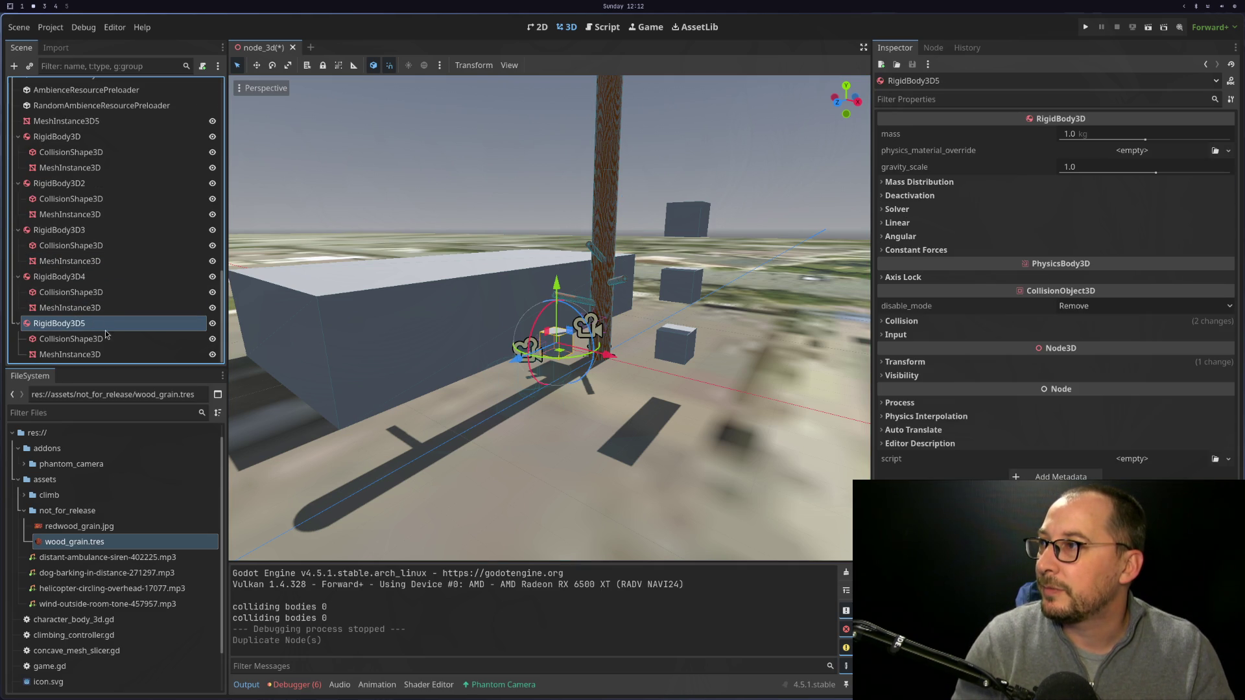
scroll(83, 255, up, 10)
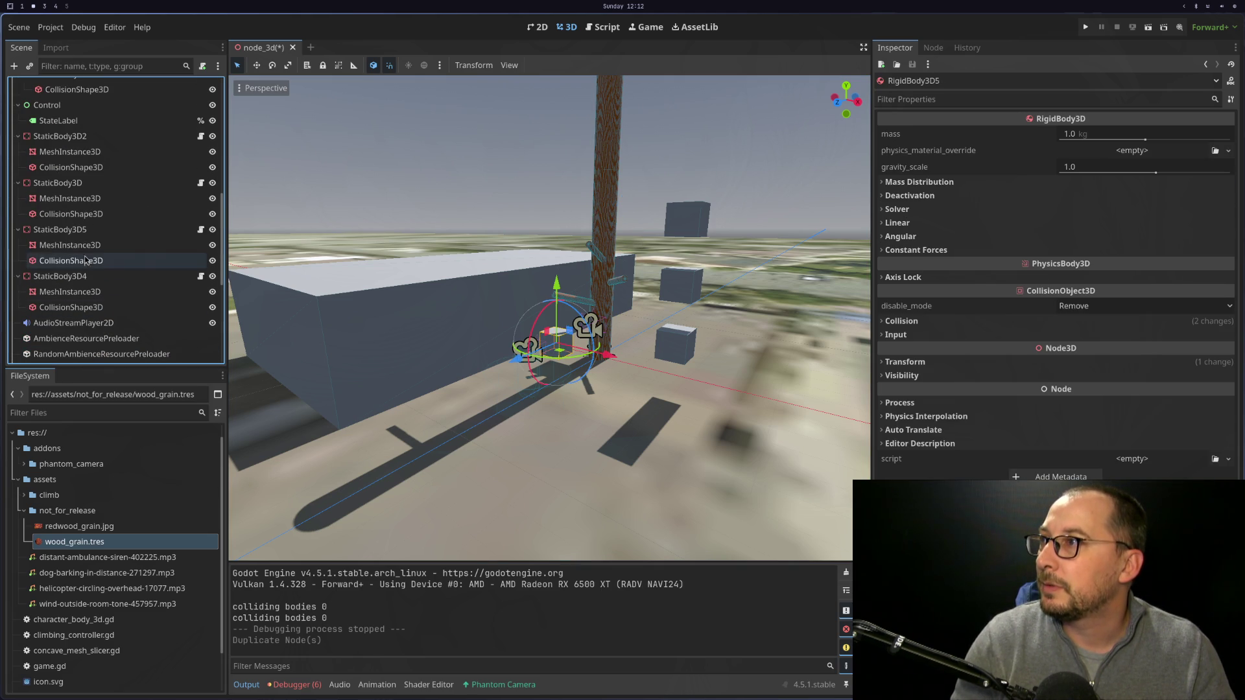
click(83, 258)
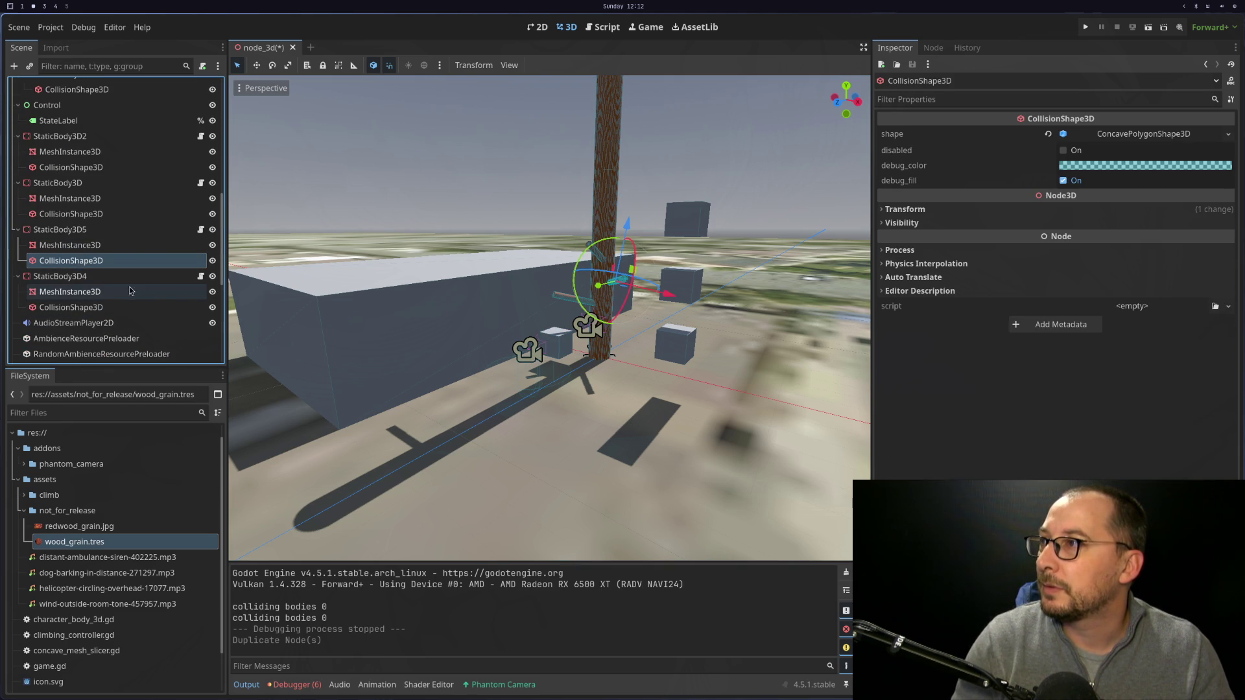
Give RigidBody3D5's CollisionShape3D a new ConcavePolygonShape3D and raise it 2 units along Y.
right_click(1117, 133)
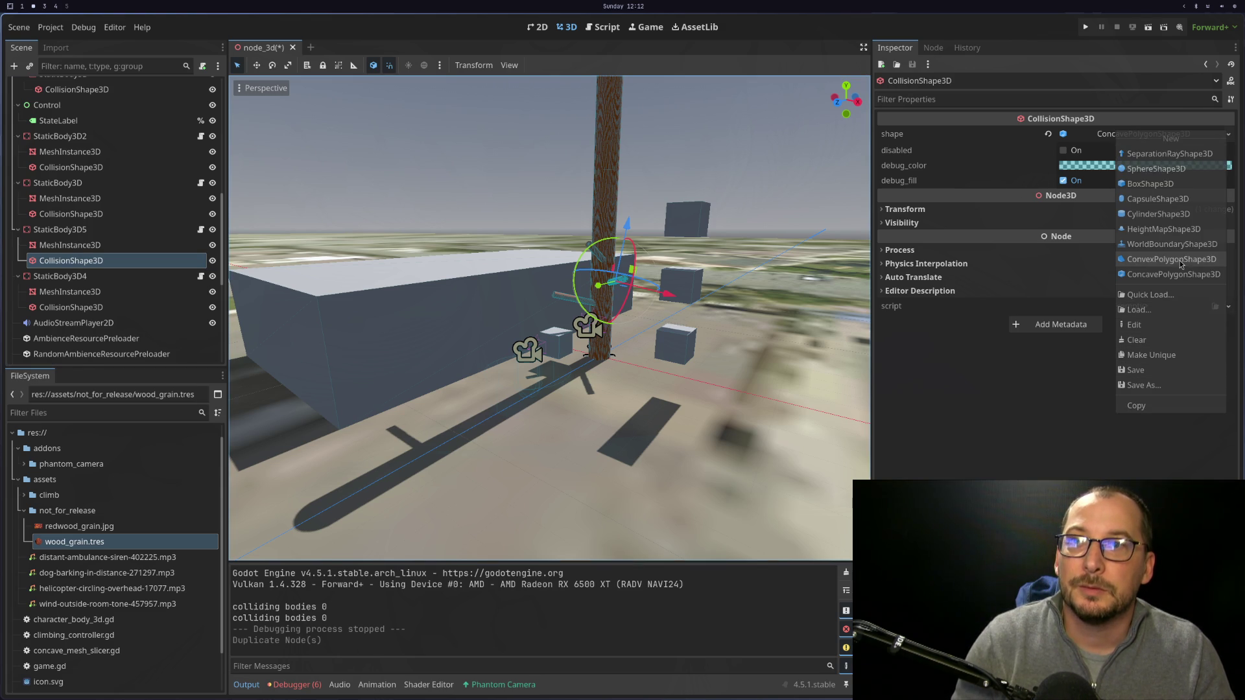
scroll(552, 311, down, 5)
scroll(77, 294, down, 5)
scroll(76, 293, down, 5)
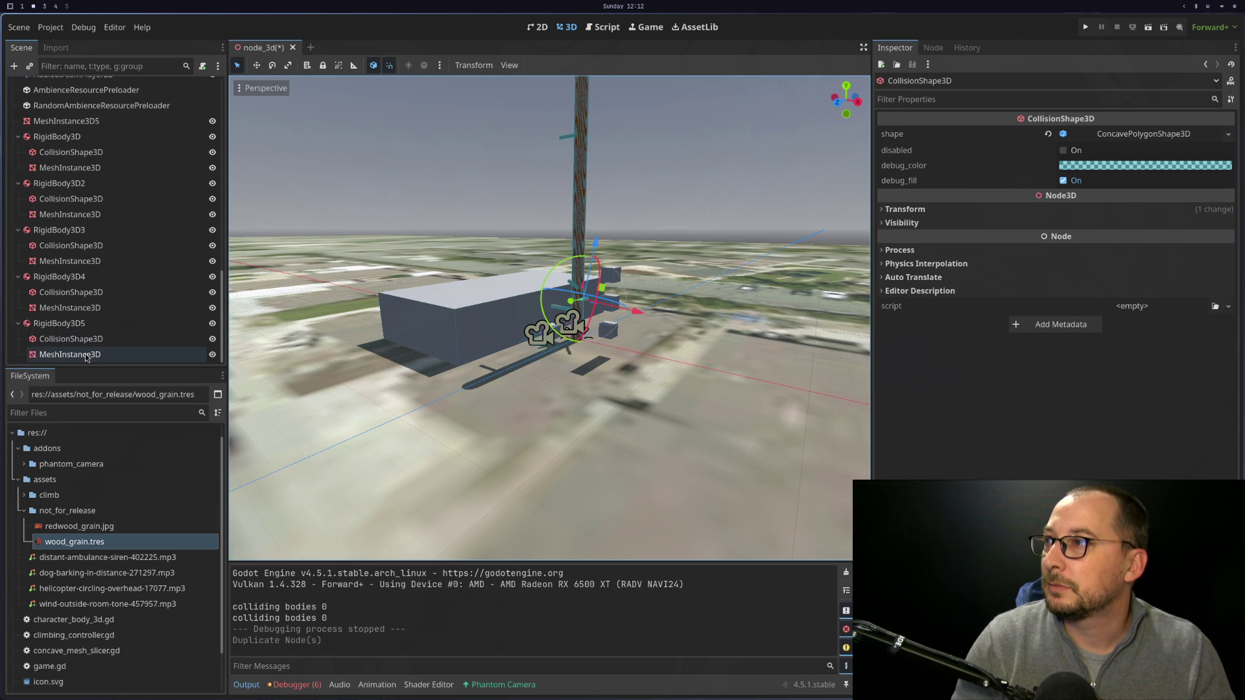
click(94, 340)
click(1129, 135)
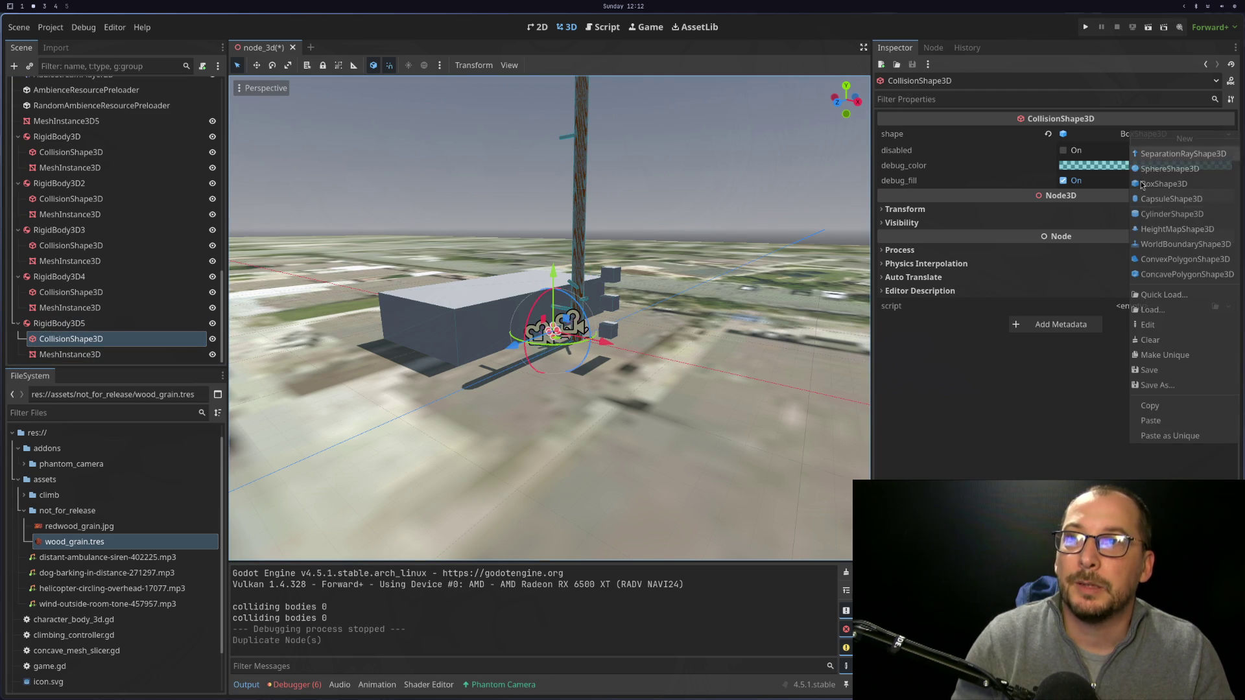
click(1132, 421)
key(f)
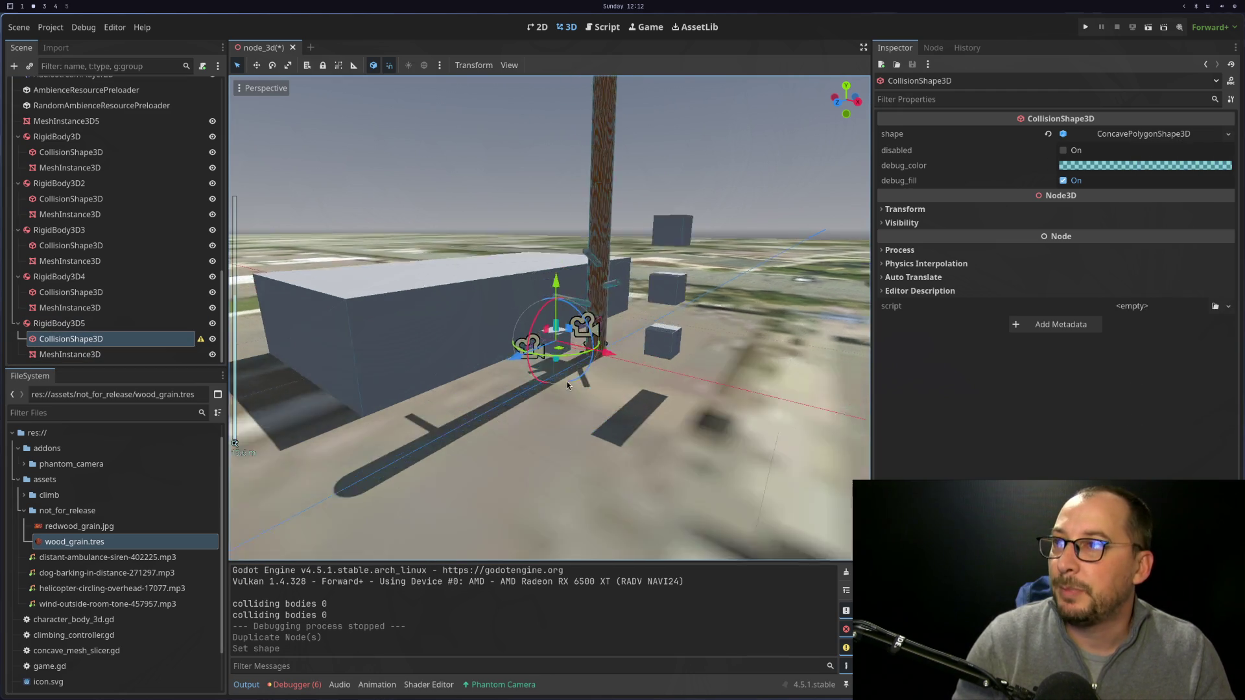
key(g)
key(y)
click(529, 170)
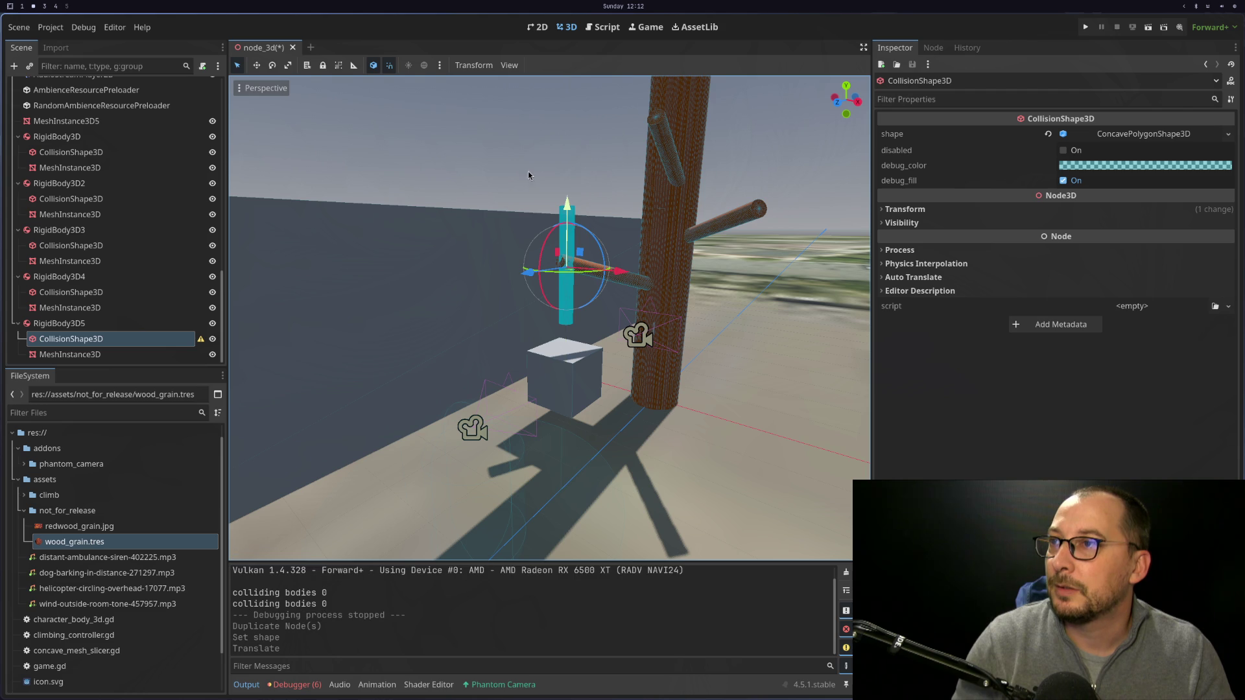
Delete RigidBody3D5's MeshInstance3D child, then reselect its collision shape.
click(66, 327)
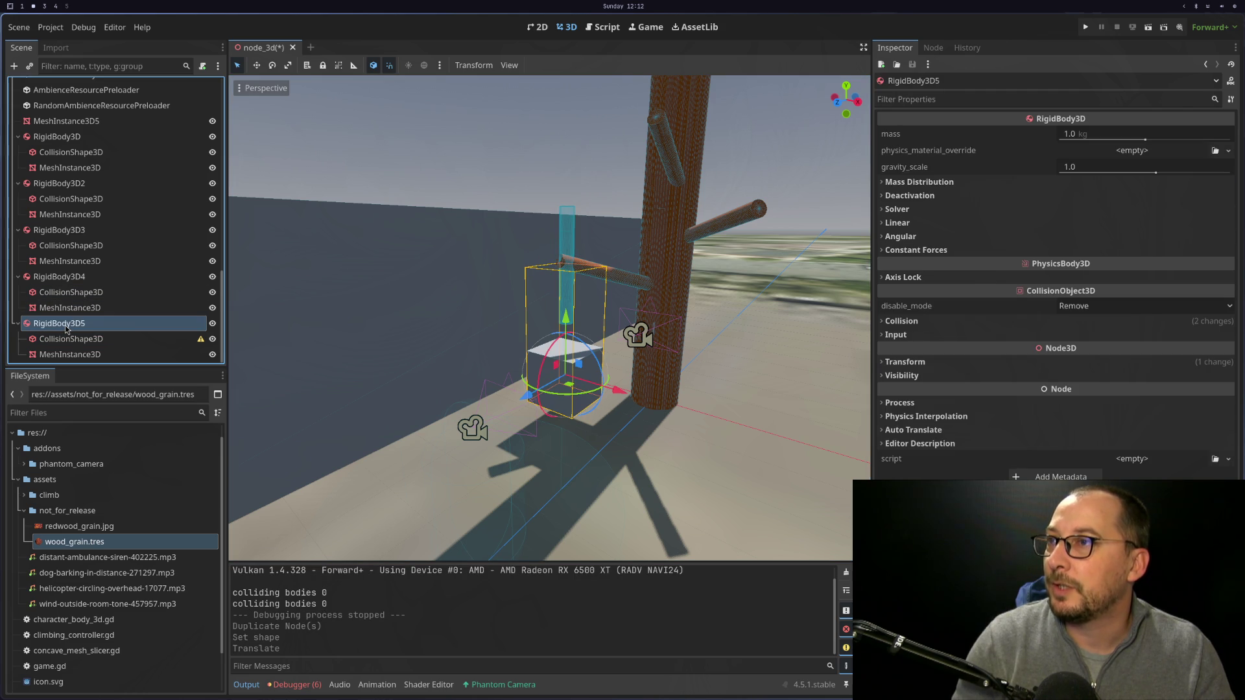
right_click(47, 354)
click(164, 697)
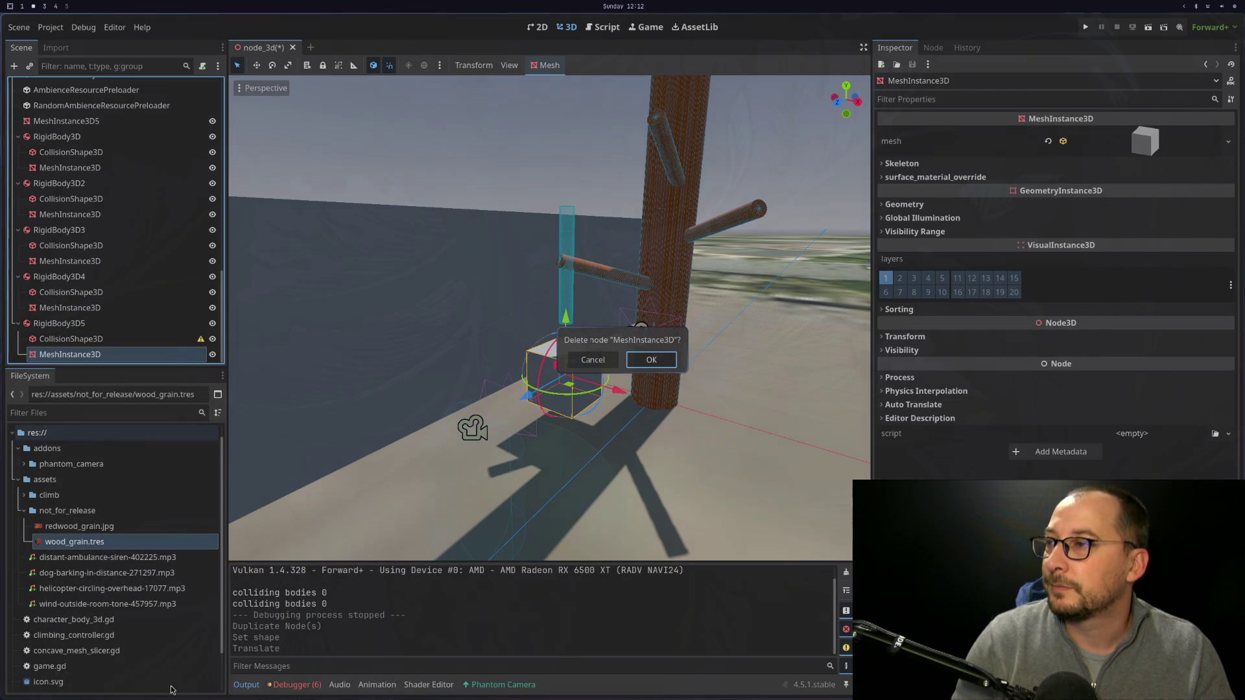
click(648, 359)
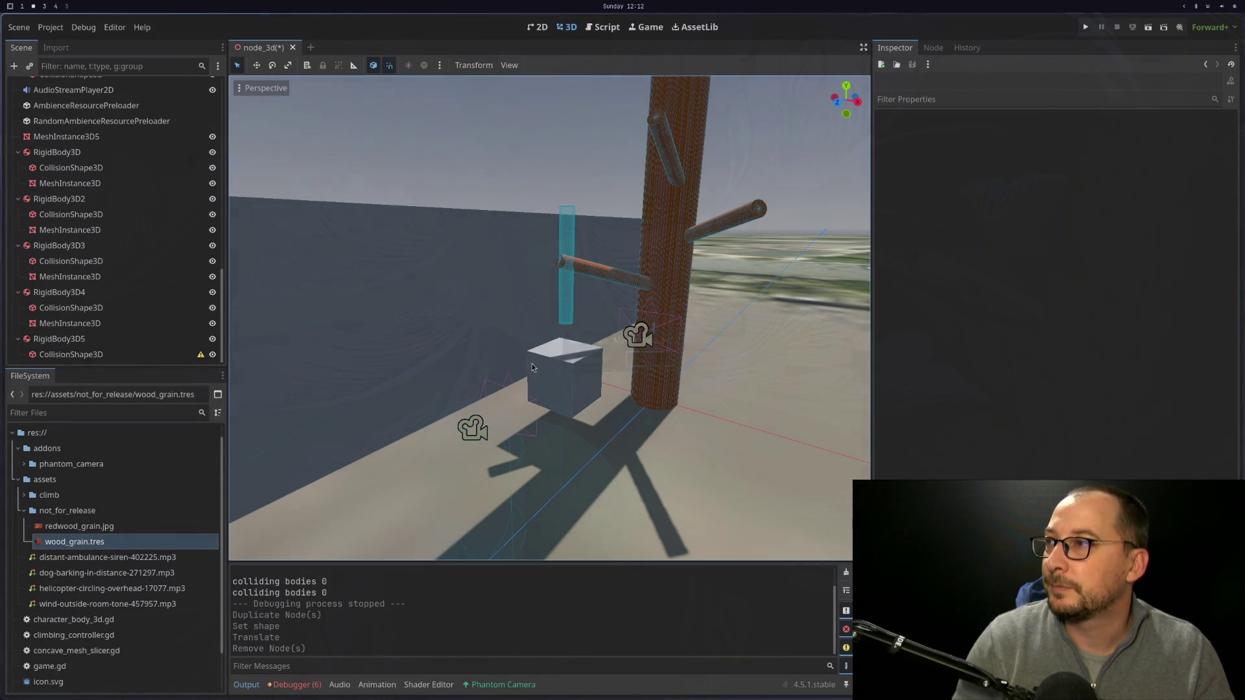
click(116, 354)
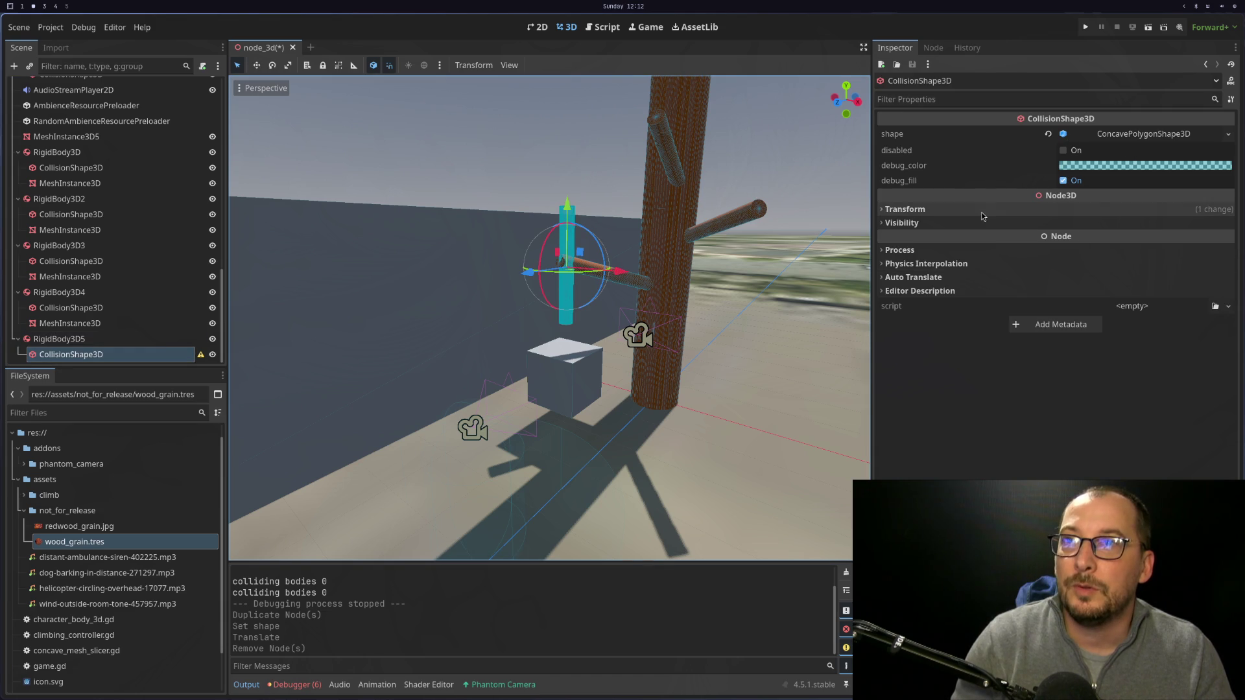
Reset the RigidBody3D collision shape's height to 0, then review its mesh and shape nodes.
click(984, 214)
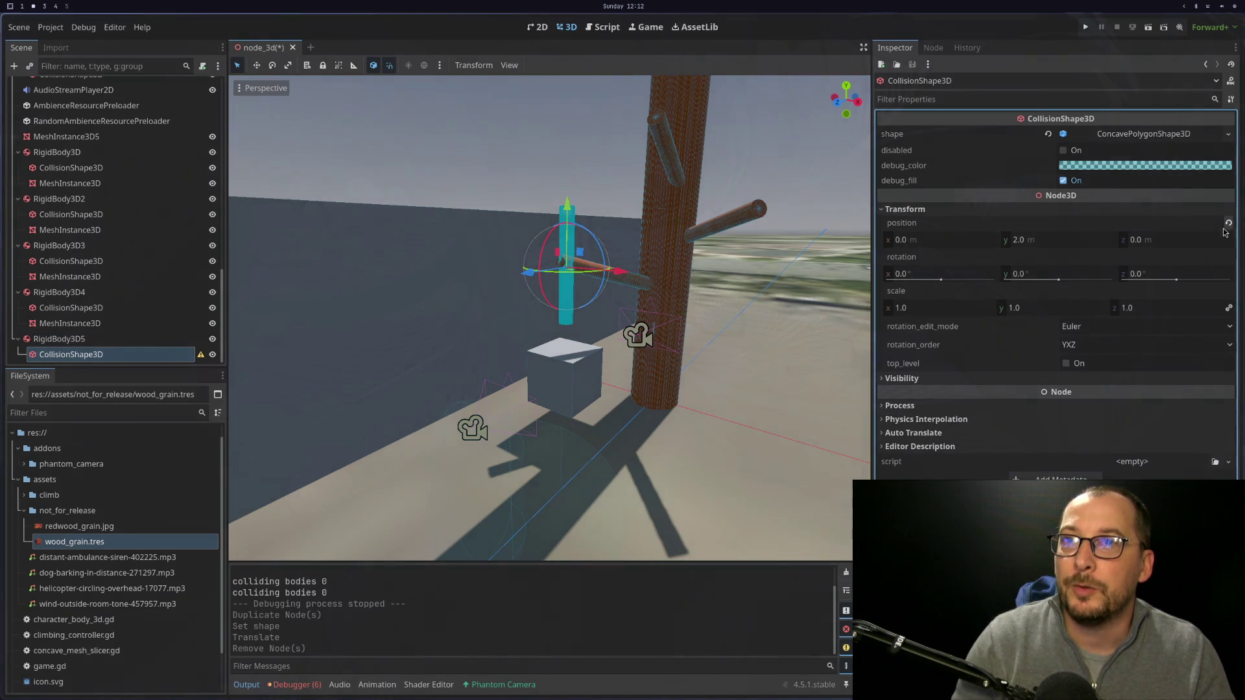
click(1228, 223)
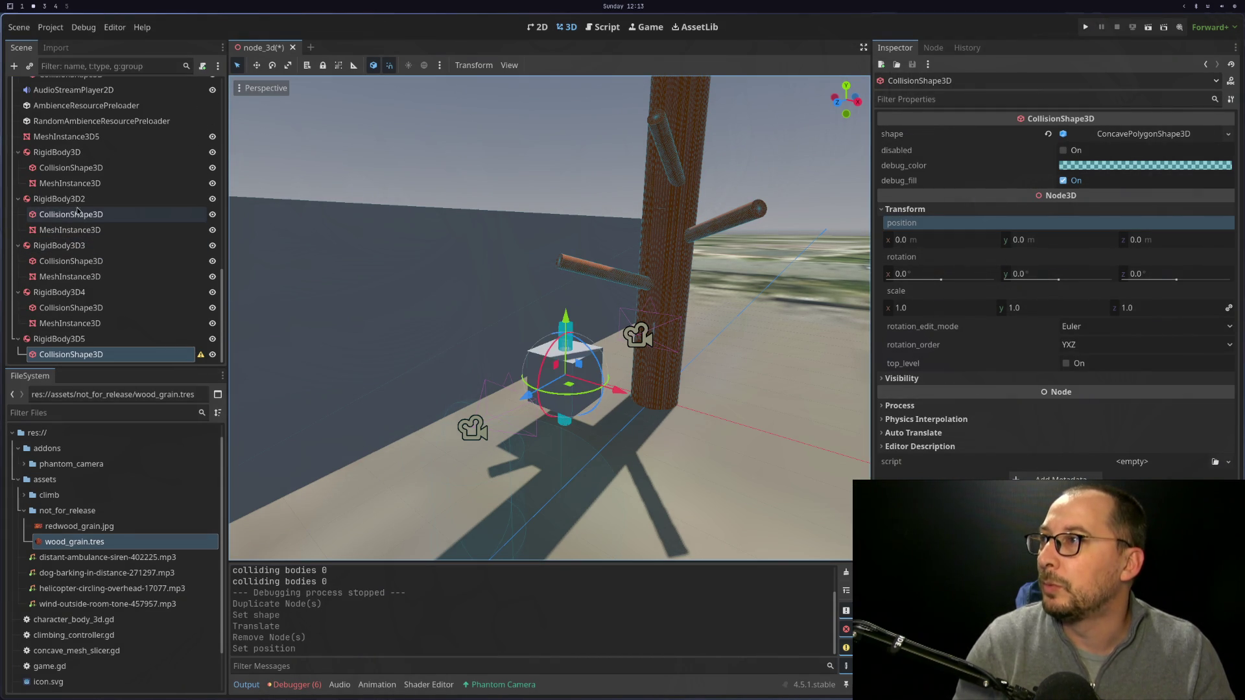
click(79, 184)
click(71, 168)
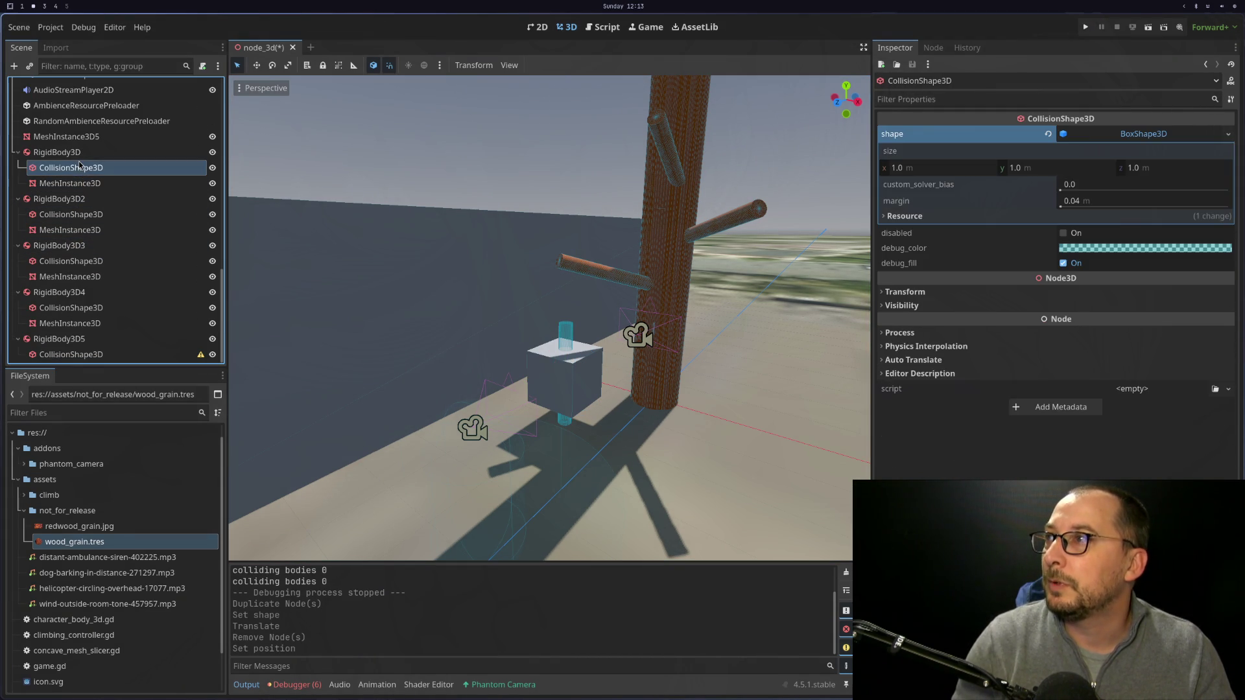
click(62, 152)
scroll(89, 238, up, 4)
scroll(89, 238, up, 4)
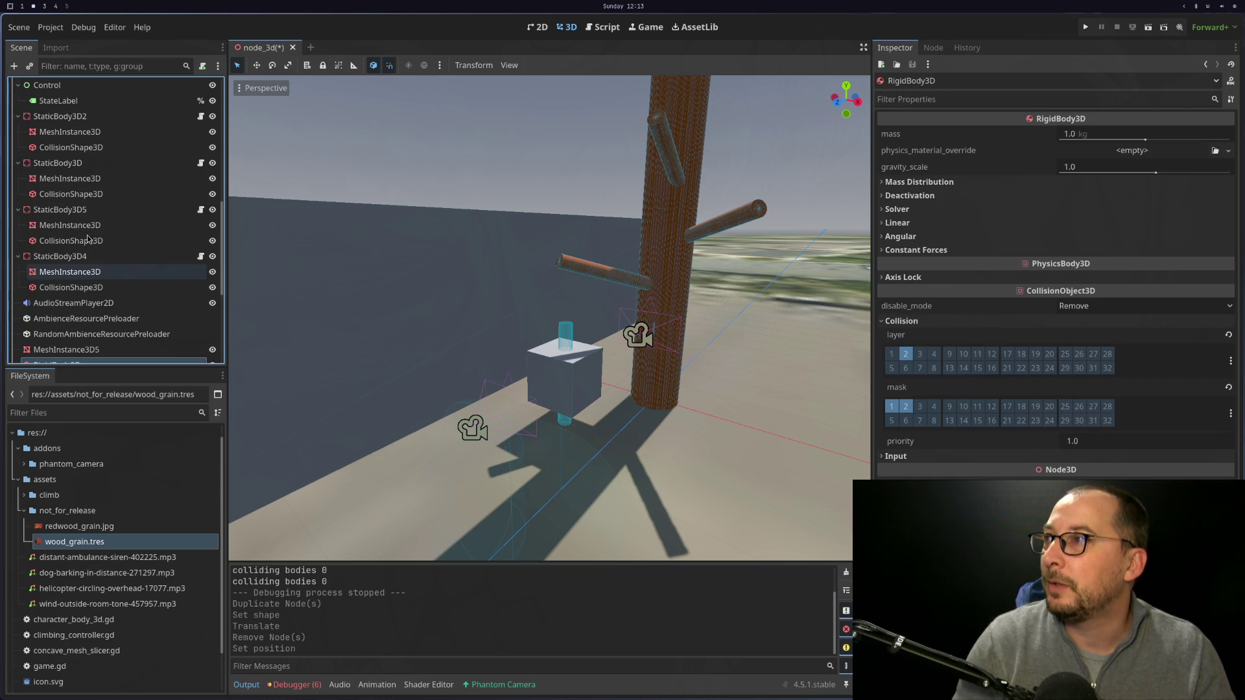
Inspect StaticBody3D4's shape and mesh, then select RigidBody3D5 and reposition it.
click(82, 287)
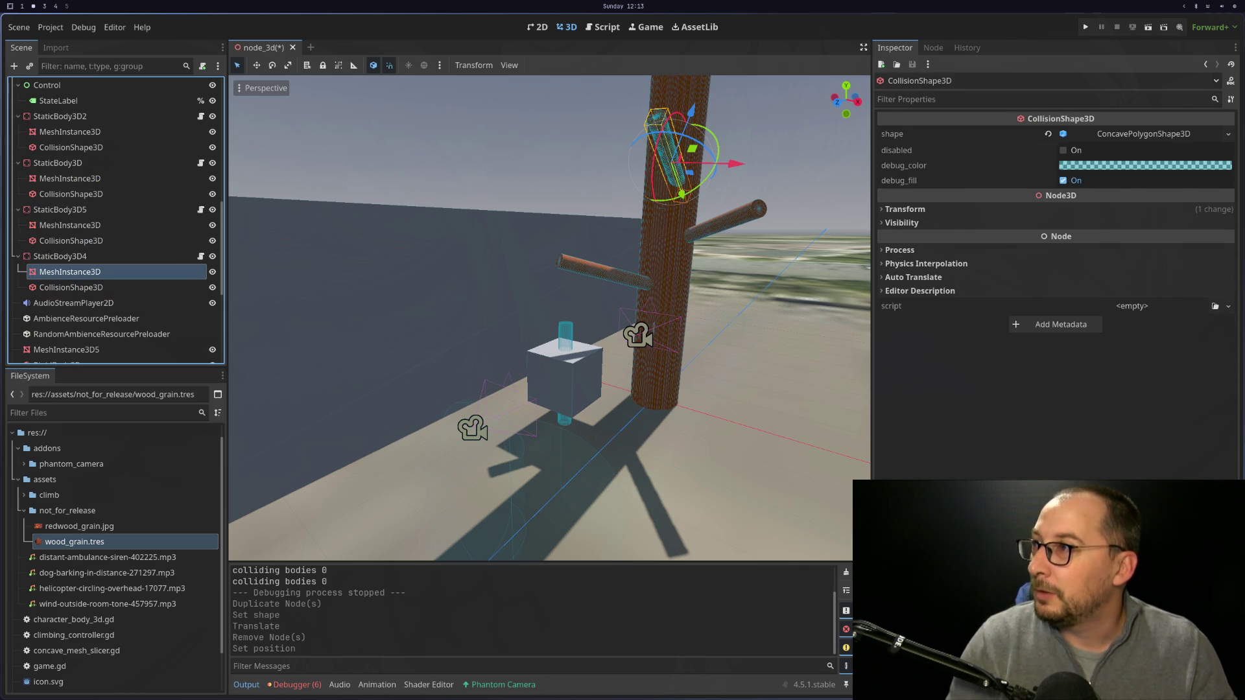
click(70, 272)
scroll(100, 354, down, 5)
click(89, 339)
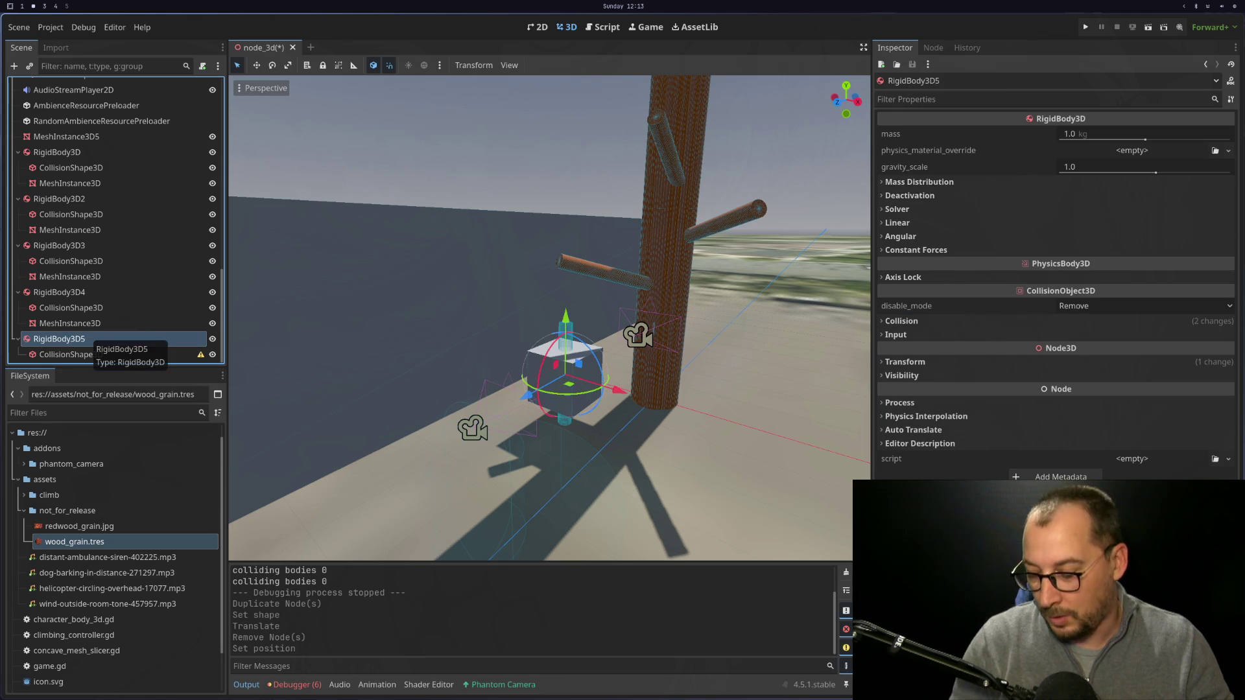
scroll(110, 328, up, 5)
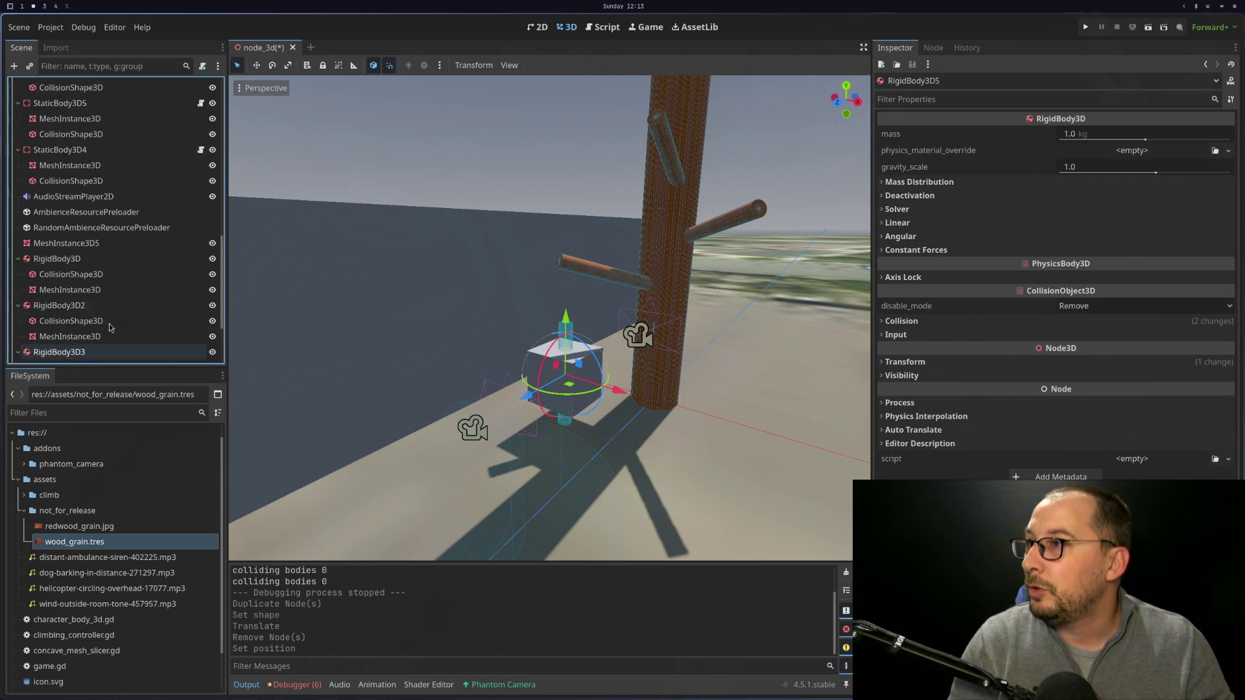
scroll(110, 328, down, 8)
click(100, 355)
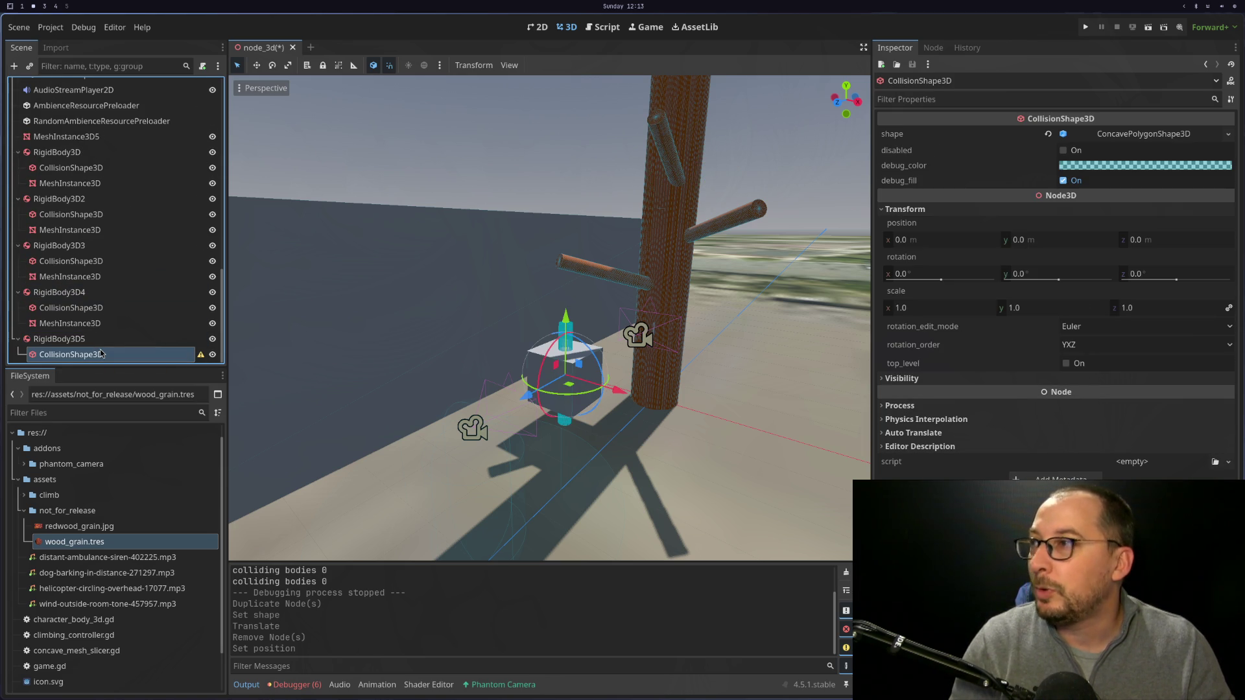
click(104, 340)
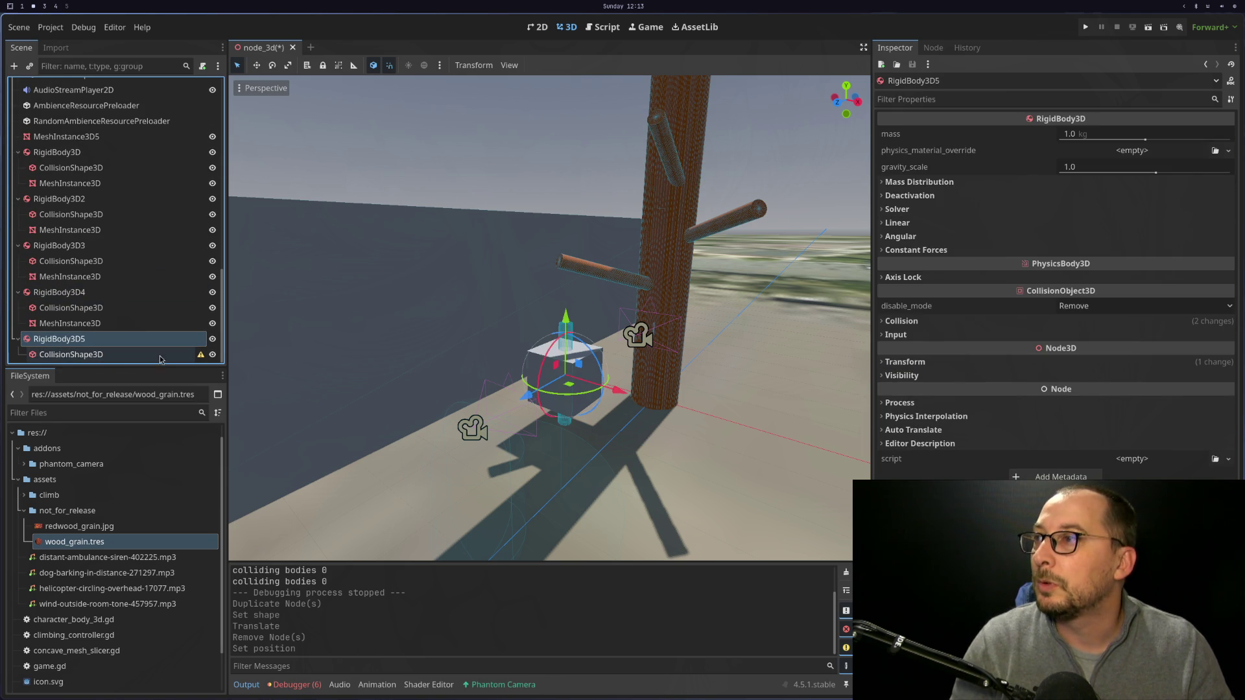
mouse_move(202, 358)
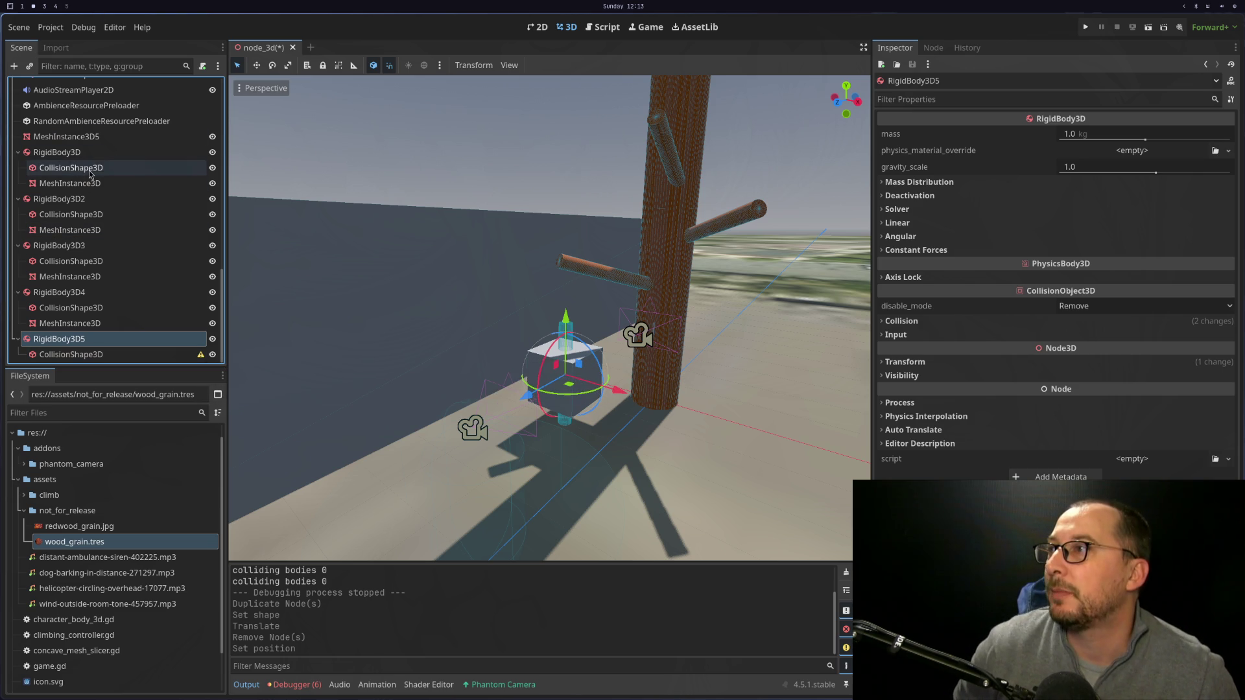
mouse_move(77, 185)
mouse_down()
mouse_move(64, 191)
mouse_move(188, 282)
mouse_up()
Check StaticBody3D2's collision shape and mesh, then select the mesh under StaticBody3D.
scroll(150, 280, up, 5)
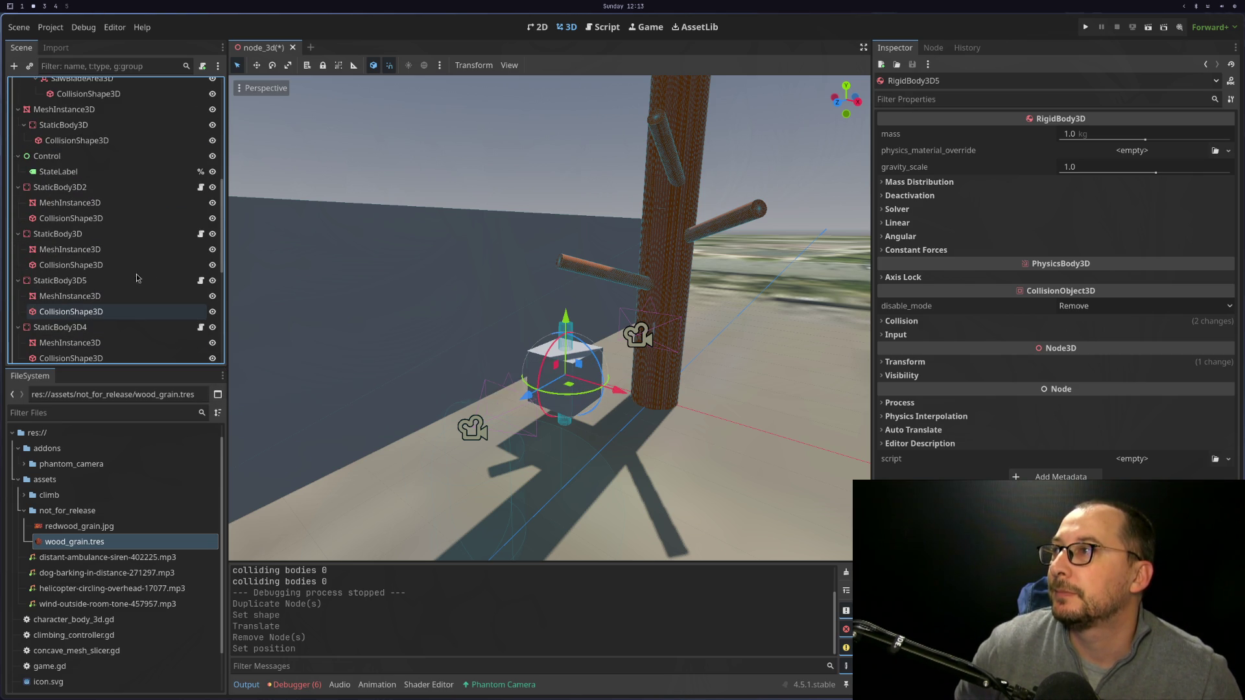
click(93, 221)
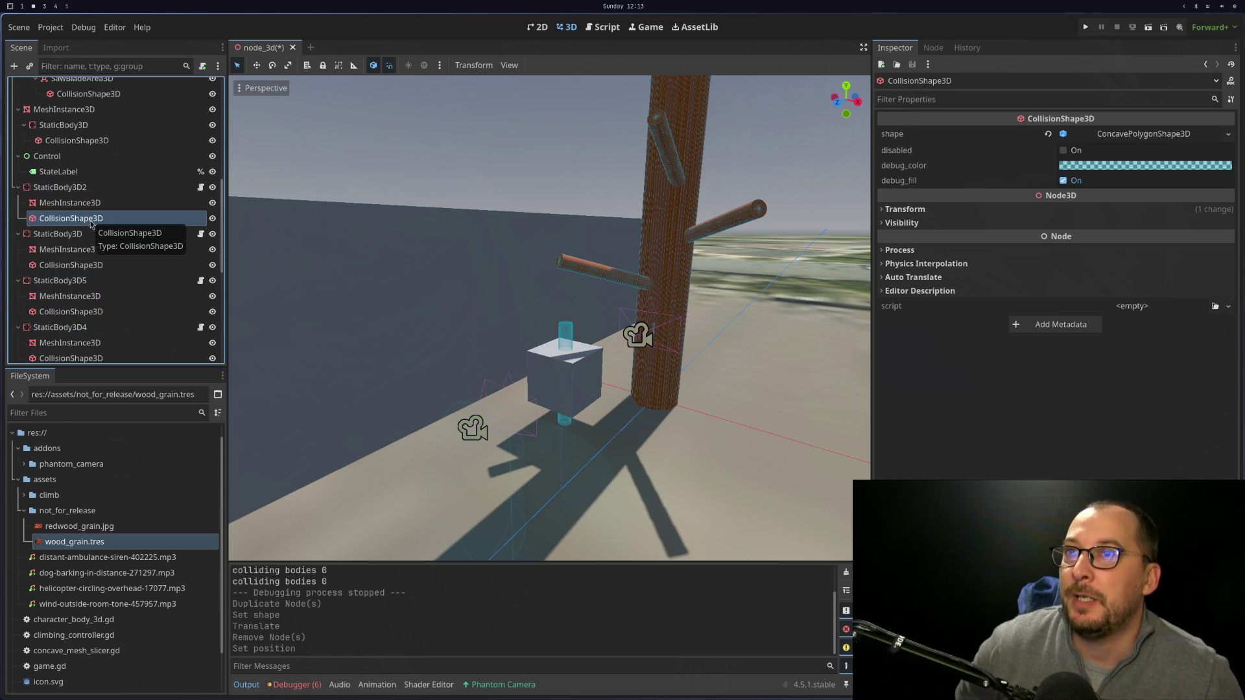
key(Up)
key(Up)
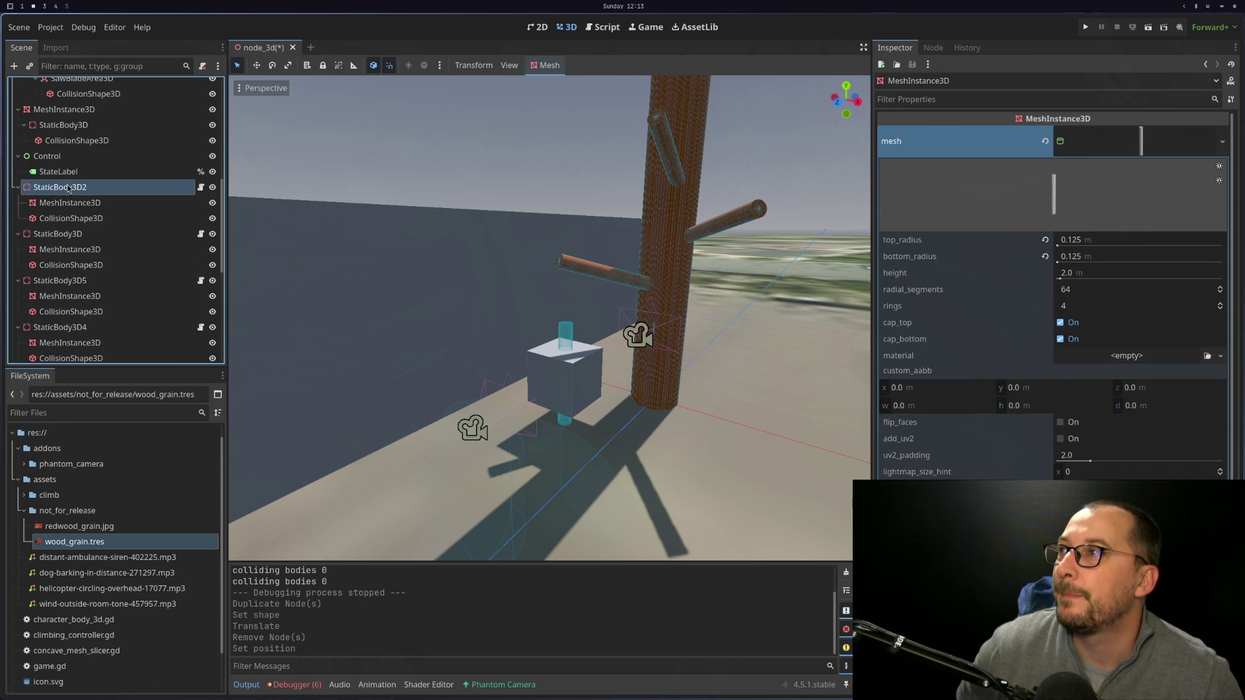
click(85, 219)
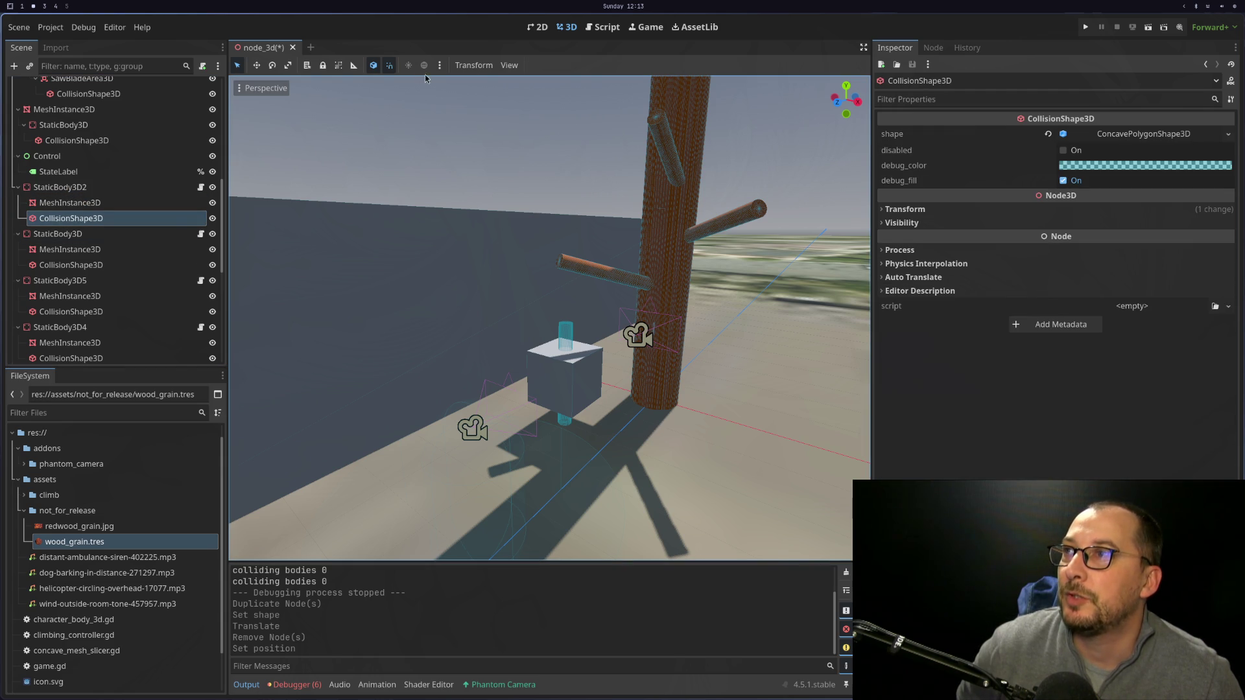
click(116, 208)
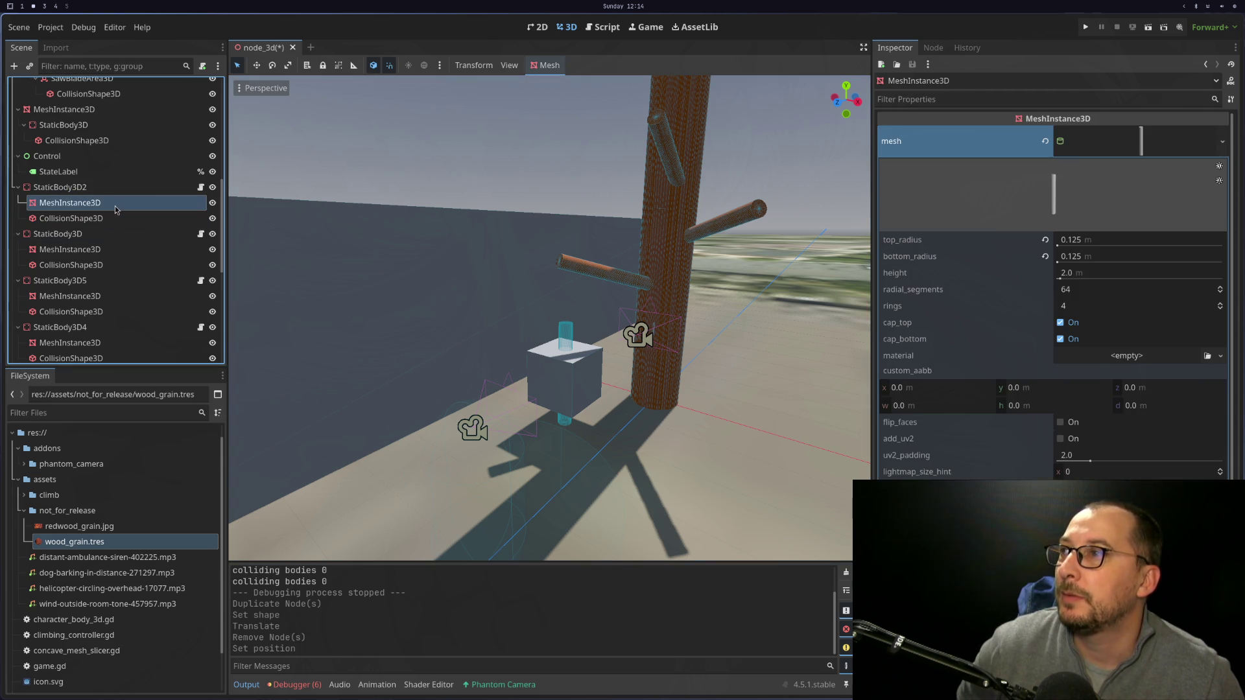
click(121, 249)
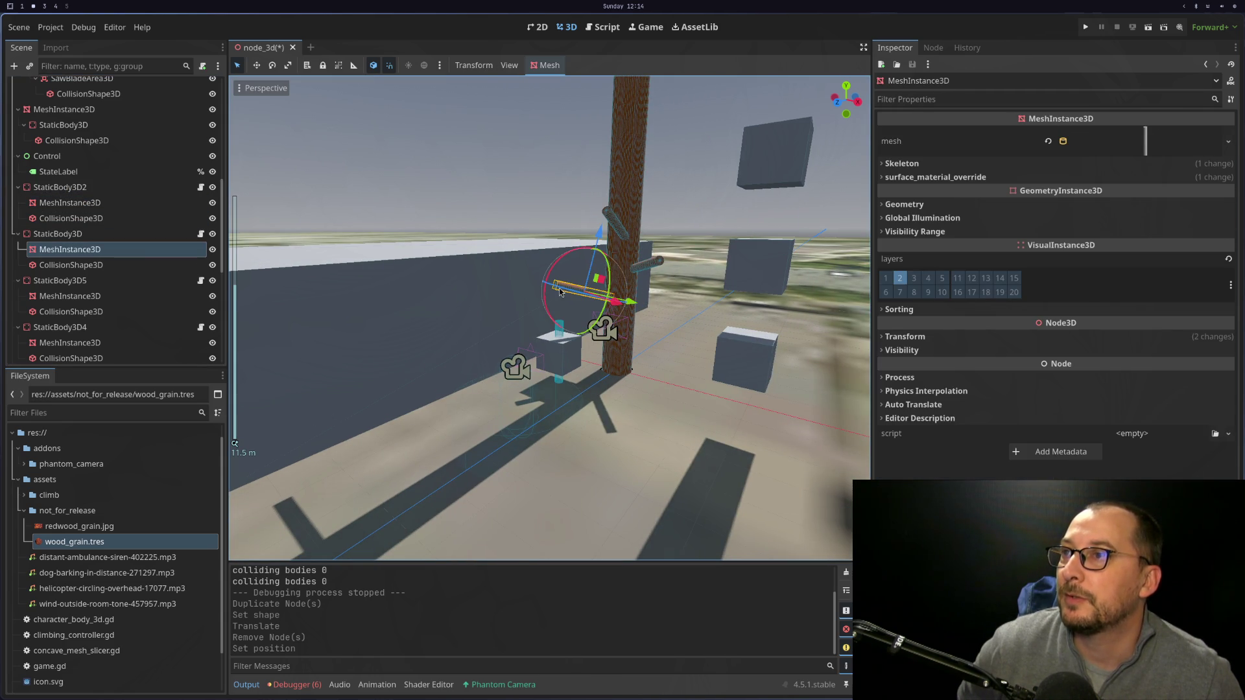
Create a Trimesh collision shape as a sibling of StaticBody3D's mesh.
click(543, 65)
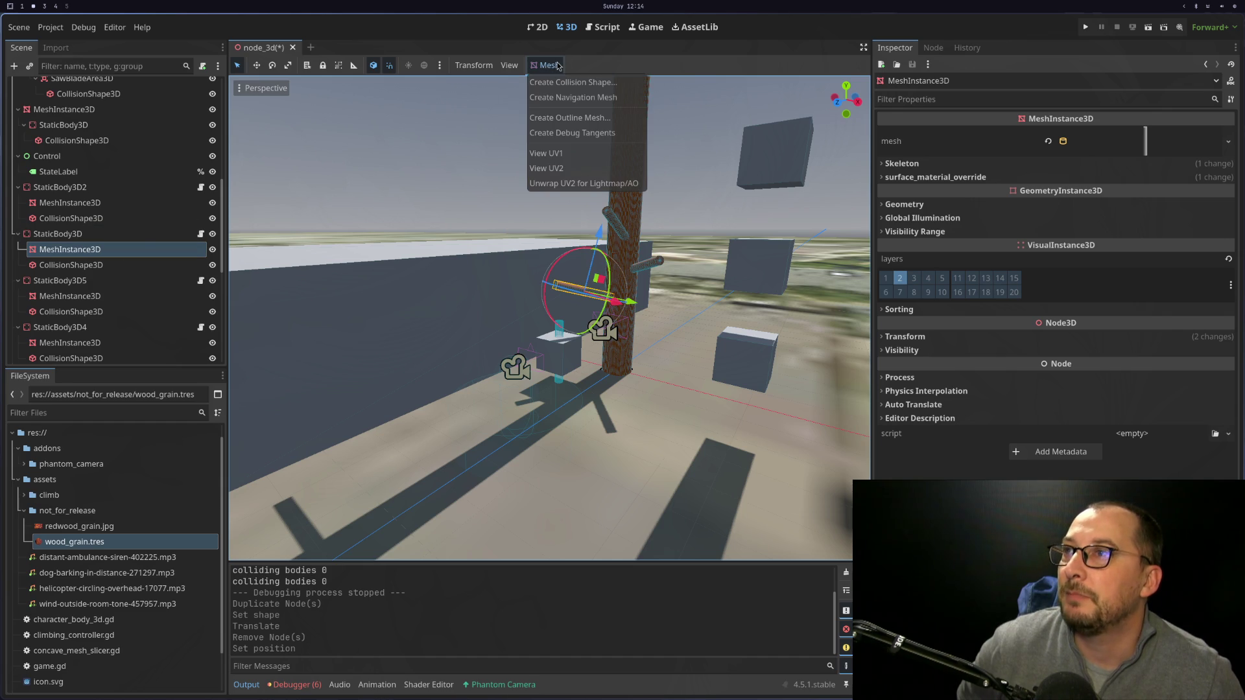
click(557, 84)
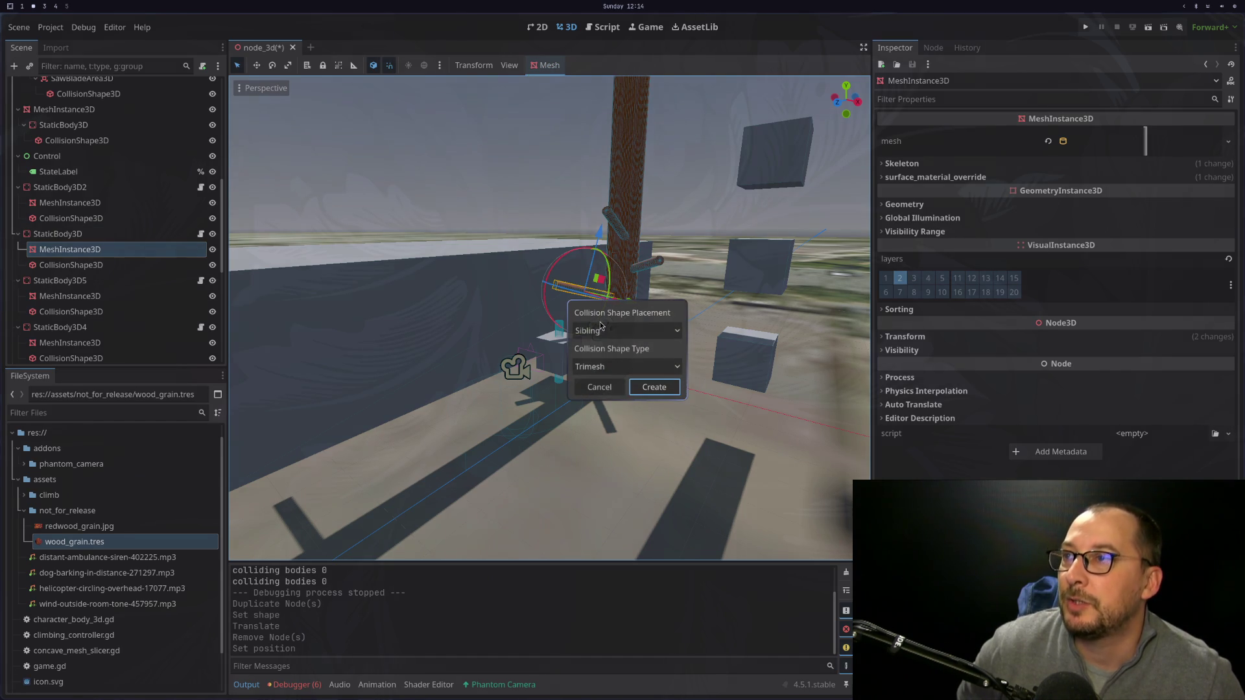
click(605, 332)
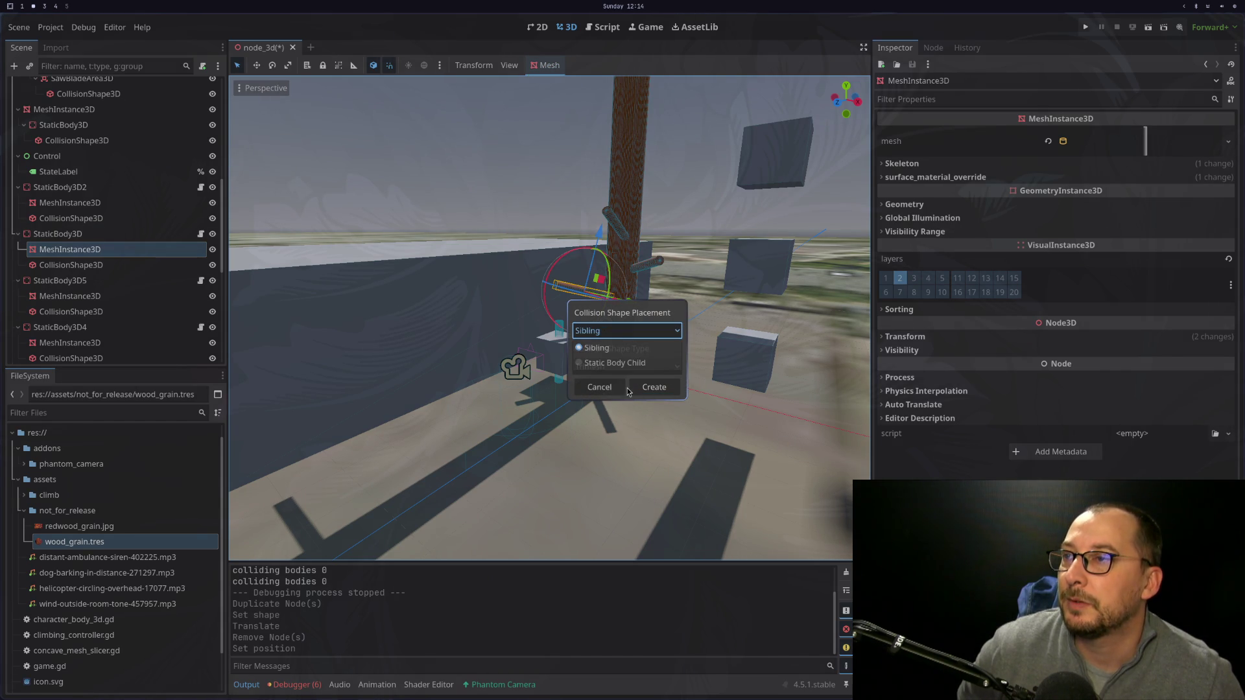
click(597, 349)
click(610, 367)
click(606, 383)
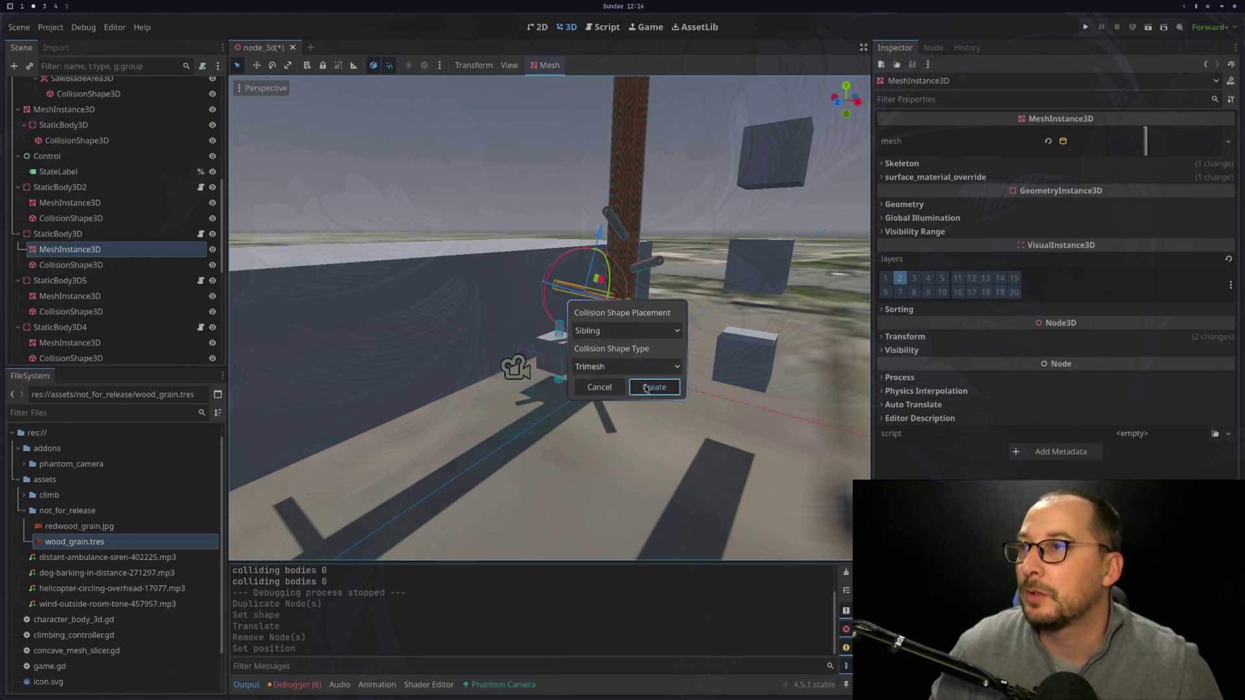
click(646, 388)
Compare the original CollisionShape3D with the new CollisionShape3D2, then reselect the mesh.
click(51, 282)
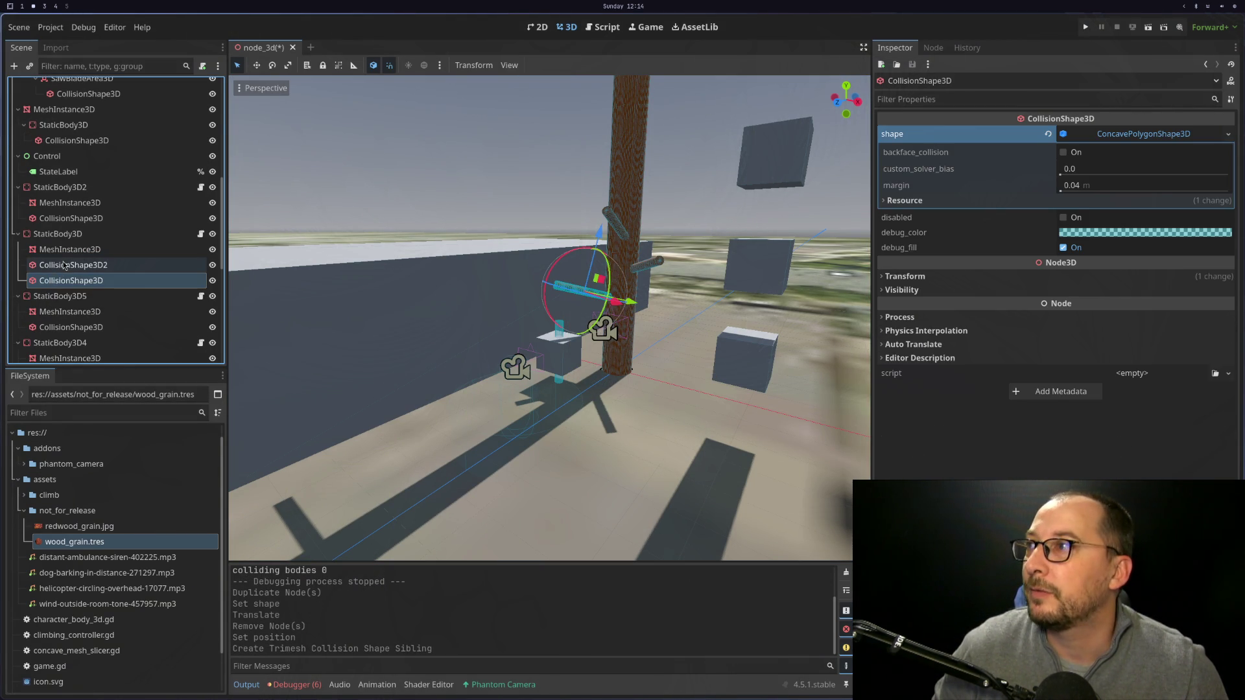
click(64, 265)
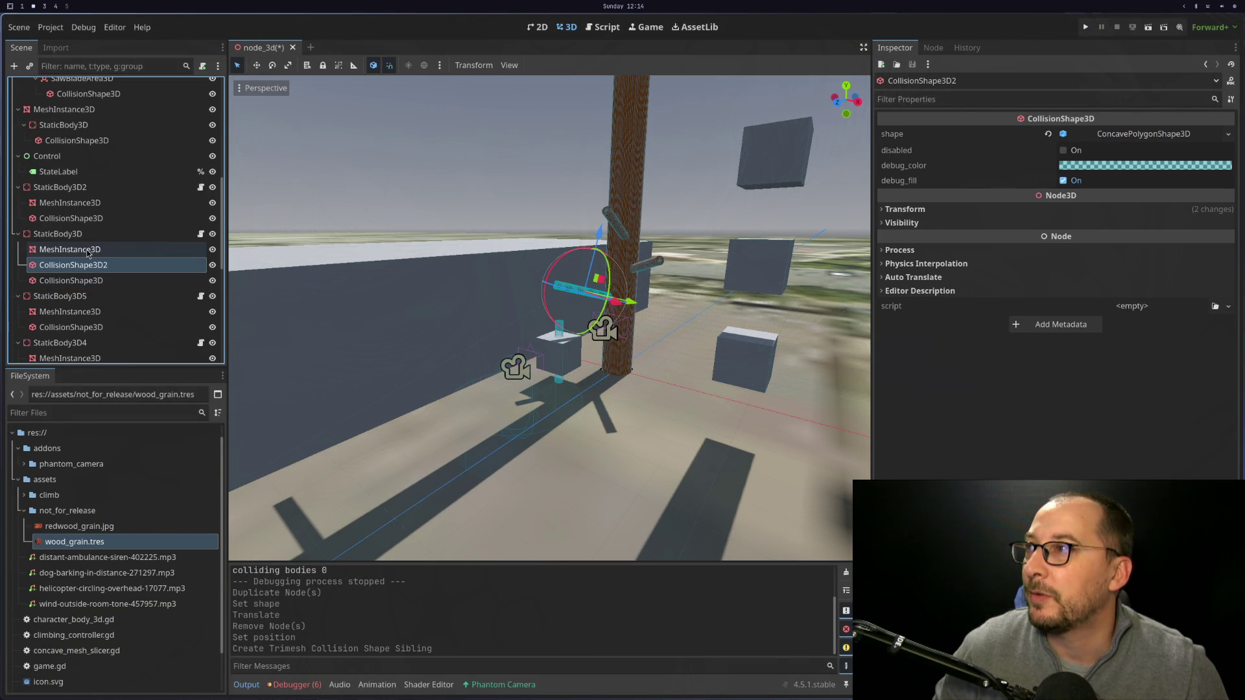
click(87, 250)
right_click(87, 250)
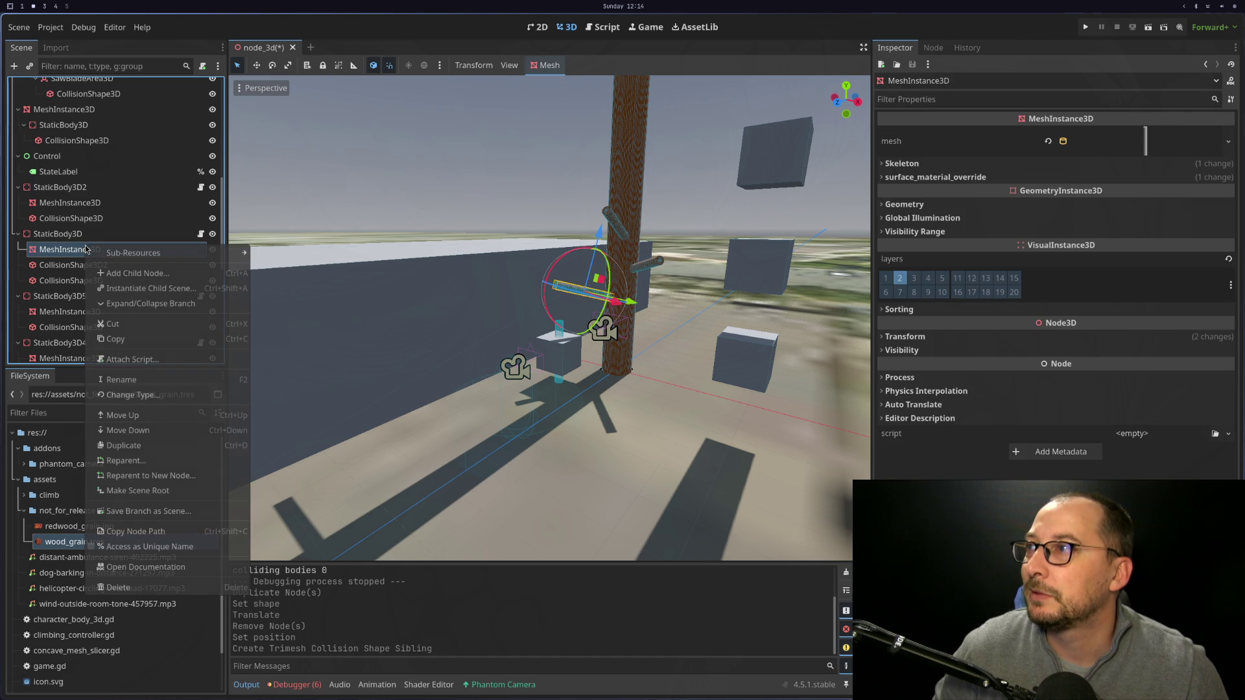
Generate a Simplified Convex collision shape, CollisionShape3D3, from StaticBody3D's mesh.
click(106, 273)
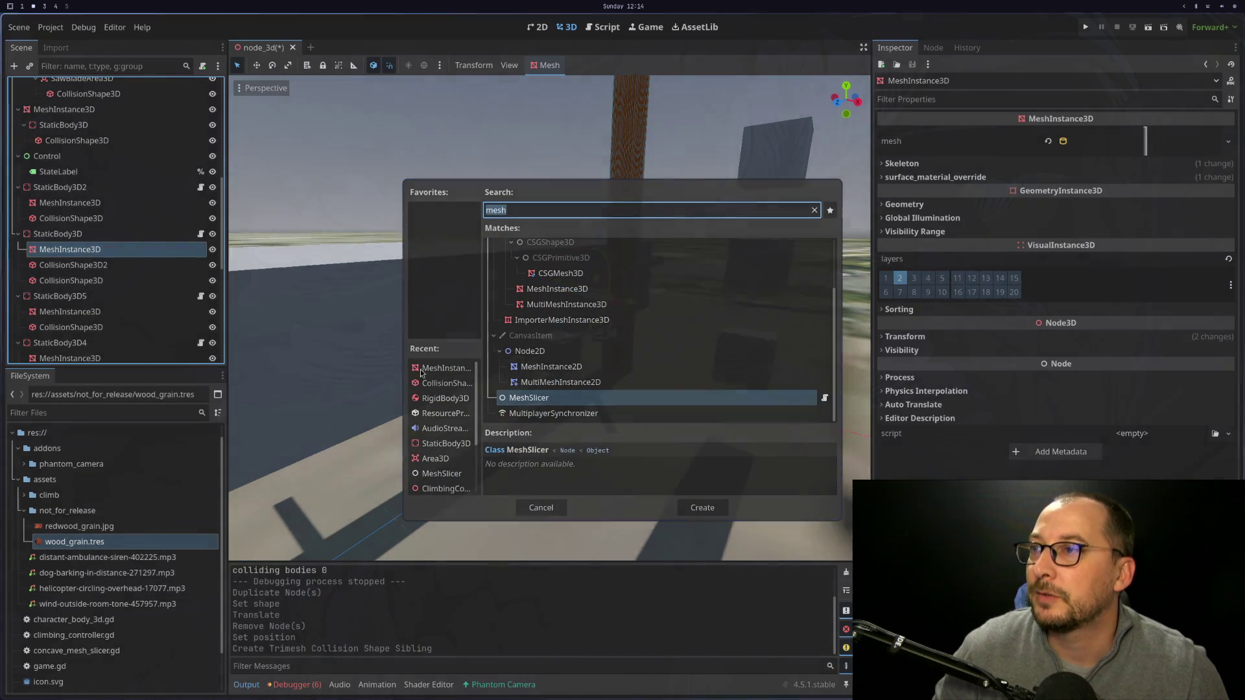
click(542, 515)
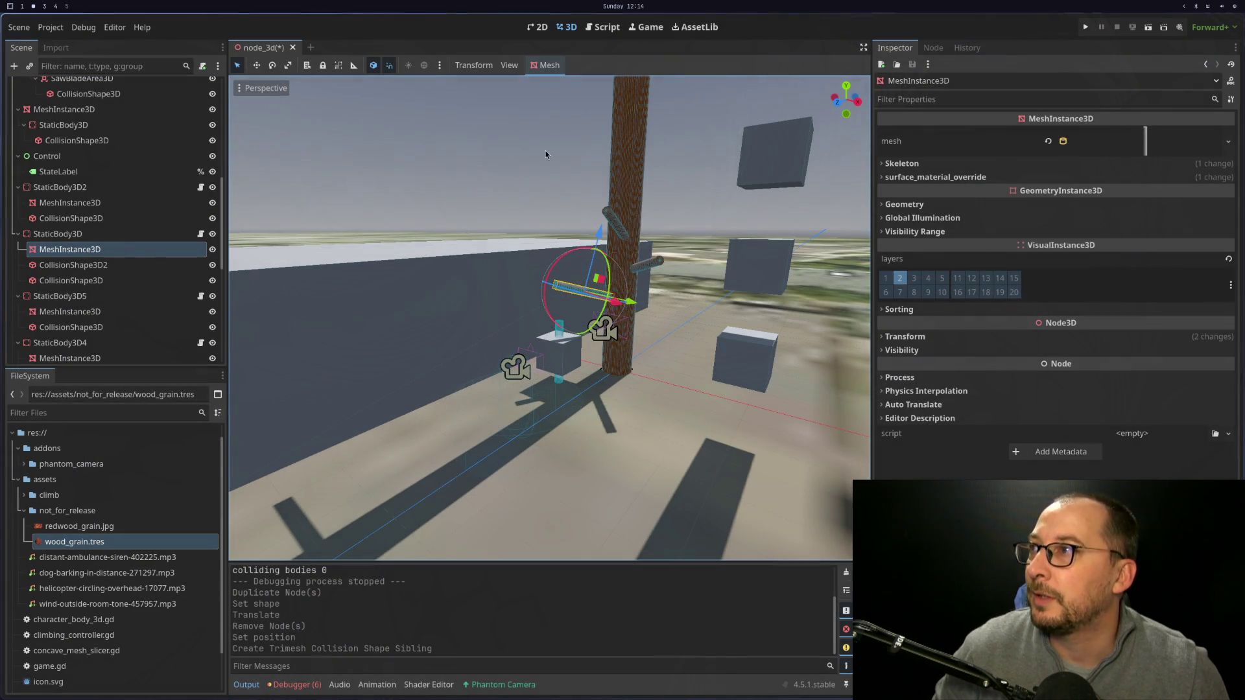
click(548, 64)
click(556, 83)
click(612, 368)
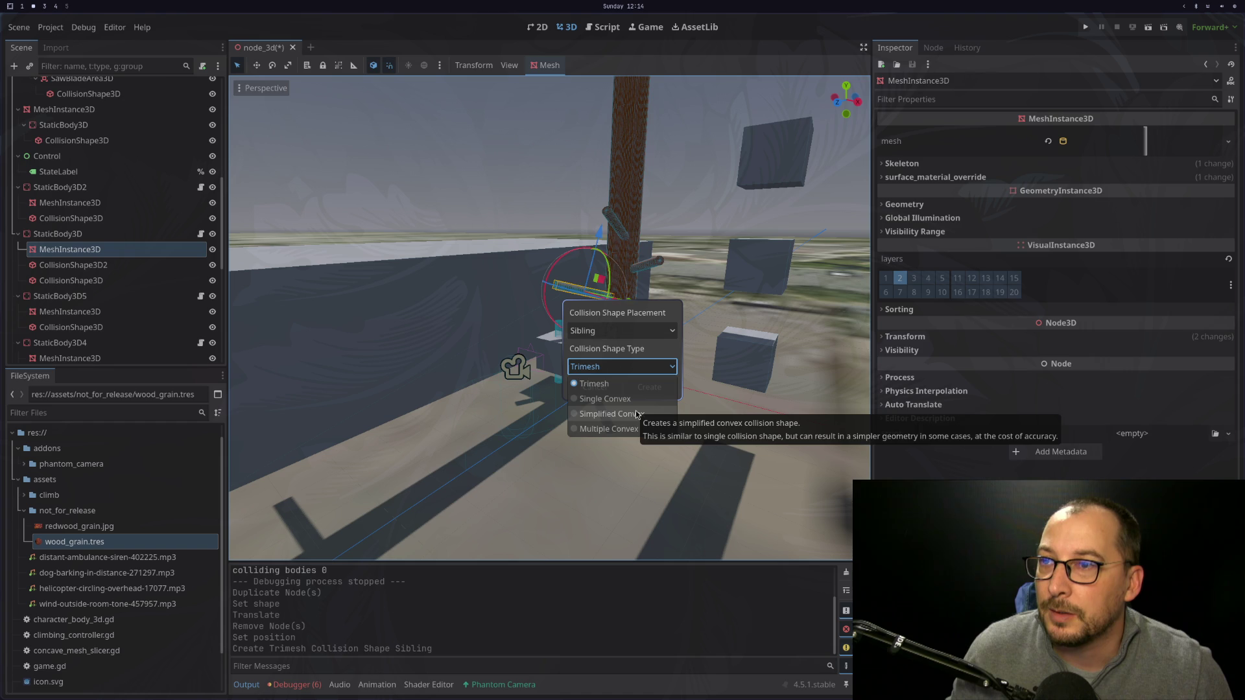
click(640, 417)
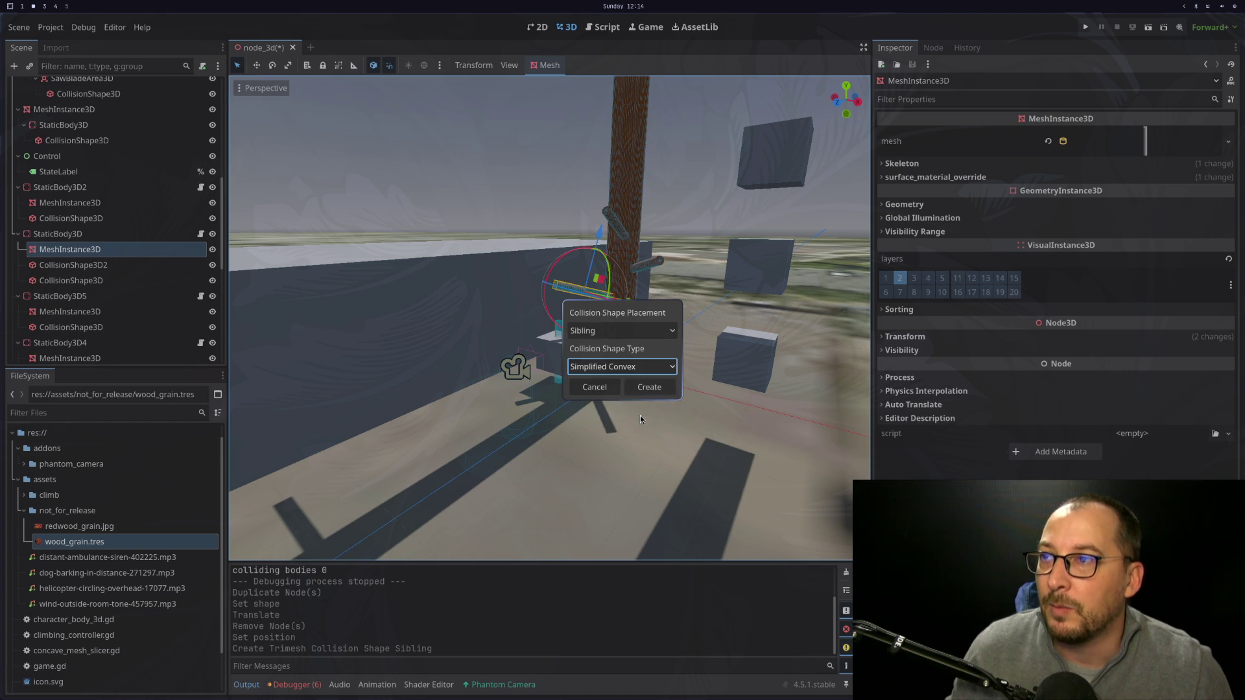
click(643, 389)
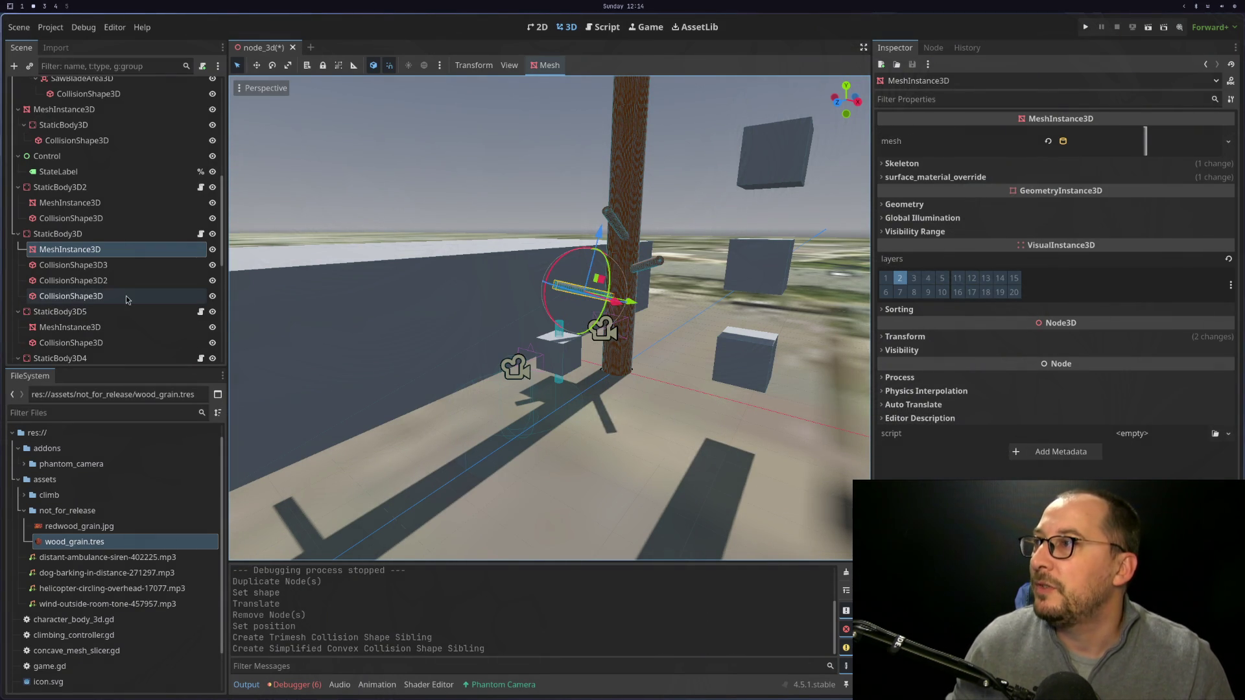
Delete the two concave shapes, CollisionShape3D and CollisionShape3D2.
click(125, 266)
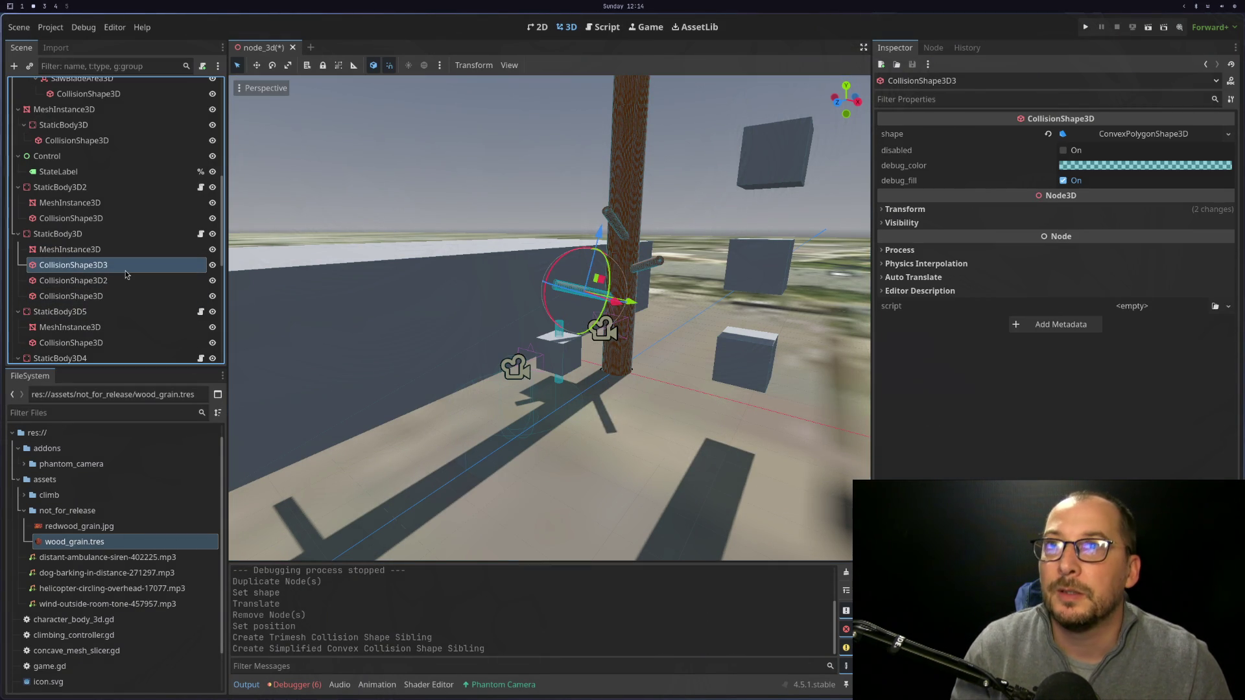
click(124, 284)
click(119, 296)
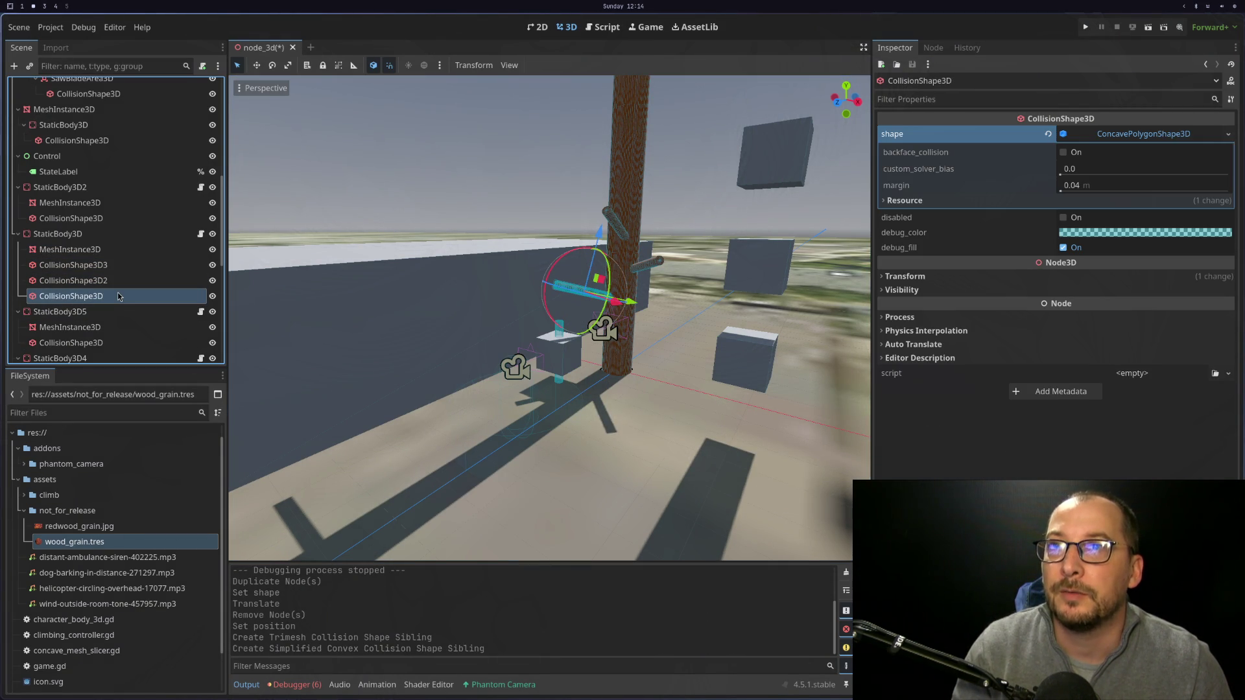
ctrl+click(121, 282)
right_click(112, 295)
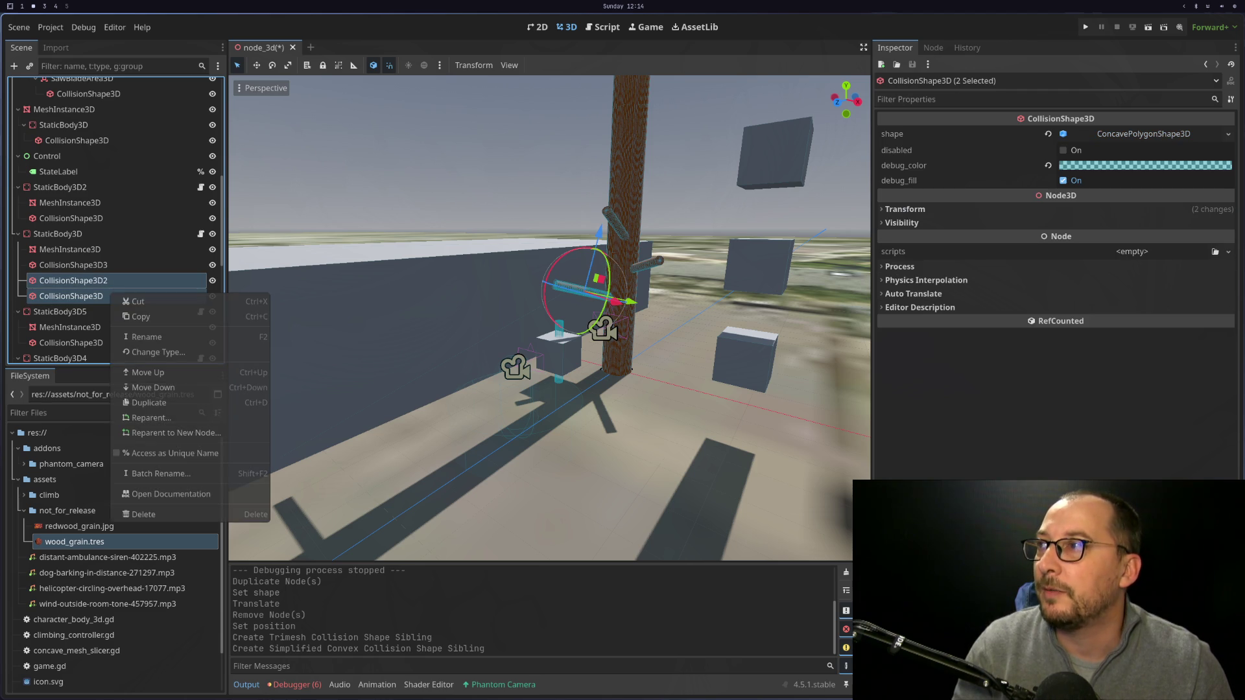
click(162, 514)
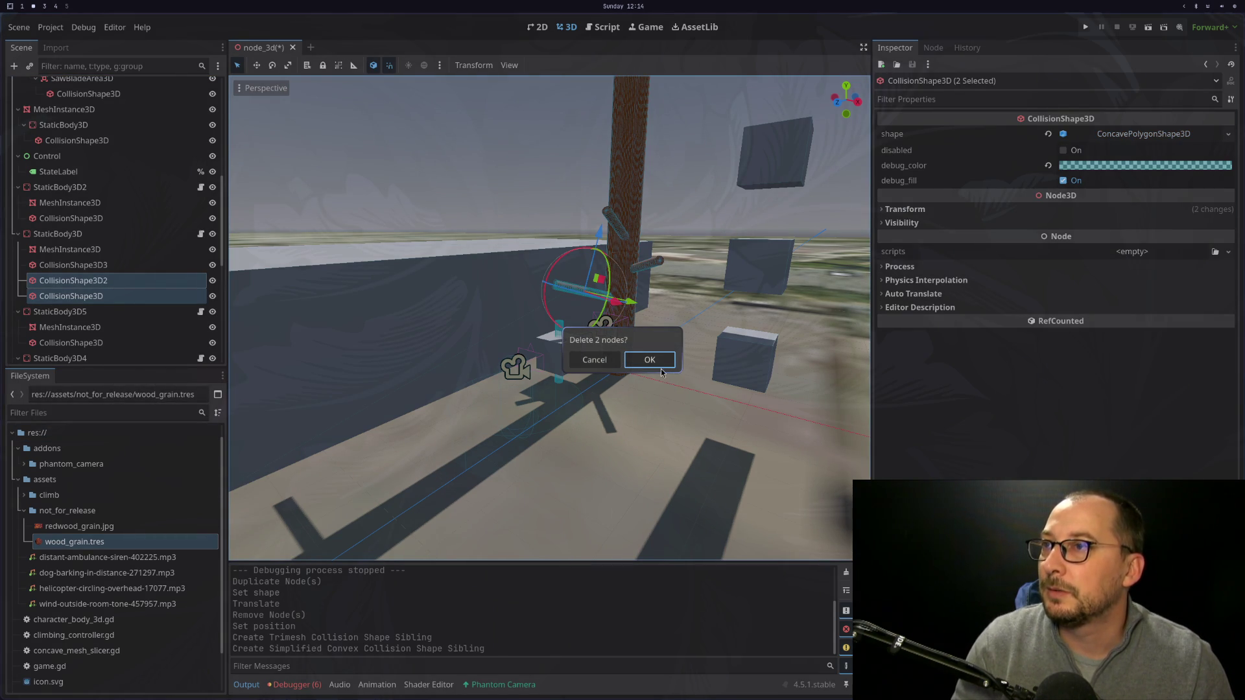
click(662, 370)
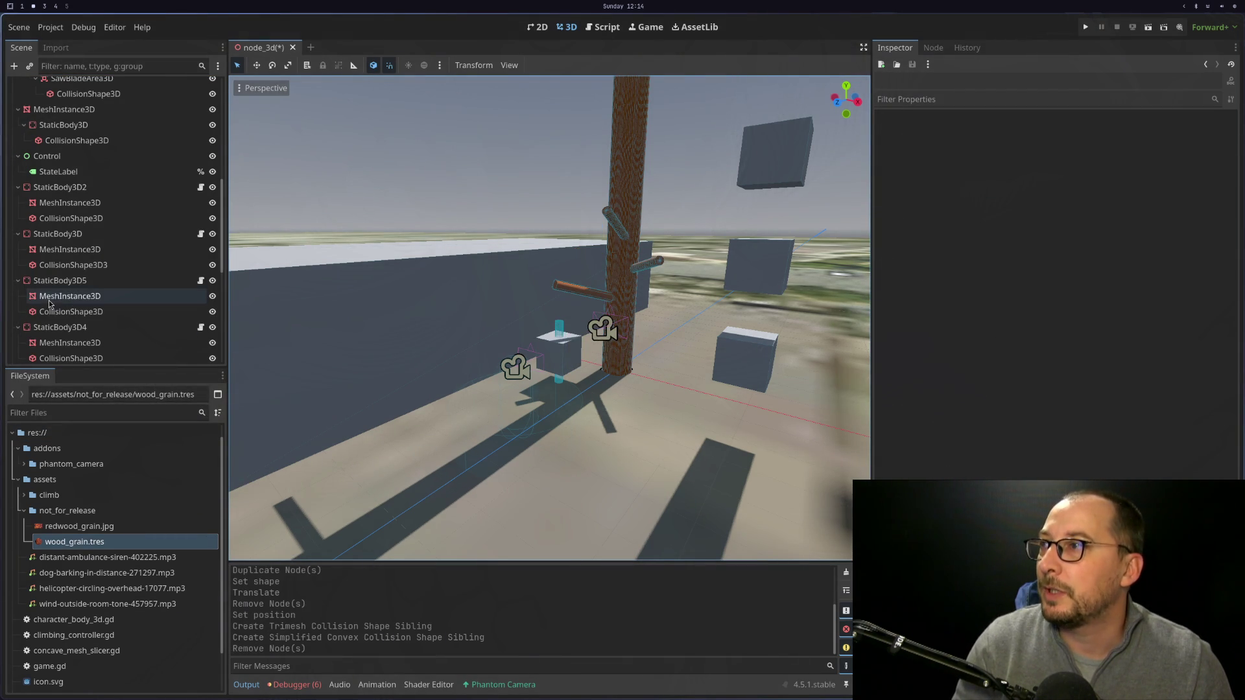
Orbit and zoom around the branch, then undo the deletion to restore CollisionShape3D and CollisionShape3D2.
scroll(474, 307, up, 3)
scroll(474, 307, up, 5)
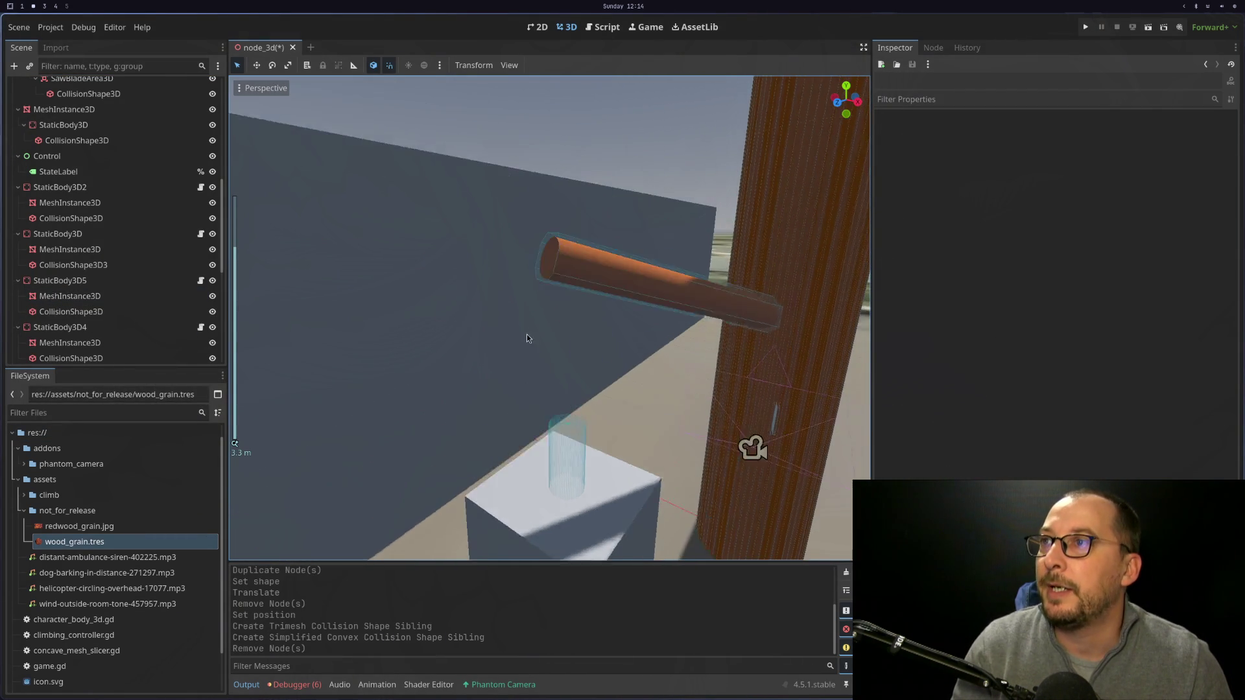
scroll(600, 319, up, 4)
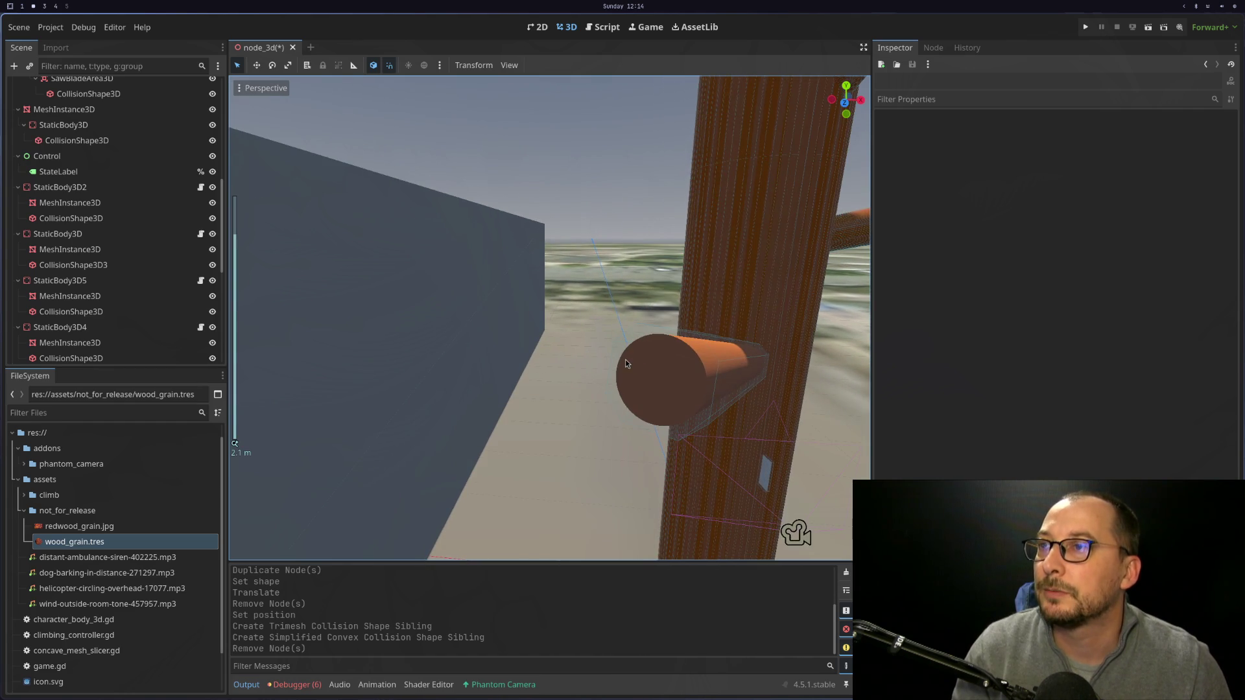
mouse_move(647, 365)
mouse_down()
mouse_move(579, 356)
mouse_move(622, 379)
mouse_move(663, 352)
mouse_move(698, 363)
mouse_move(579, 372)
mouse_up()
scroll(580, 372, down, 3)
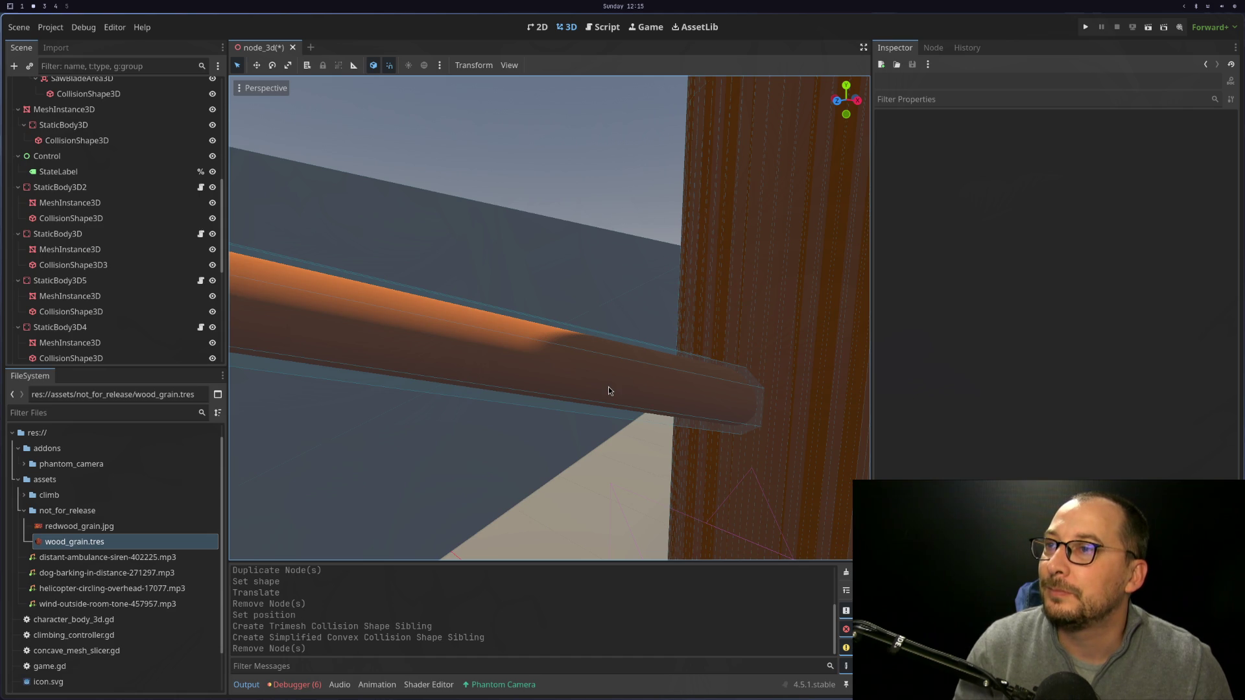
scroll(609, 390, down, 3)
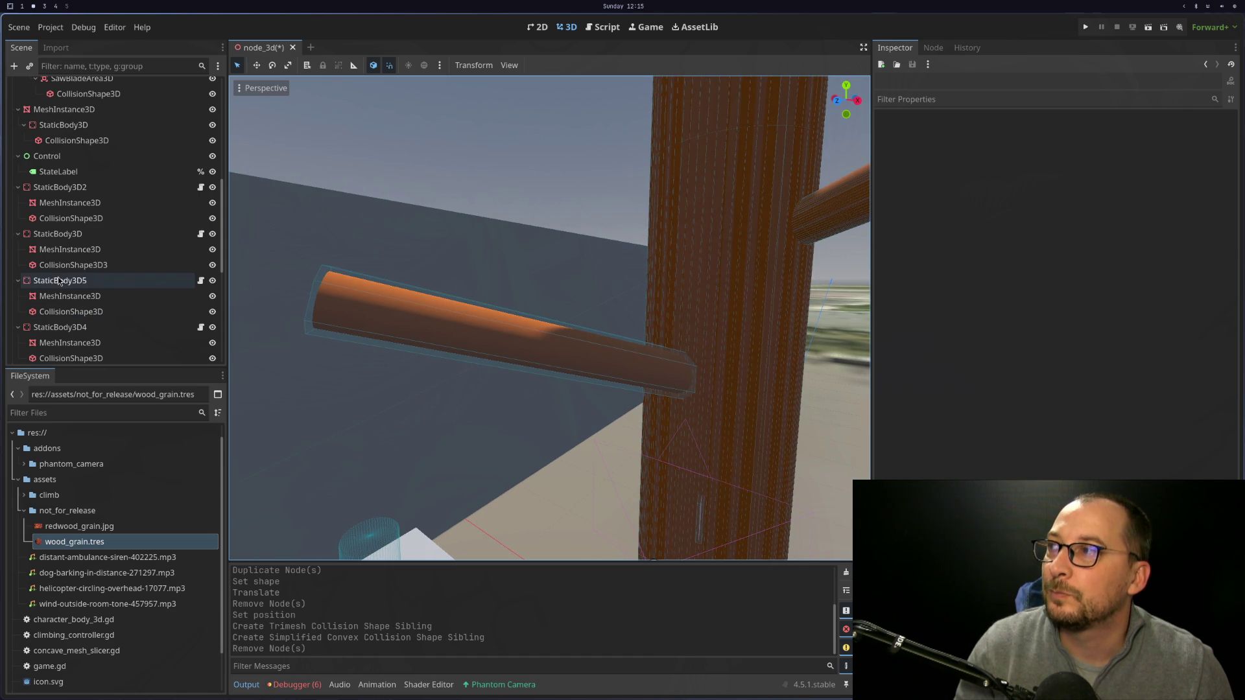
scroll(423, 356, up, 2)
scroll(423, 356, down, 2)
scroll(423, 355, up, 2)
scroll(423, 353, down, 2)
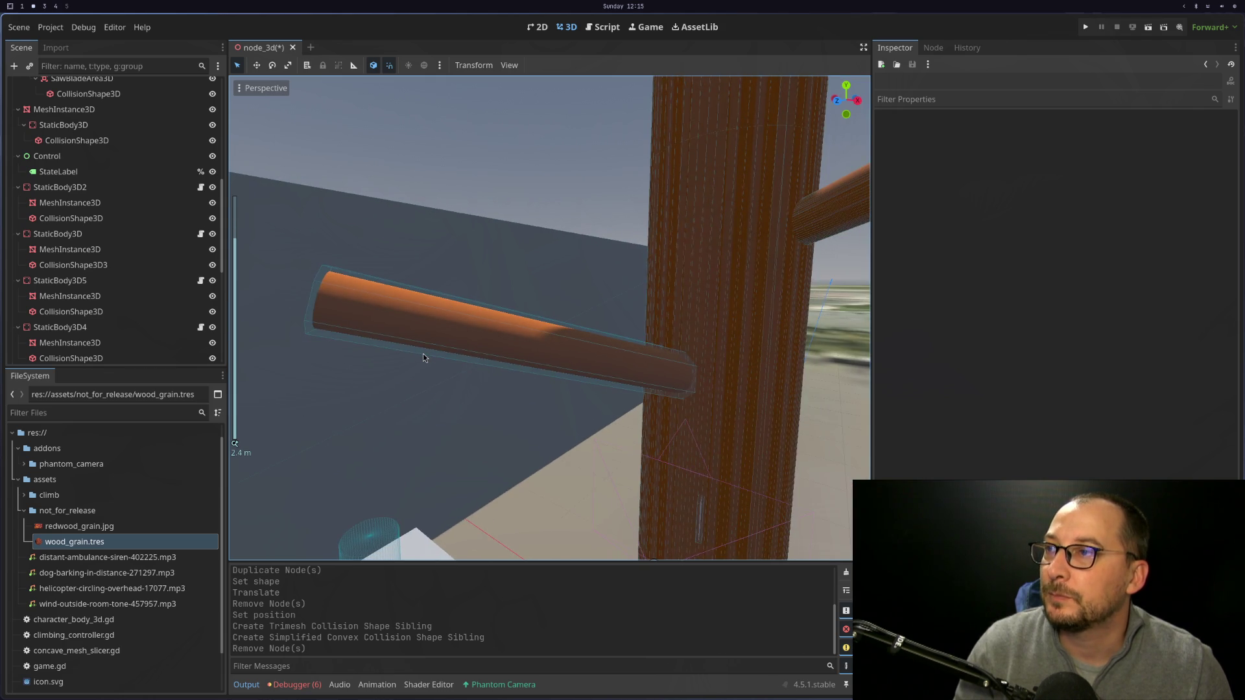
scroll(423, 353, up, 1)
scroll(97, 343, down, 2)
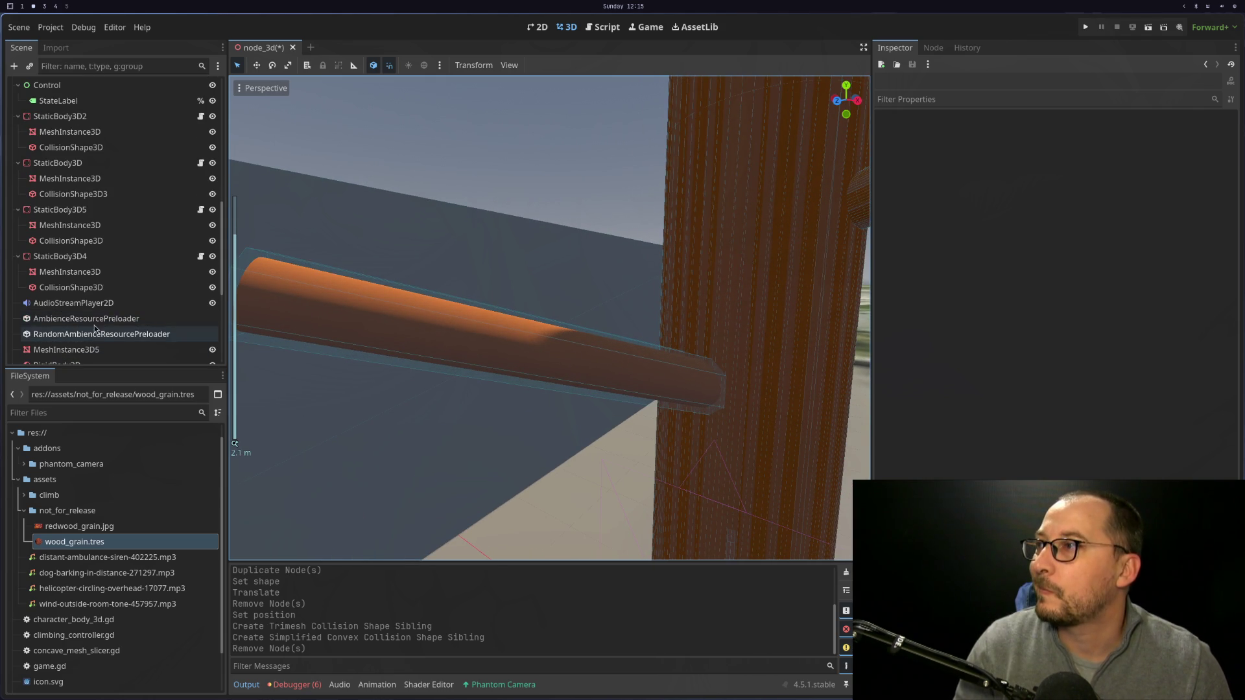
key(ctrl+z)
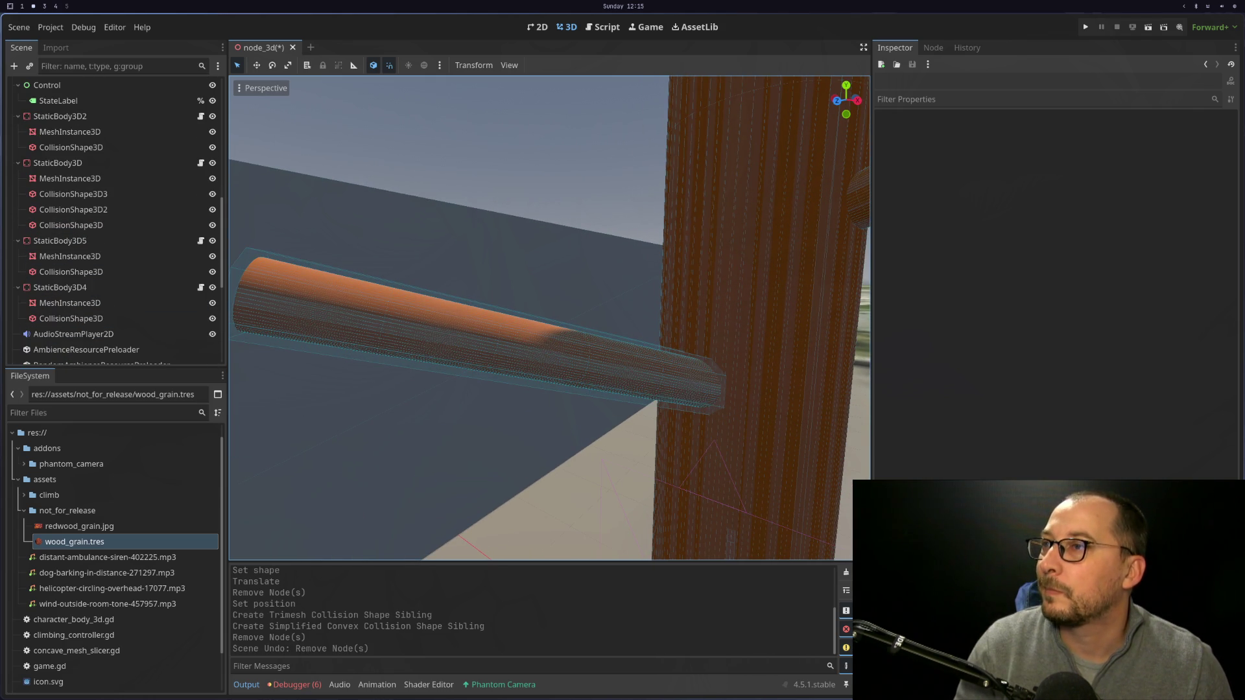
Undo the convex shape, then recreate a Simplified Convex sibling collision shape for the branch mesh.
key(ctrl+z)
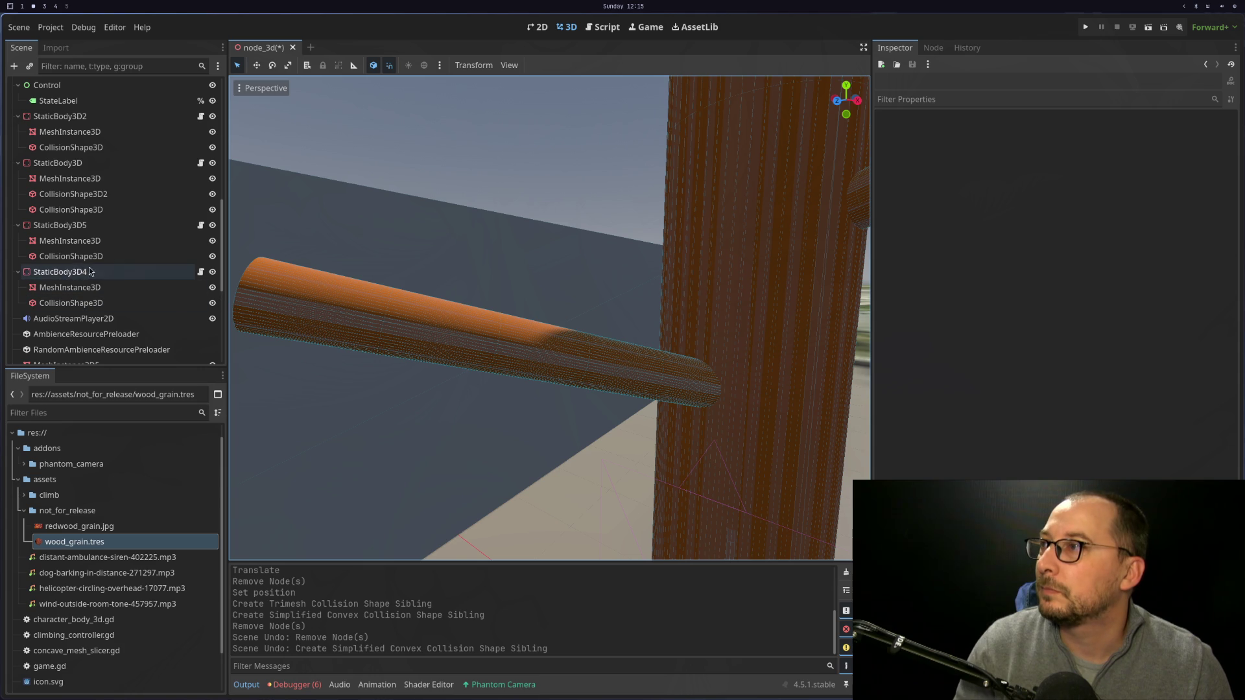
scroll(76, 251, up, 2)
click(87, 198)
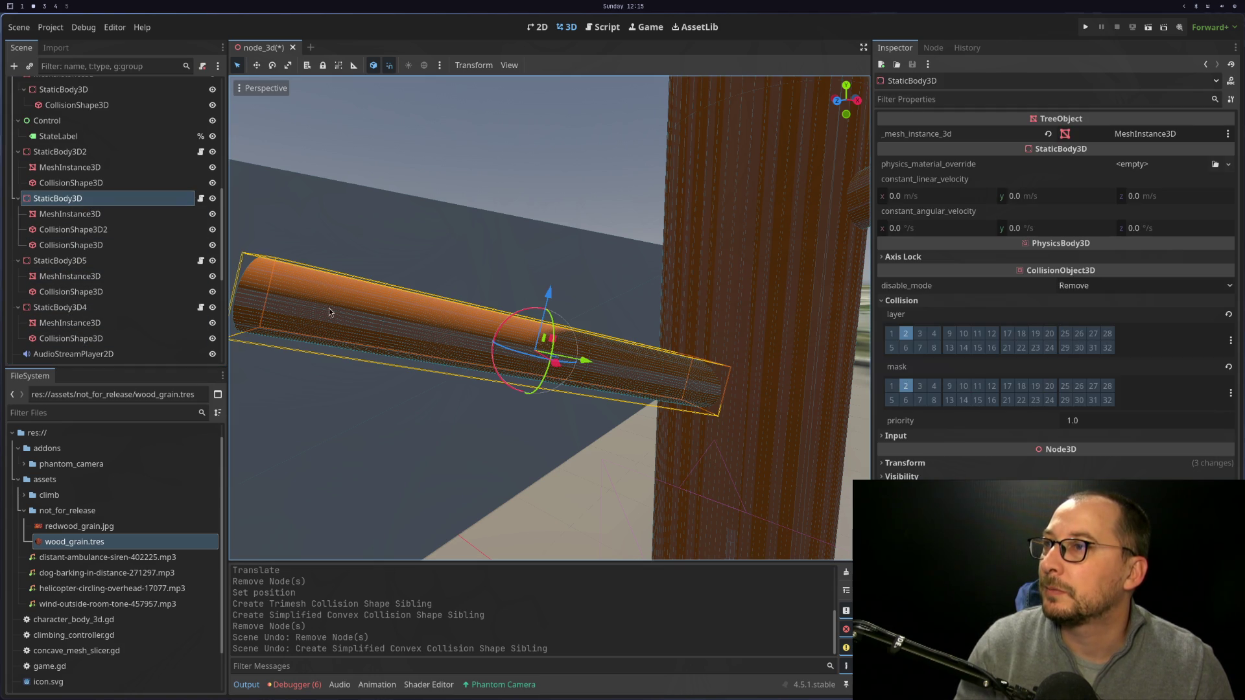
click(69, 214)
click(549, 65)
click(584, 80)
click(638, 387)
Toggle CollisionShape3D3's visibility, then delete the old CollisionShape3D and CollisionShape3D2.
mouse_move(312, 292)
mouse_down()
mouse_move(401, 295)
mouse_move(361, 293)
mouse_up()
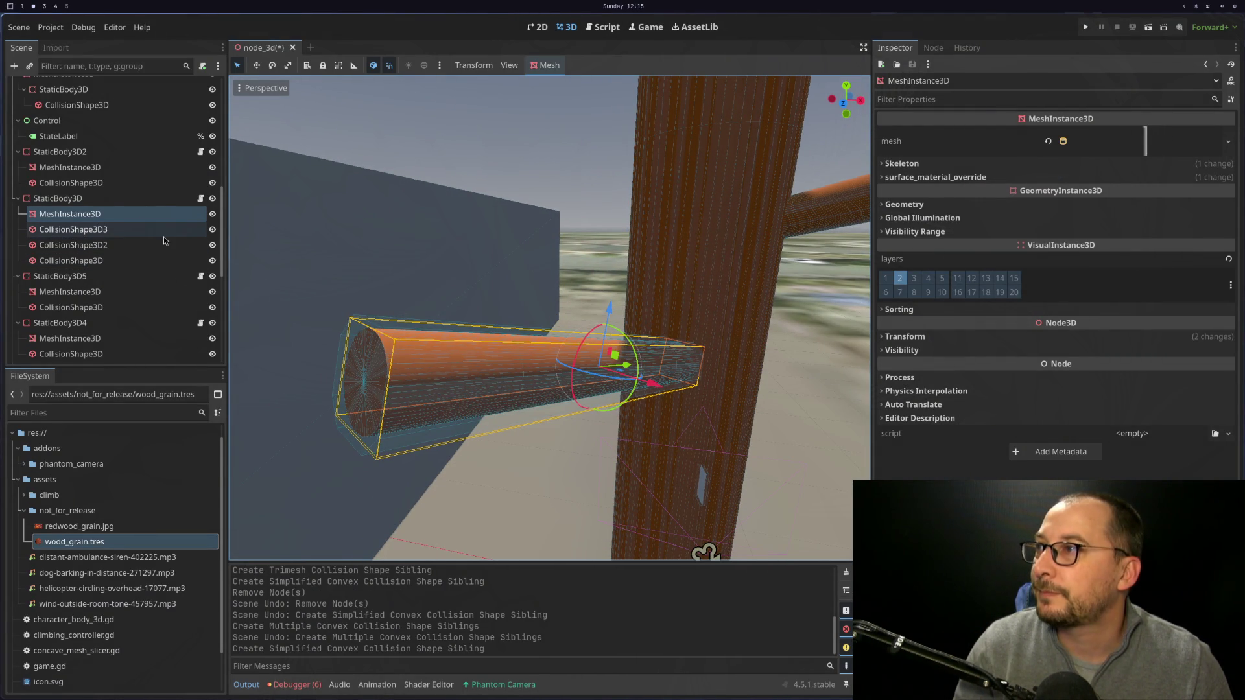
click(213, 231)
click(213, 231)
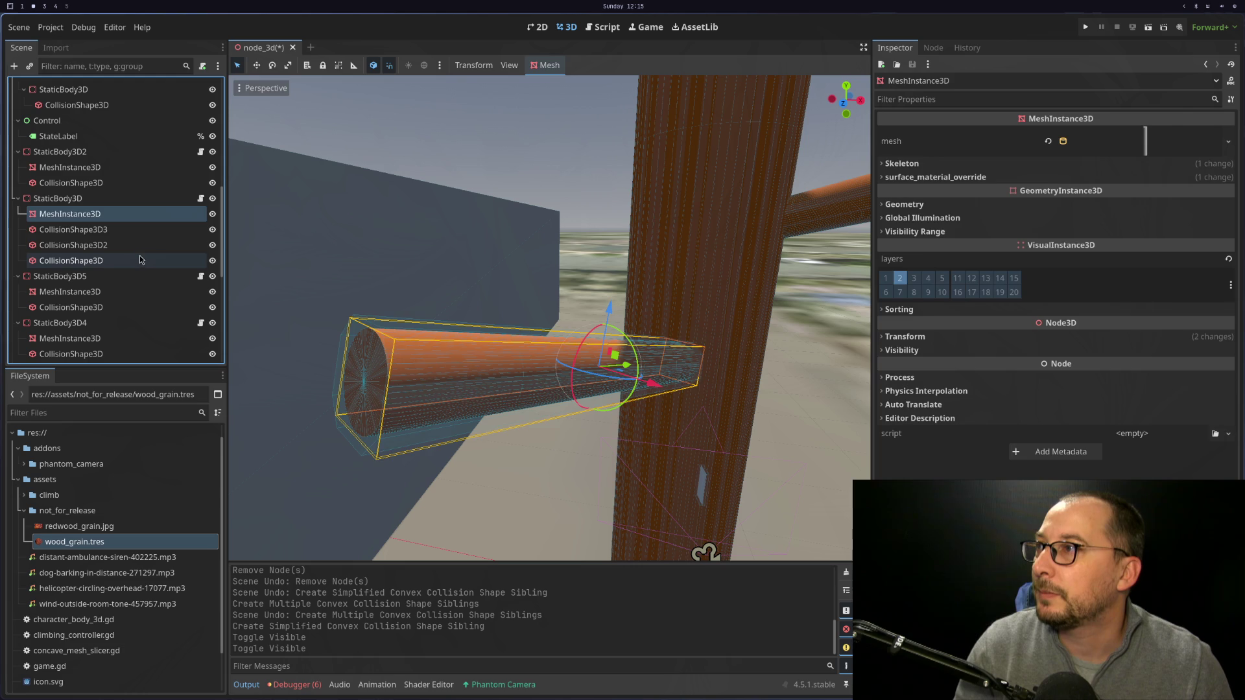
click(138, 246)
shift+click(137, 261)
right_click(137, 261)
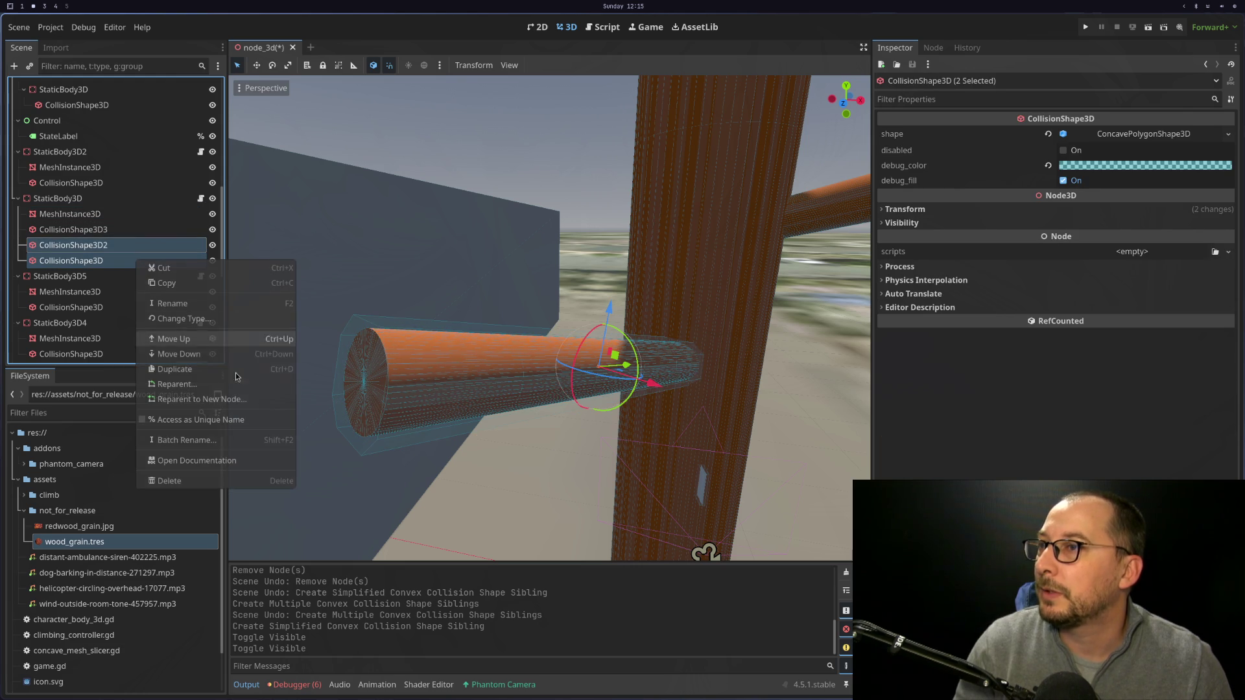
click(199, 481)
click(645, 359)
Rename CollisionShape3D3 to CollisionShape3D.
click(136, 218)
click(136, 229)
key(F2)
key(BackSpace)
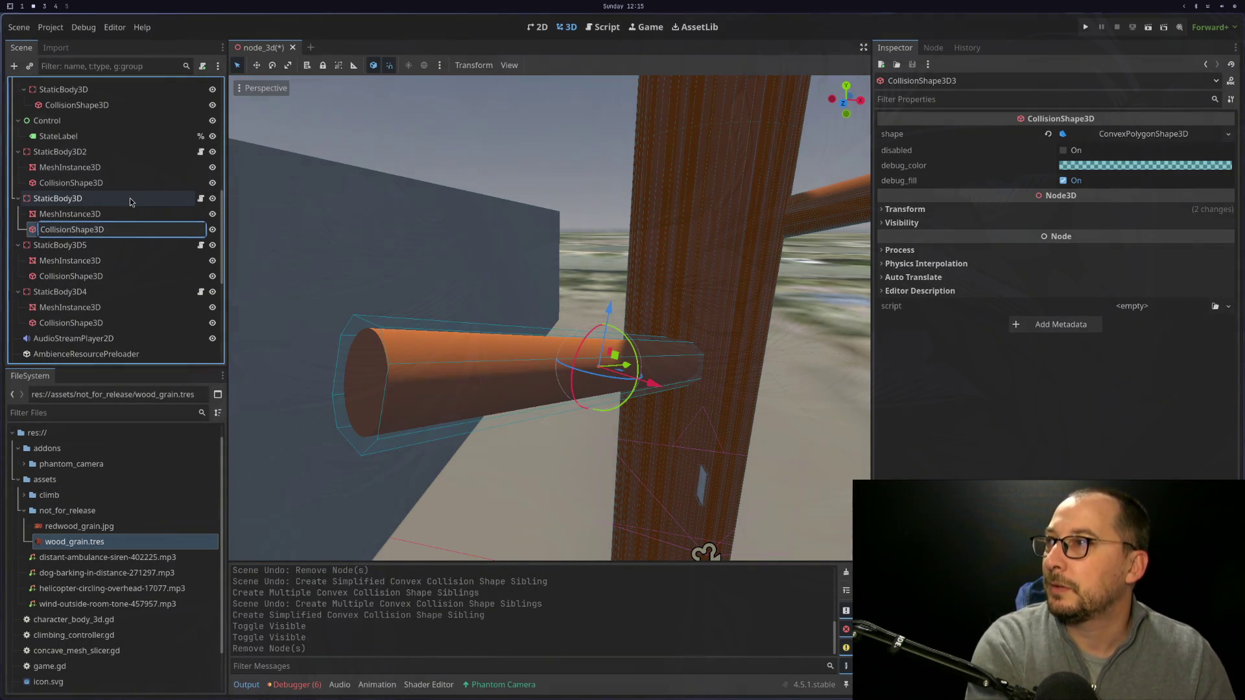
key(Return)
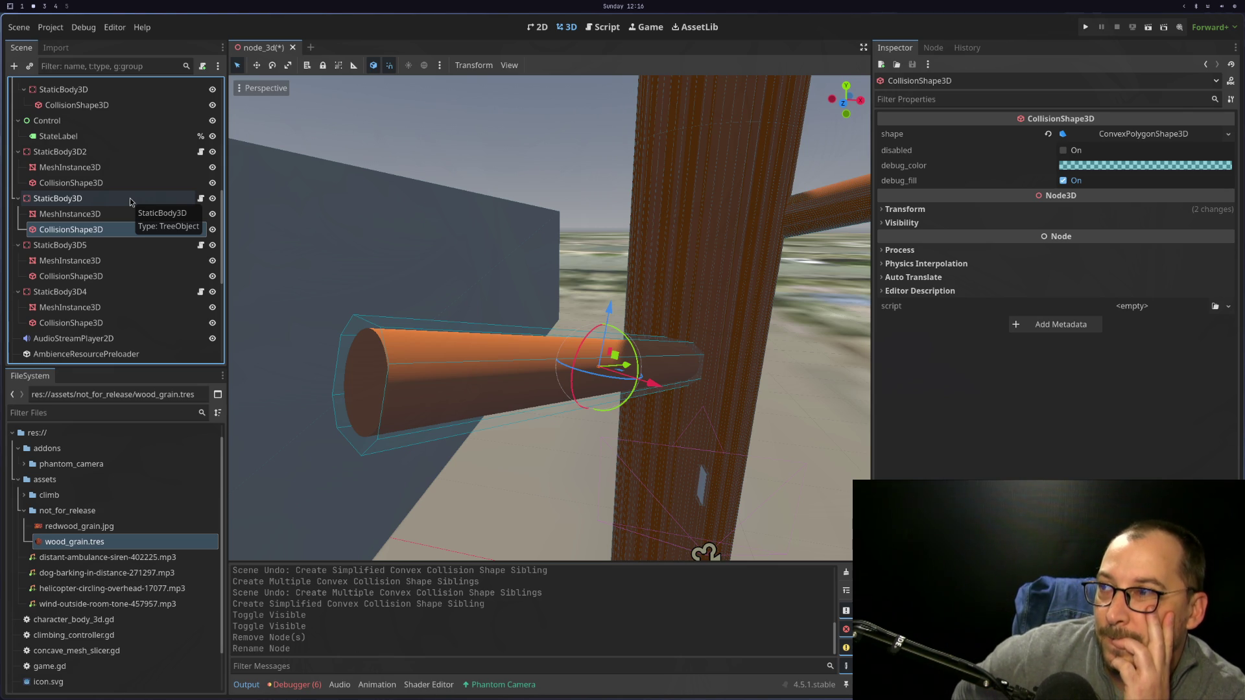
Orbit and zoom out around the branch to check its new convex collision shape.
mouse_move(407, 334)
mouse_down()
mouse_move(473, 278)
mouse_move(549, 346)
mouse_move(569, 347)
mouse_move(517, 341)
mouse_move(501, 371)
mouse_move(456, 381)
mouse_move(485, 340)
mouse_up()
scroll(97, 227, down, 2)
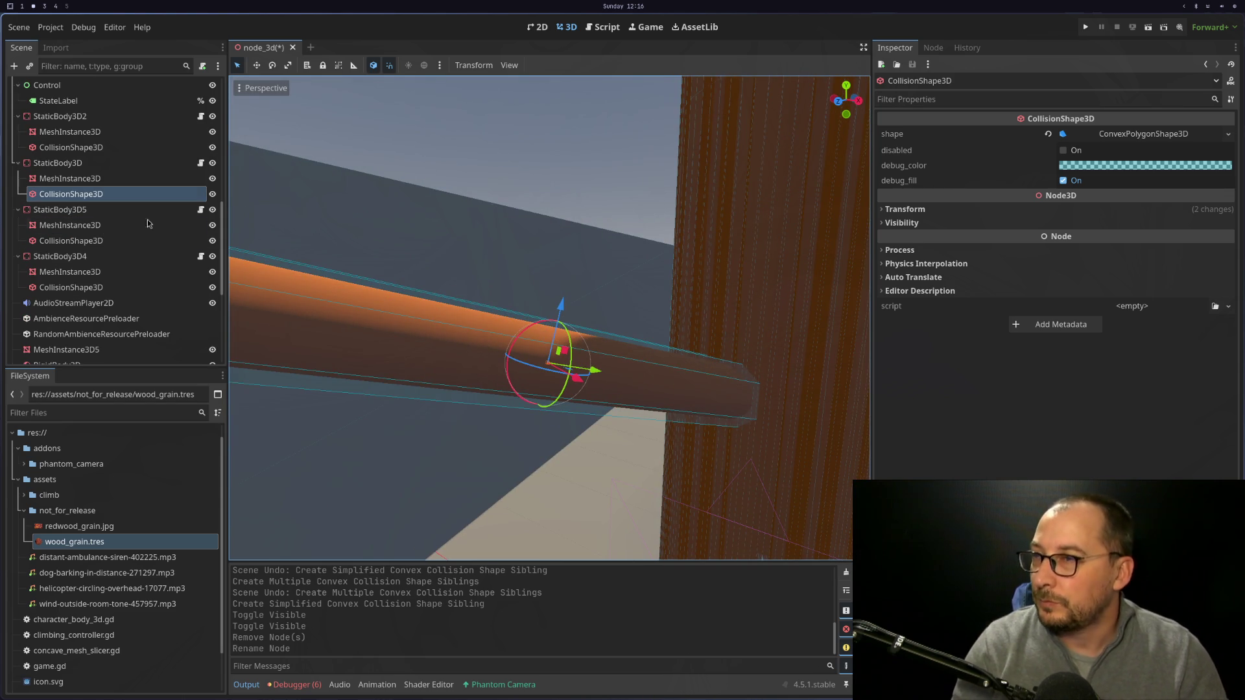
key(super+4)
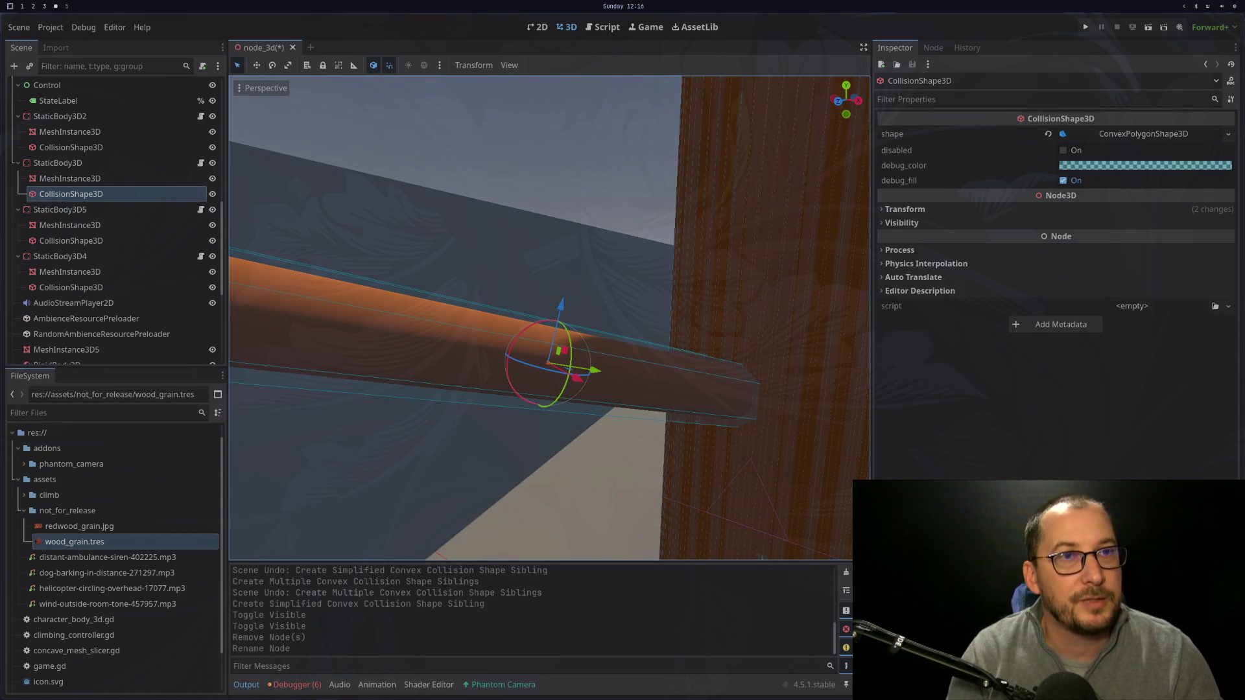
key(super+2)
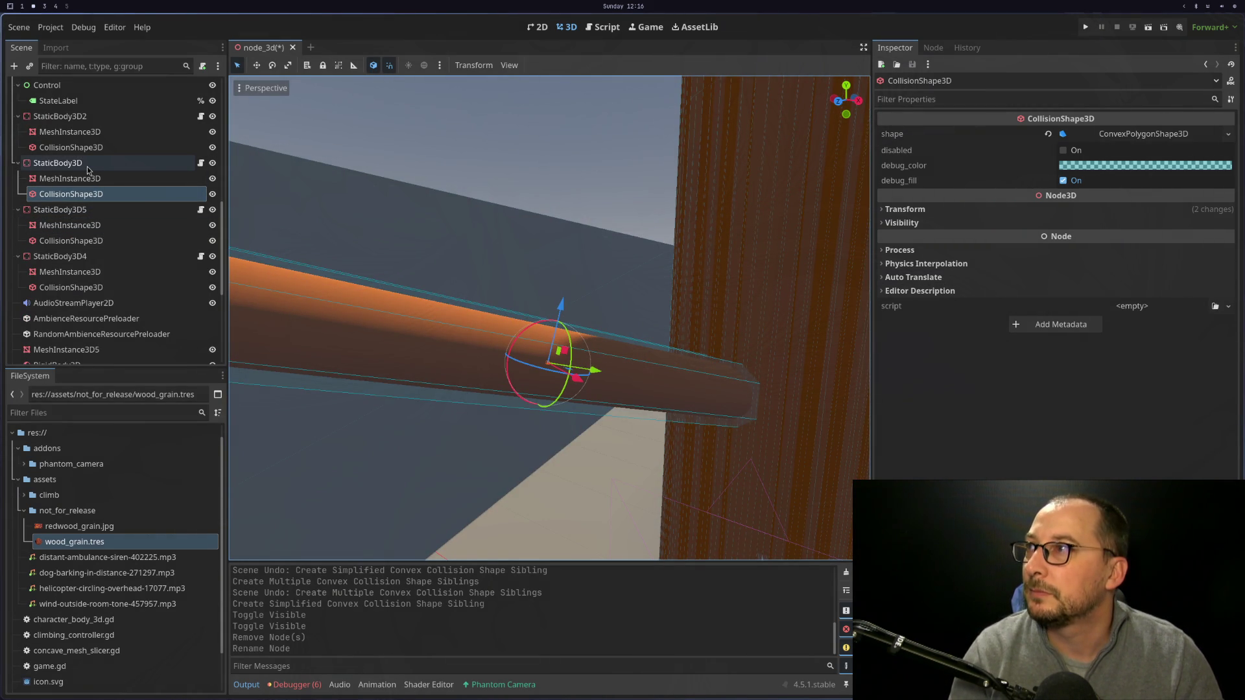
mouse_move(340, 269)
mouse_down()
mouse_move(495, 250)
mouse_move(552, 259)
mouse_up()
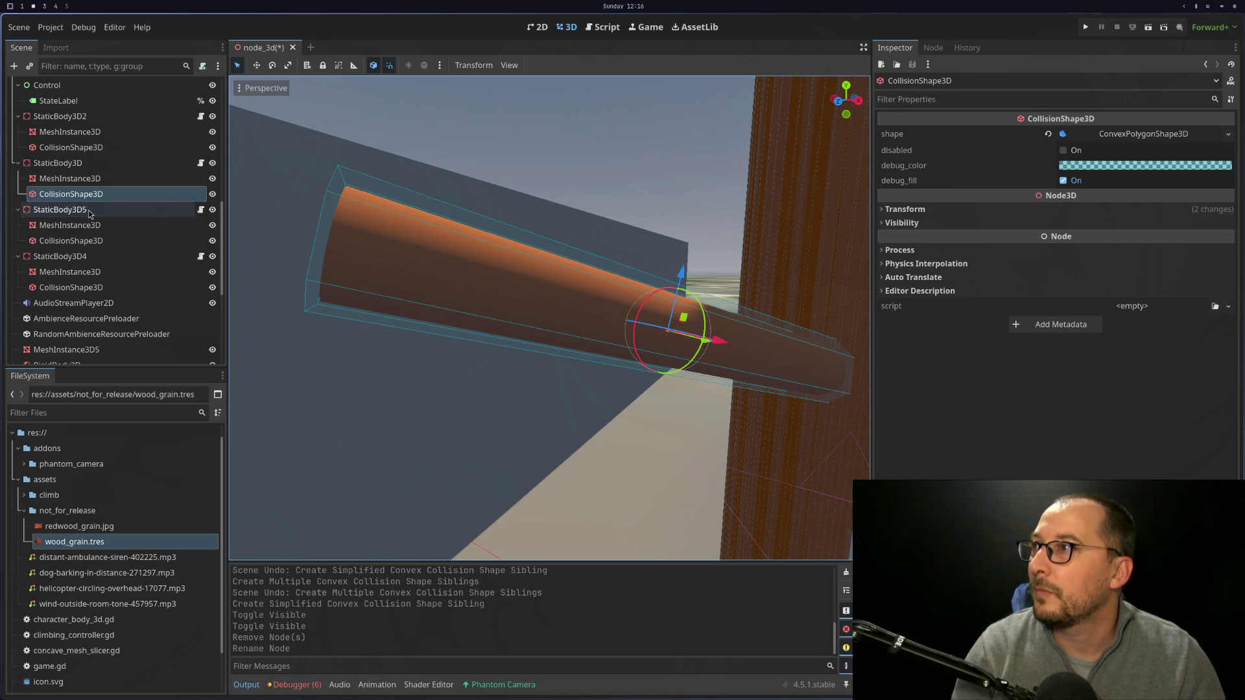
Select the MeshInstance3D under StaticBody3D5.
click(78, 209)
scroll(617, 325, down, 3)
scroll(616, 325, down, 5)
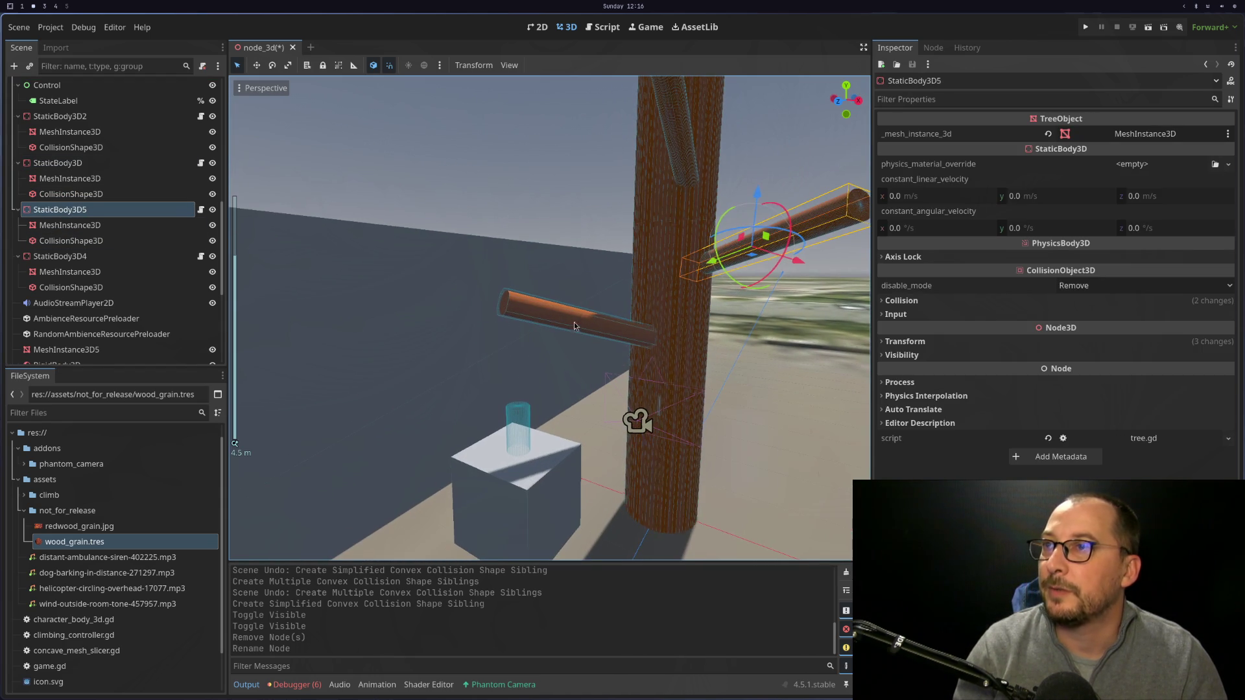
click(103, 273)
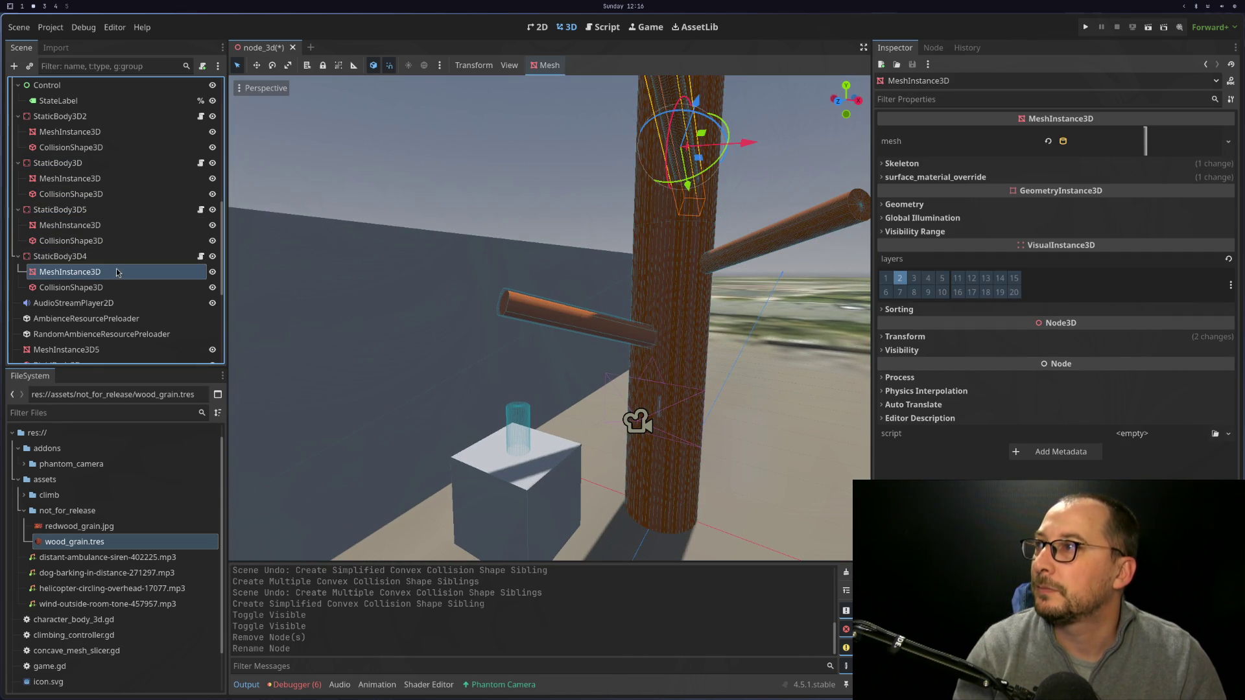
click(94, 225)
click(90, 214)
click(92, 225)
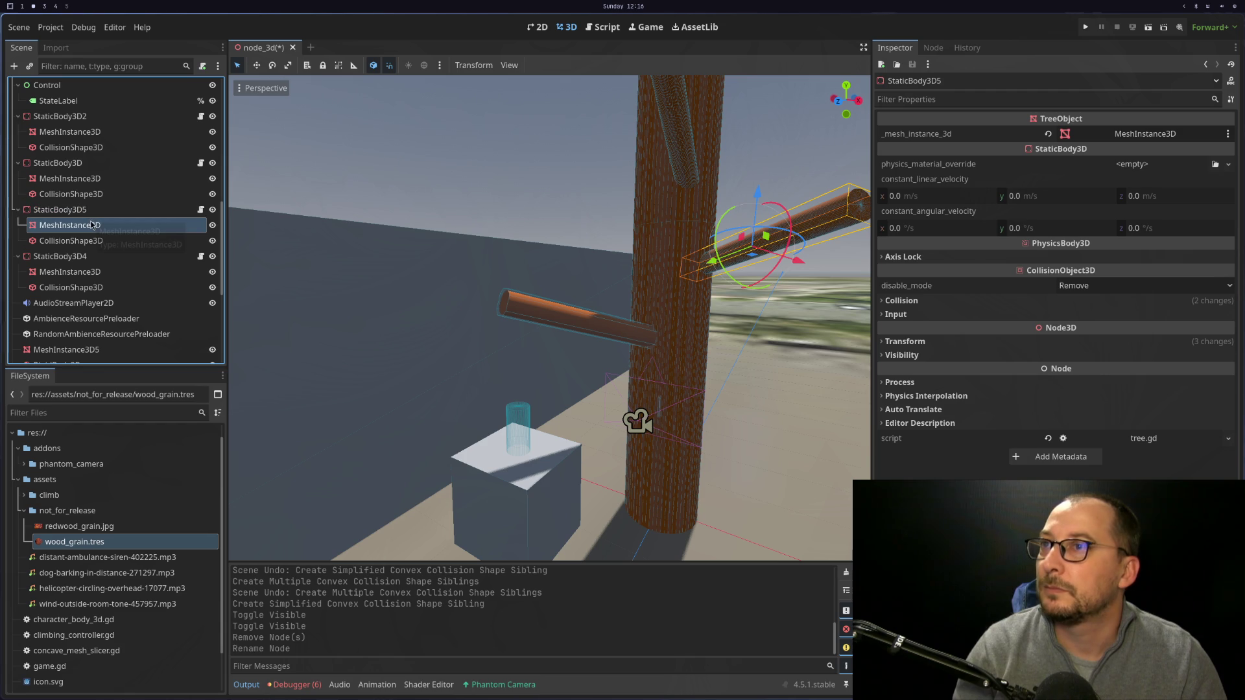
Create a Simplified Convex sibling collision shape, CollisionShape3D2, for StaticBody3D5's mesh.
click(547, 67)
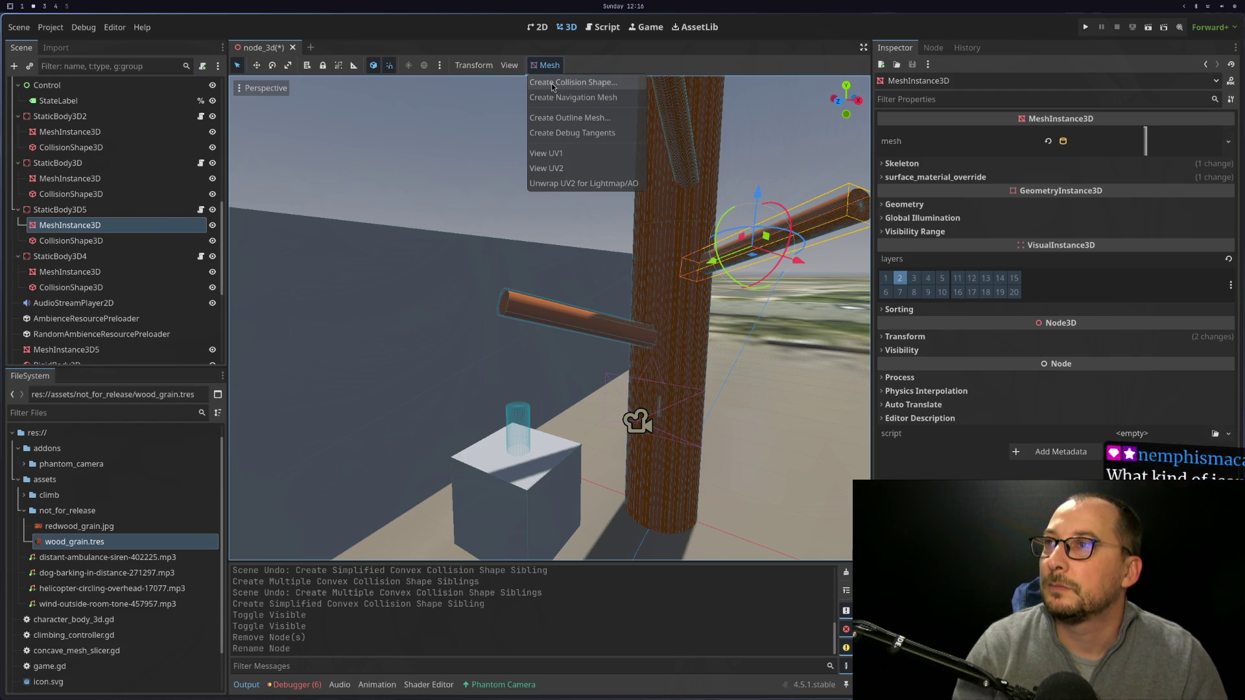
click(552, 83)
click(601, 364)
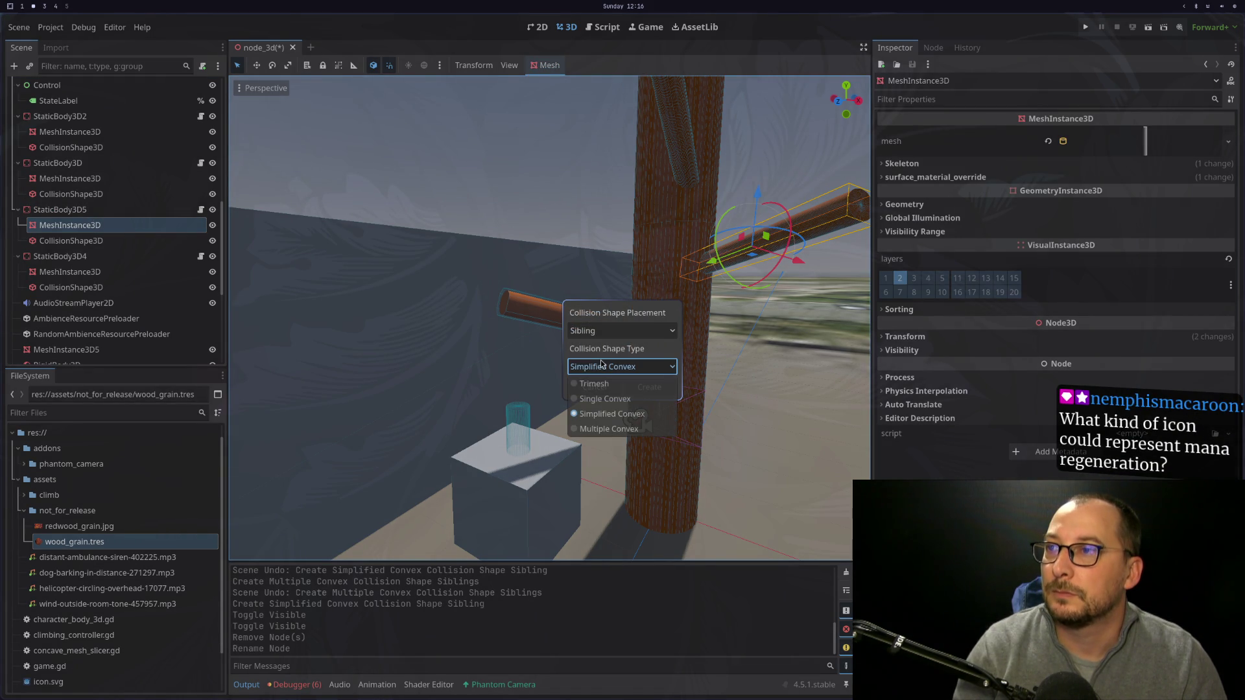
click(607, 364)
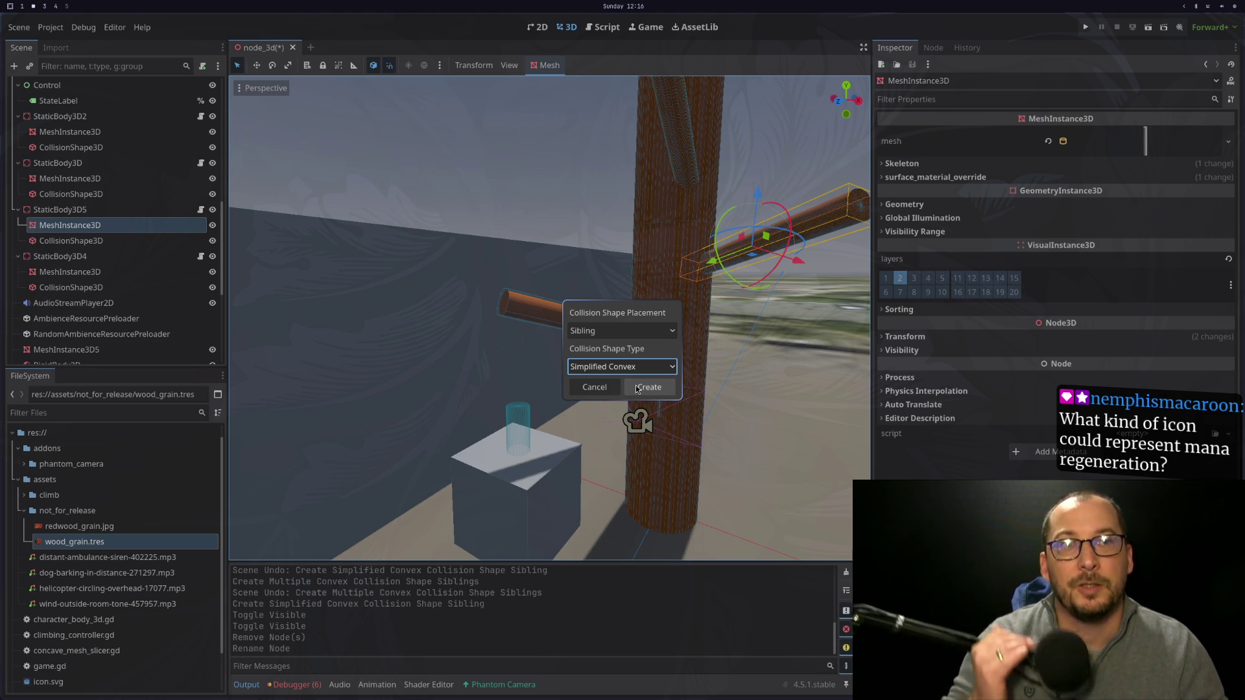
click(637, 387)
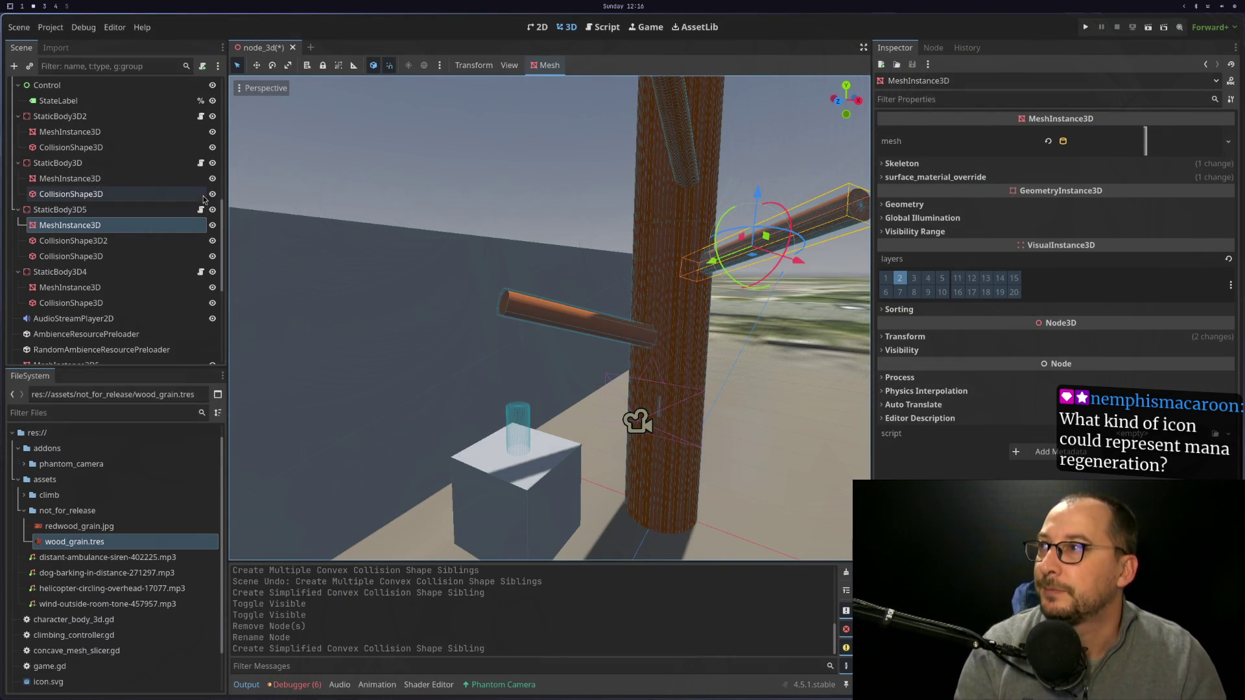
Delete StaticBody3D5's old concave CollisionShape3D, keeping CollisionShape3D2.
click(159, 250)
click(158, 256)
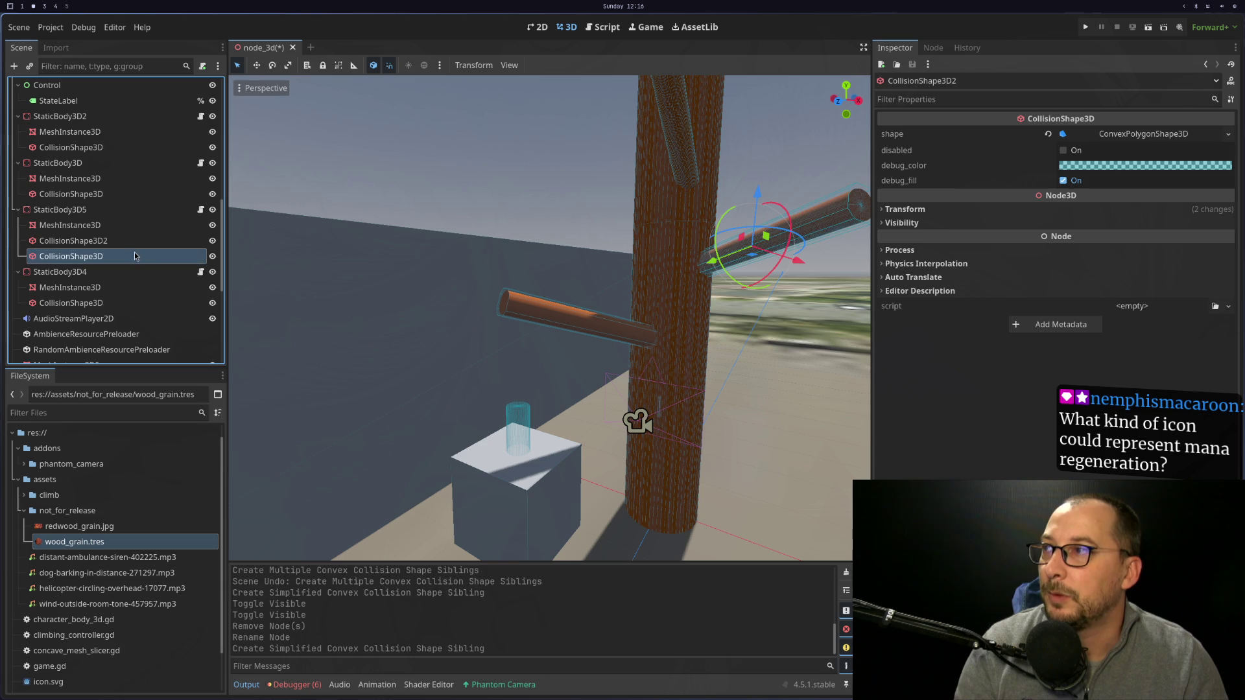
right_click(135, 254)
click(238, 602)
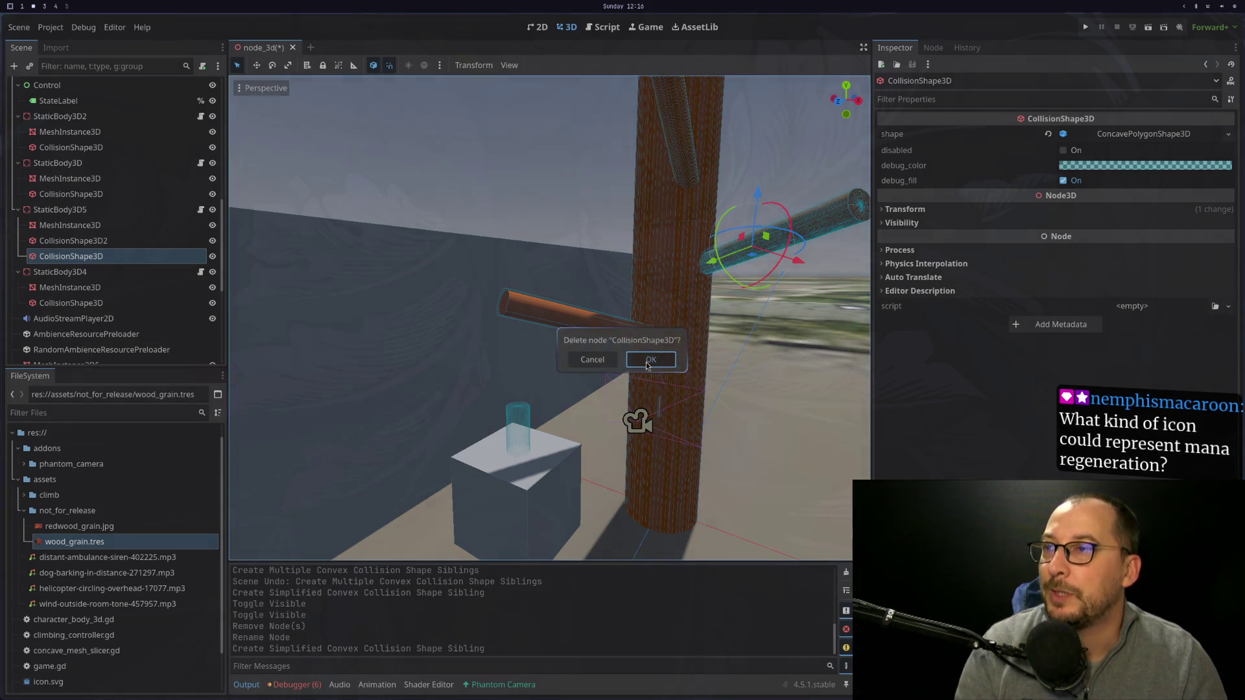
click(651, 360)
click(103, 245)
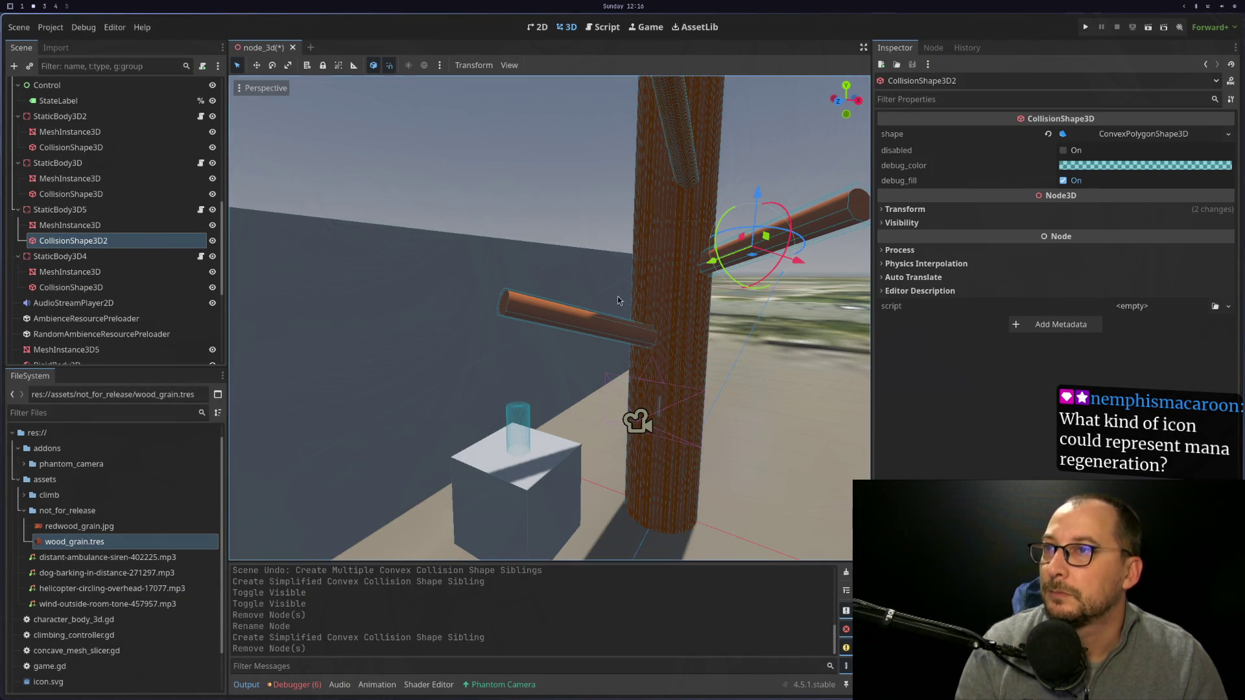
drag(676, 317, 757, 317)
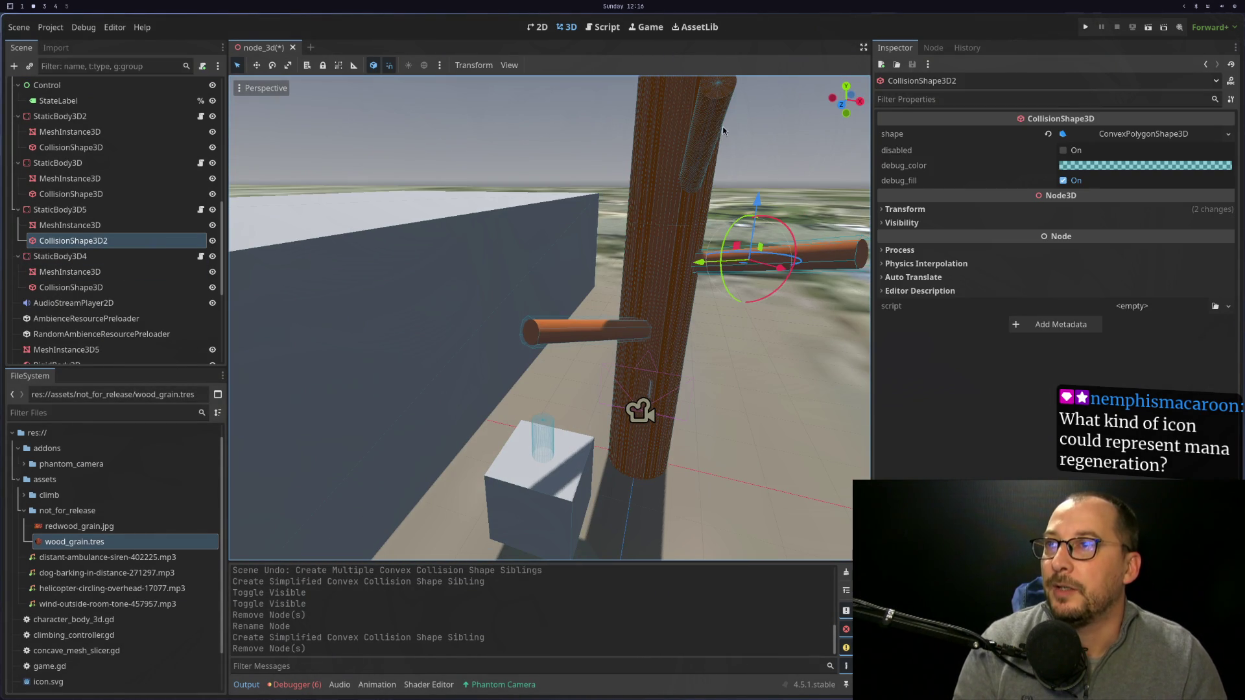
Generate a Simplified Convex sibling collision shape for StaticBody3D4's slanted branch mesh.
click(702, 135)
drag(703, 134, 235, 260)
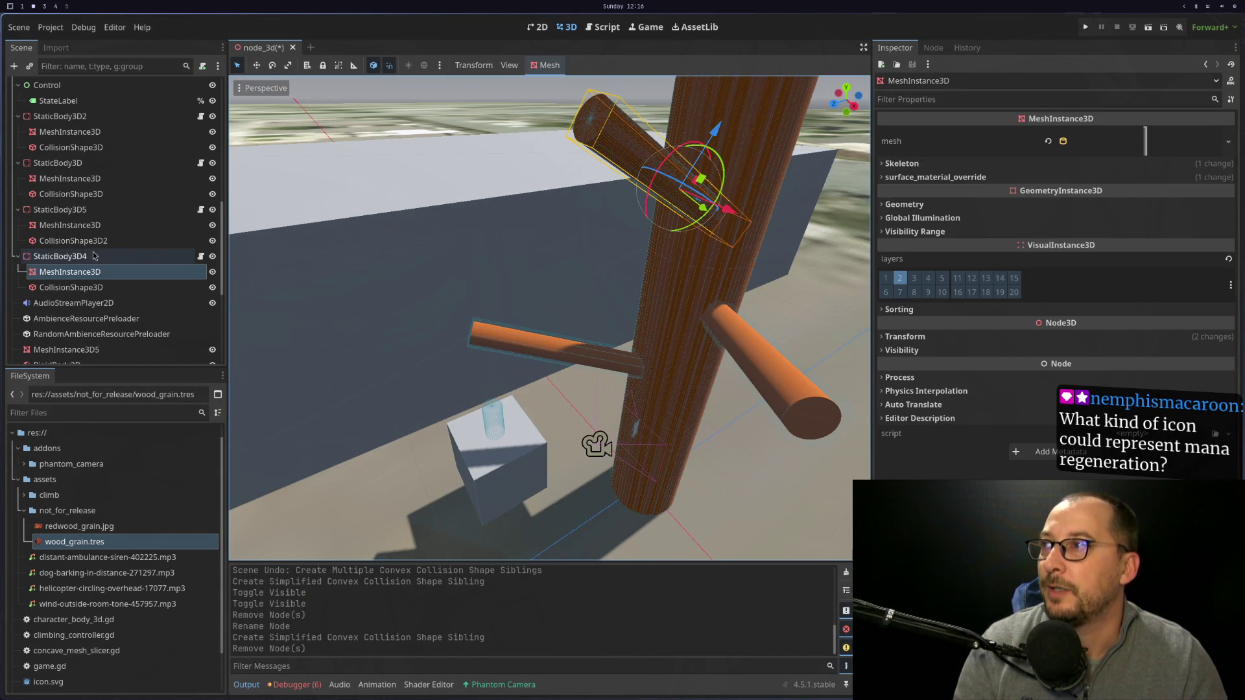
click(556, 60)
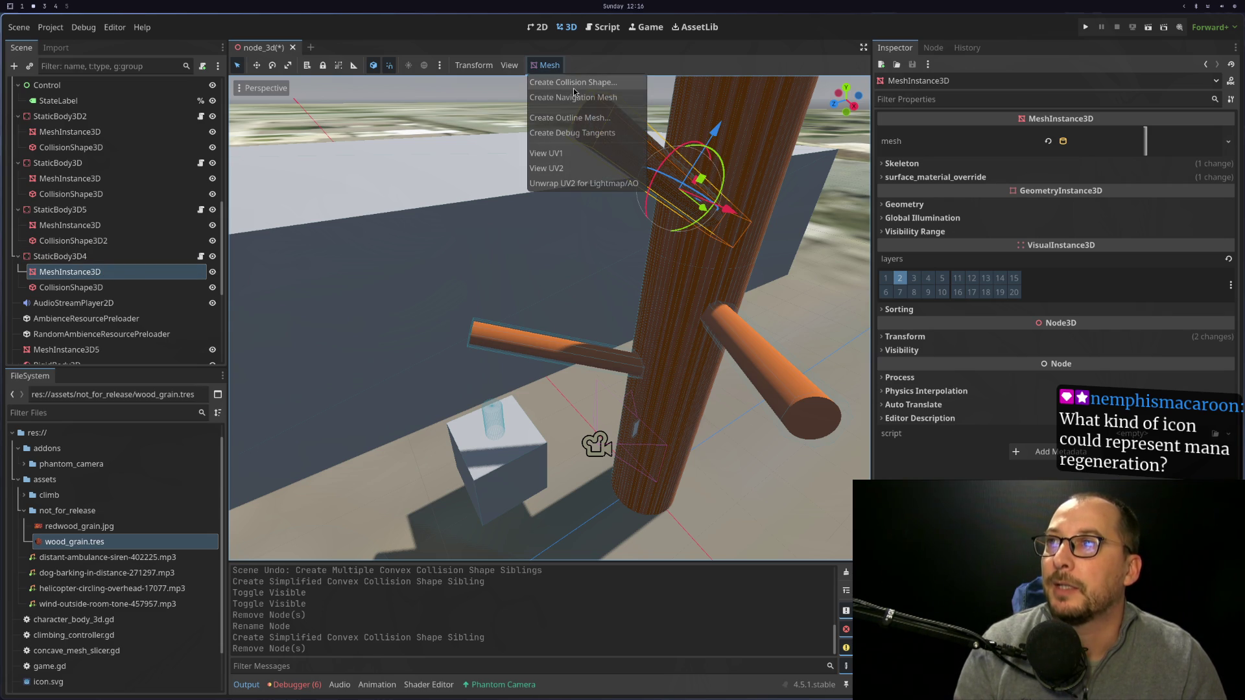
click(573, 84)
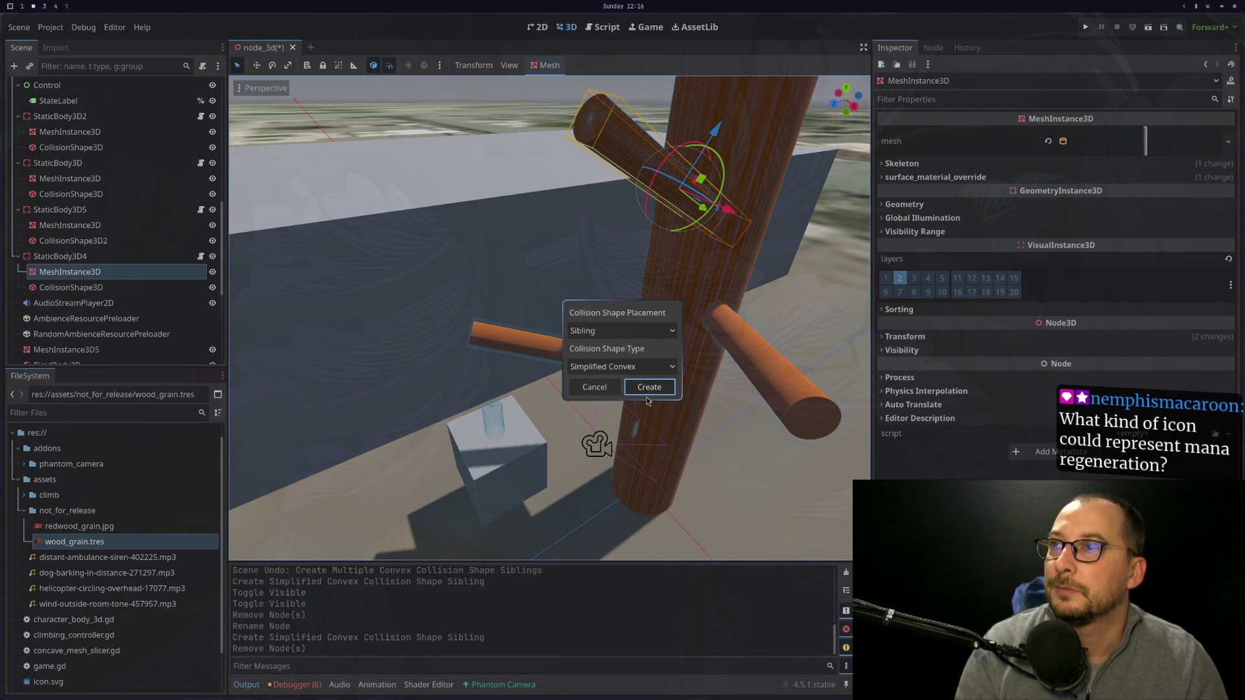
click(648, 389)
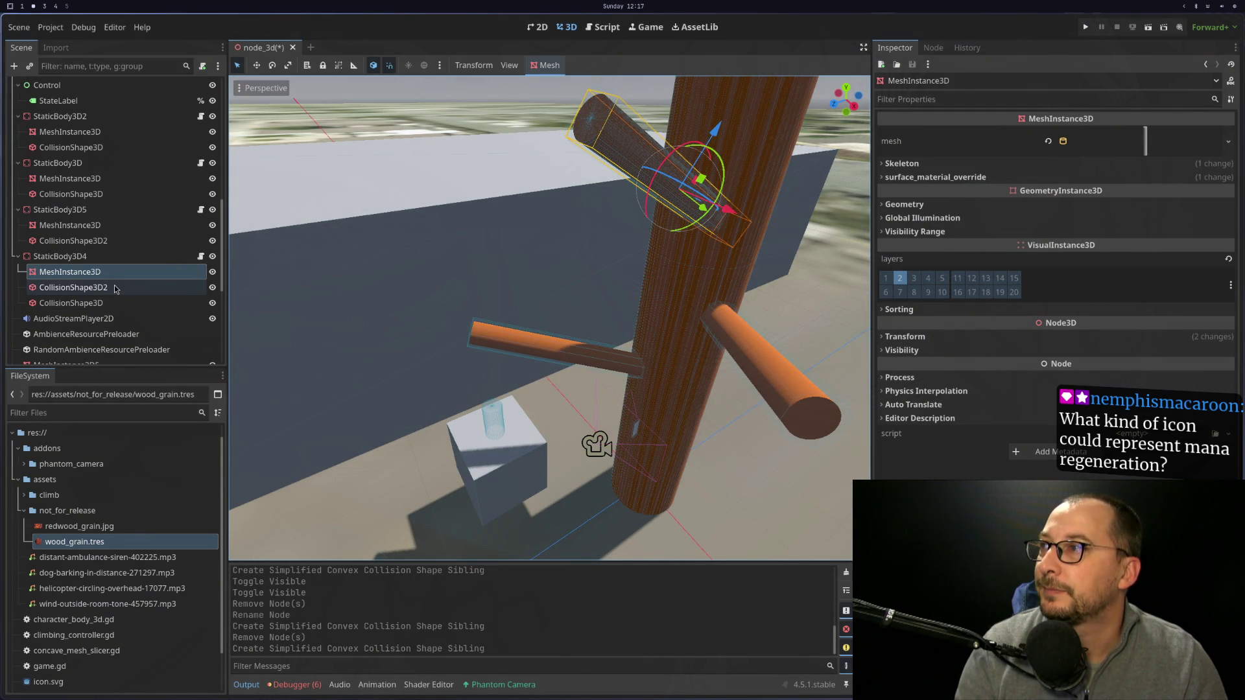
Delete StaticBody3D4's old concave collision shape and start renaming the remaining one.
right_click(113, 302)
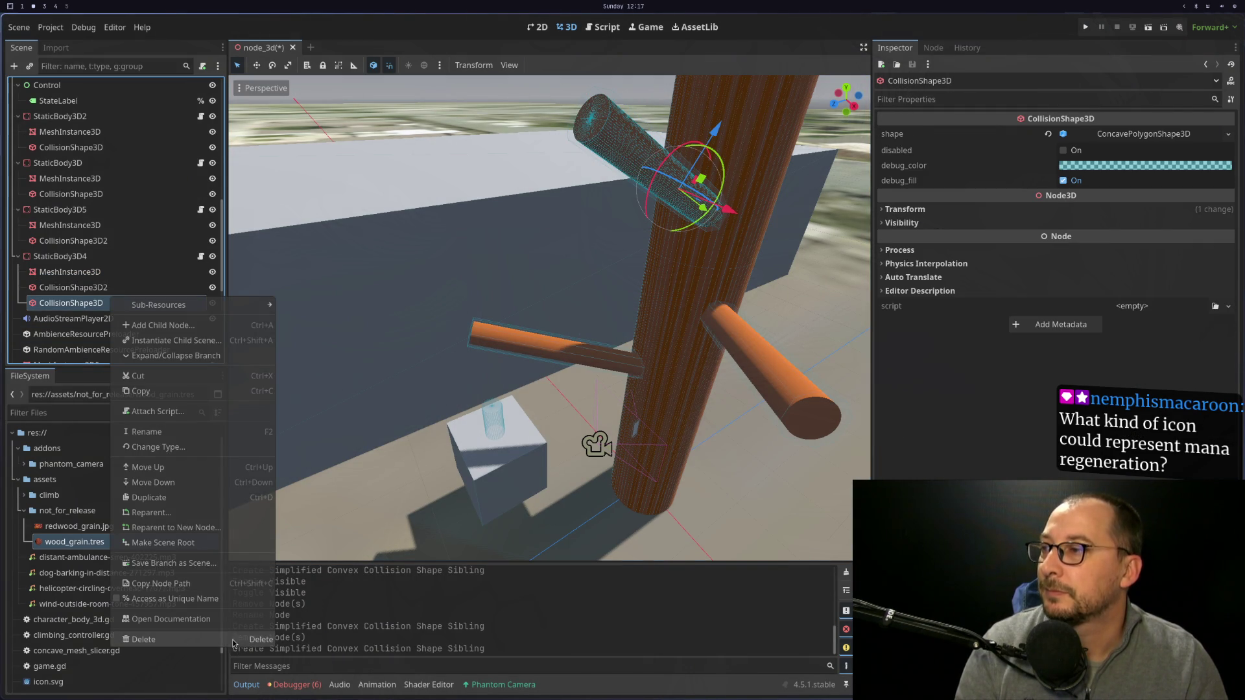
click(236, 640)
click(652, 360)
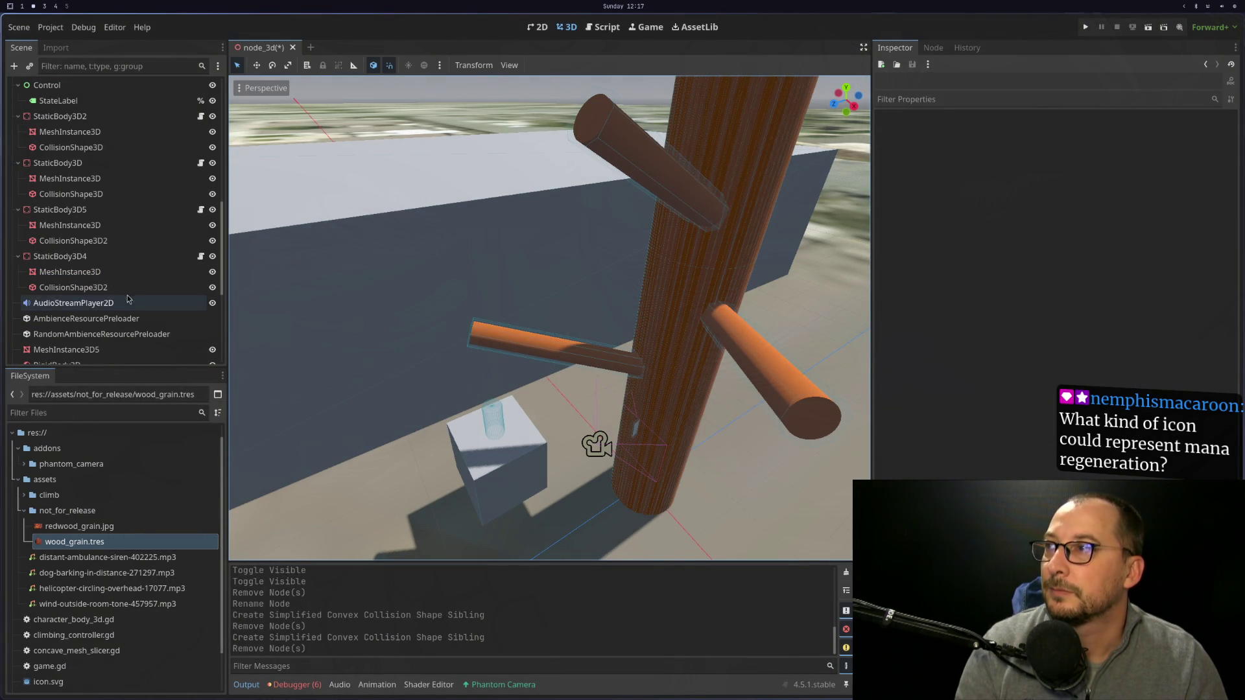
click(98, 287)
key(F2)
Rename the remaining numbered collision shapes, including StaticBody3D5's, to CollisionShape3D.
key(BackSpace)
key(Return)
click(142, 243)
key(F2)
key(BackSpace)
key(Return)
In game.gd's _cut, step from get_child on line 173 through create_trimesh_collision and the mesh assignment.
key(super+1)
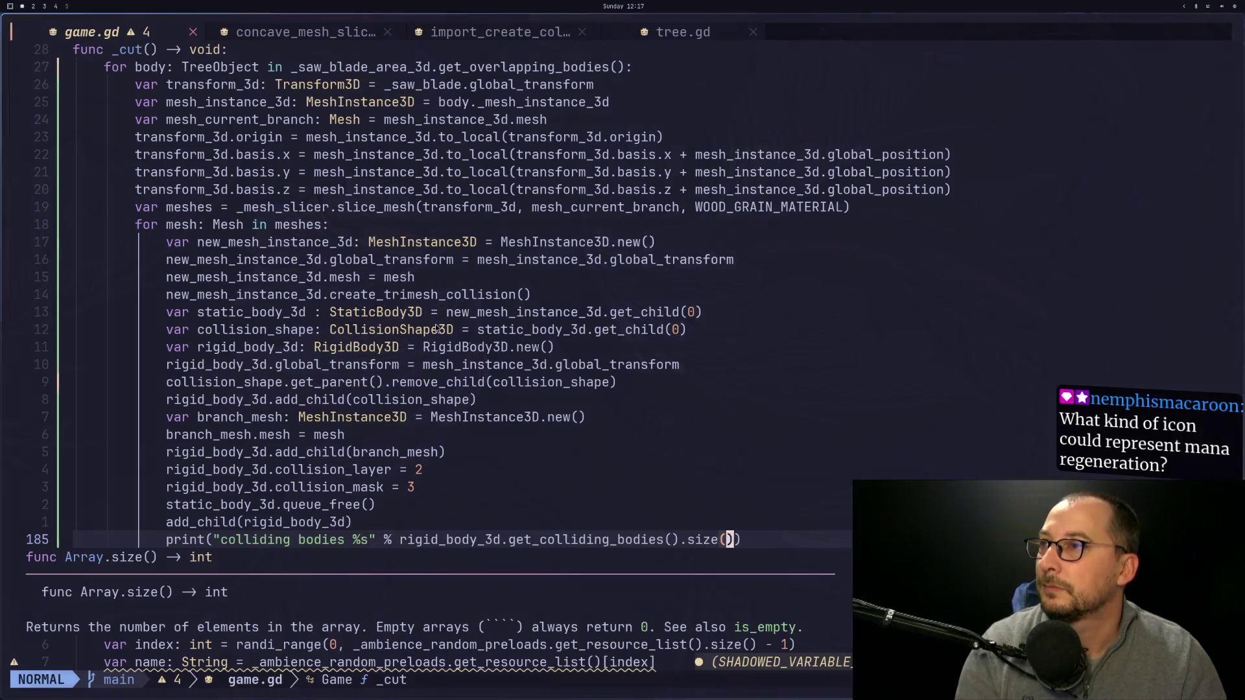
click(567, 332)
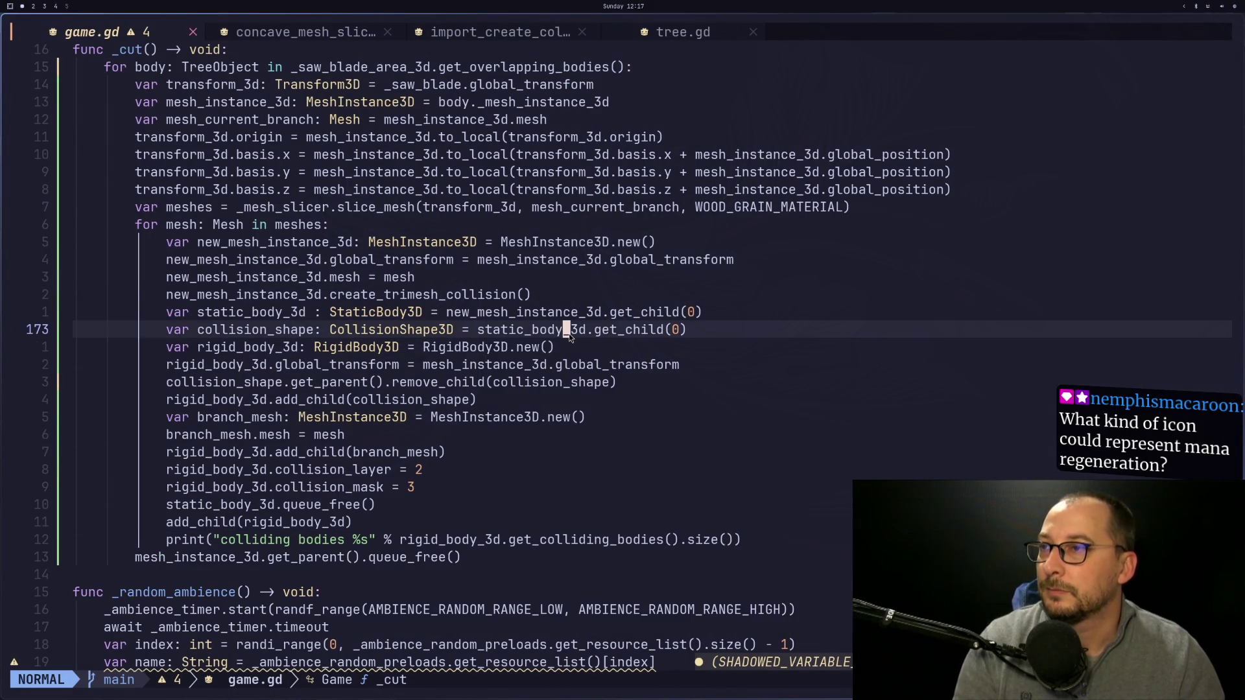
key(super+2)
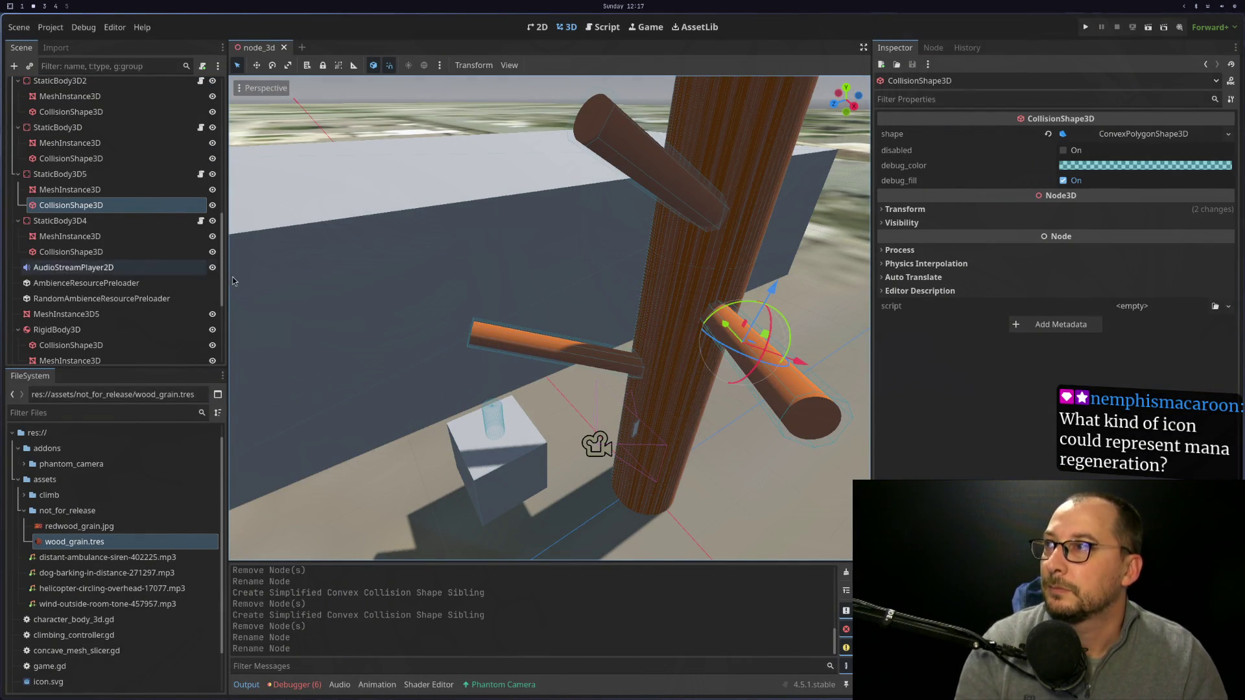
key(super+1)
click(604, 329)
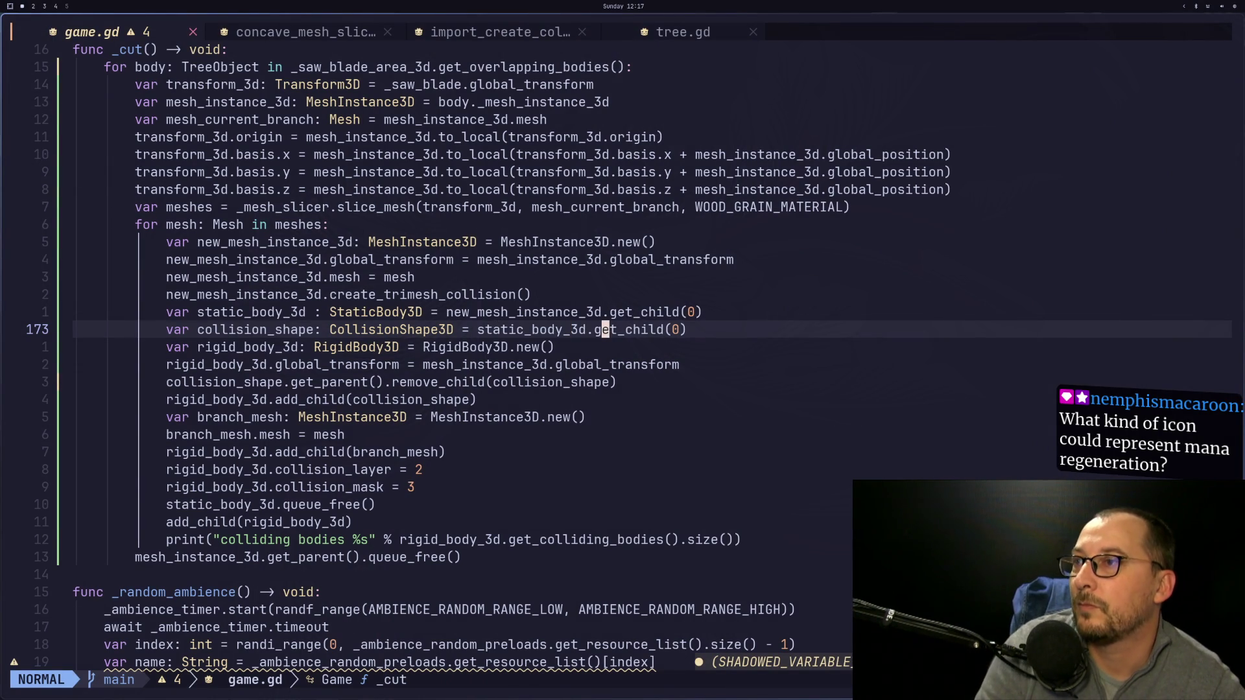
key(h)
key(h)
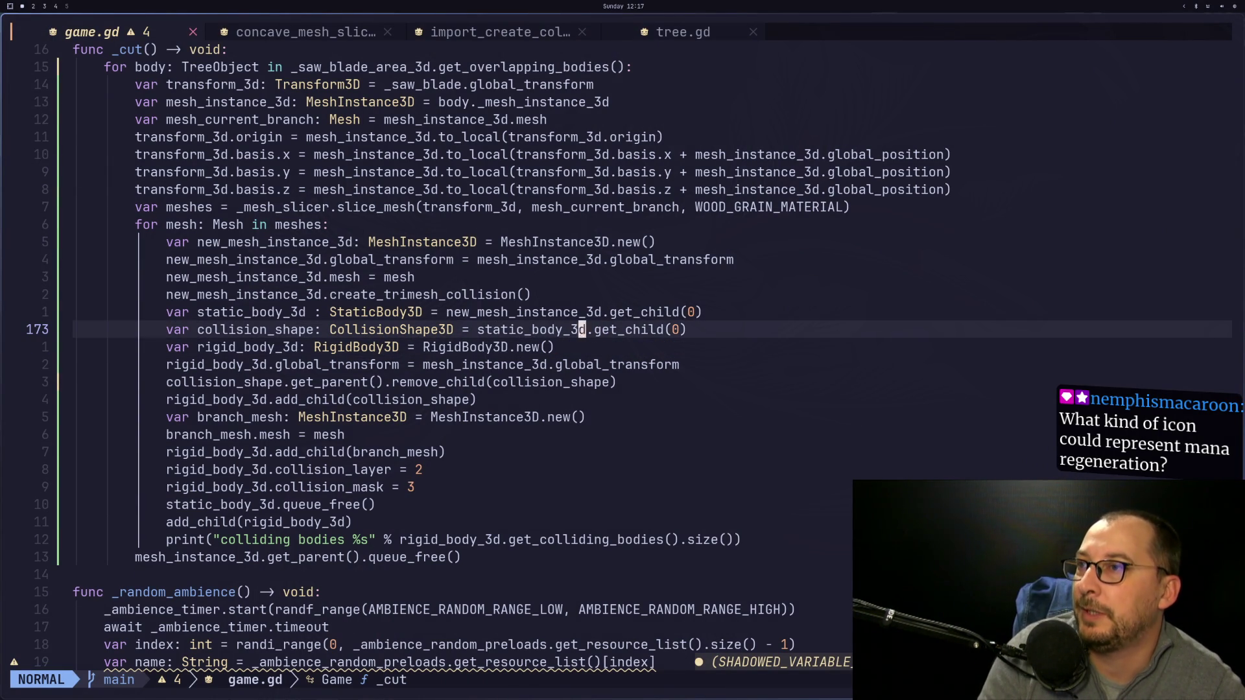
key(j)
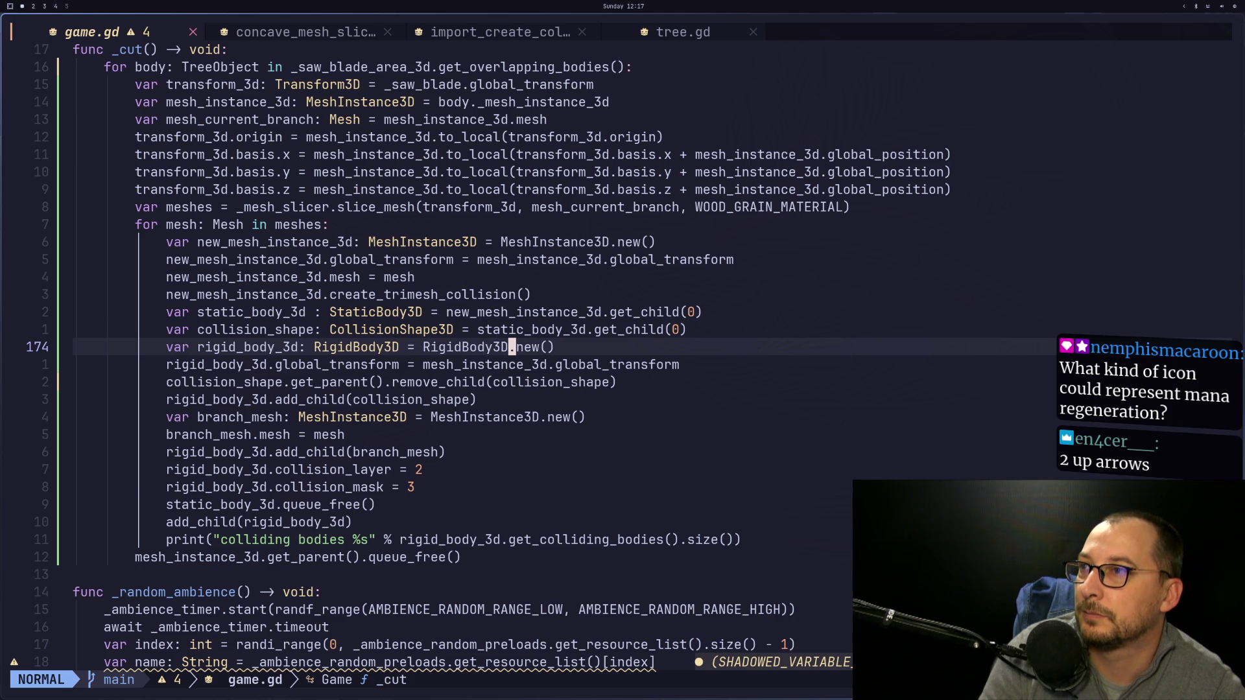
key(k)
key(k)
key(k)
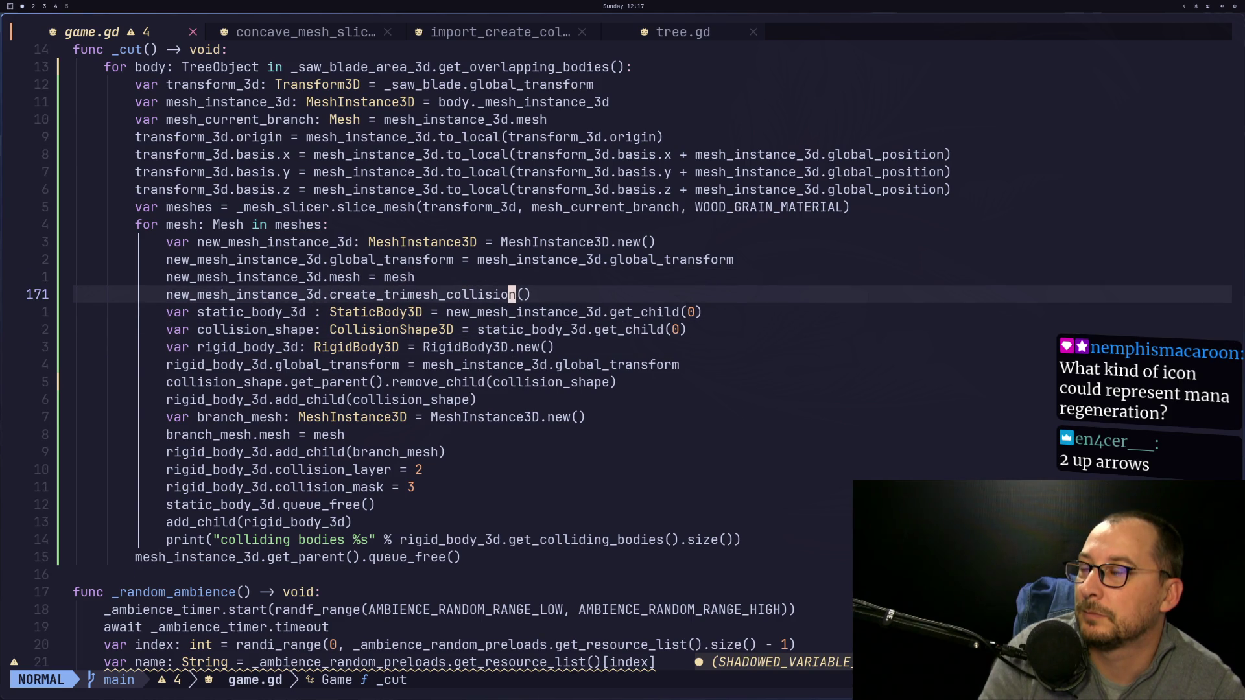
key(j)
key(k)
key(k)
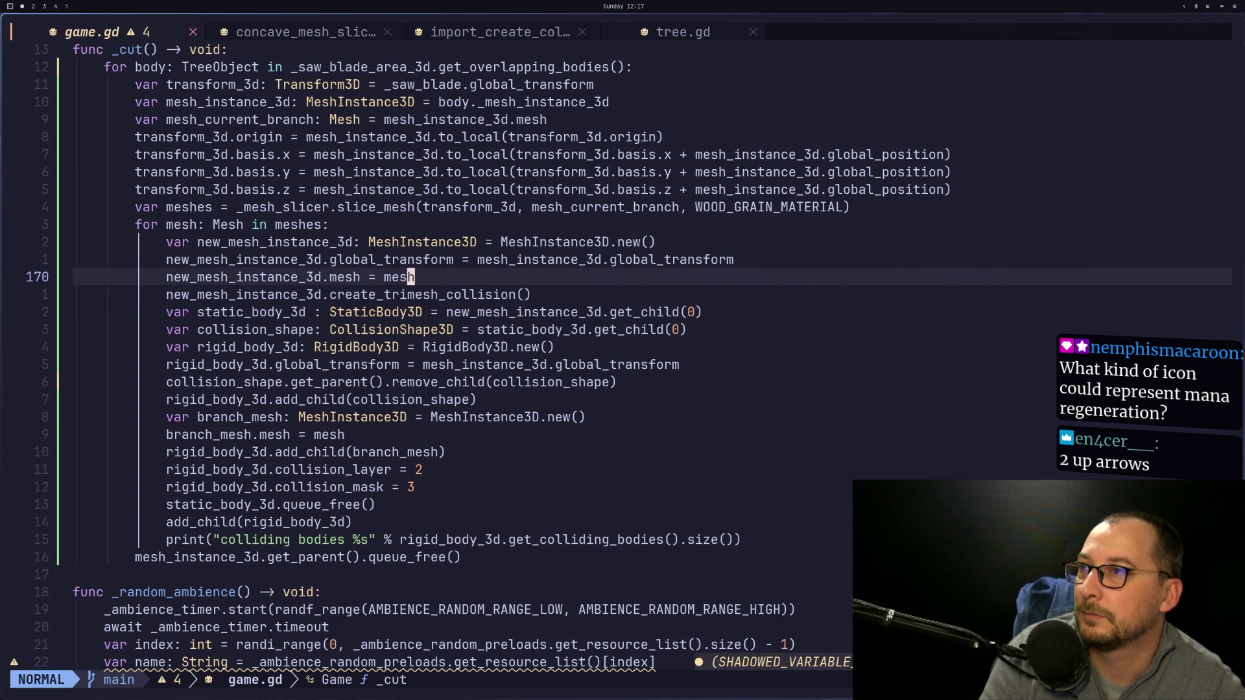
key(j)
key(j)
key(j)
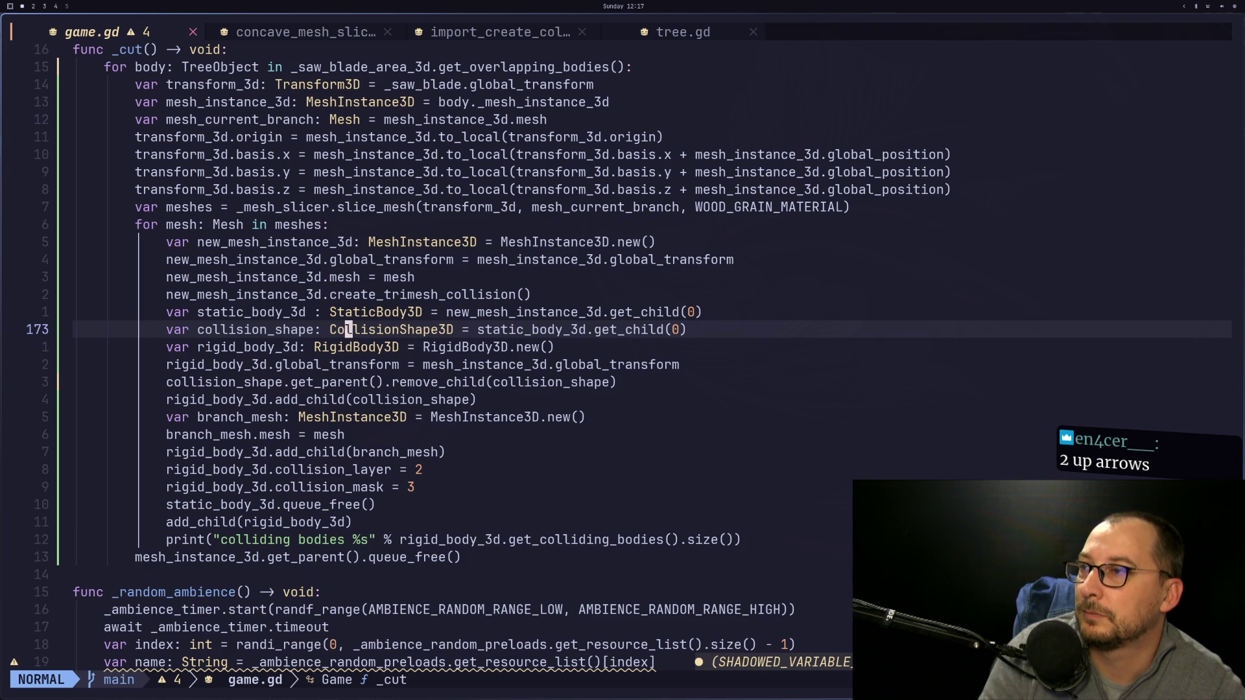
key(j)
key(j)
key(j)
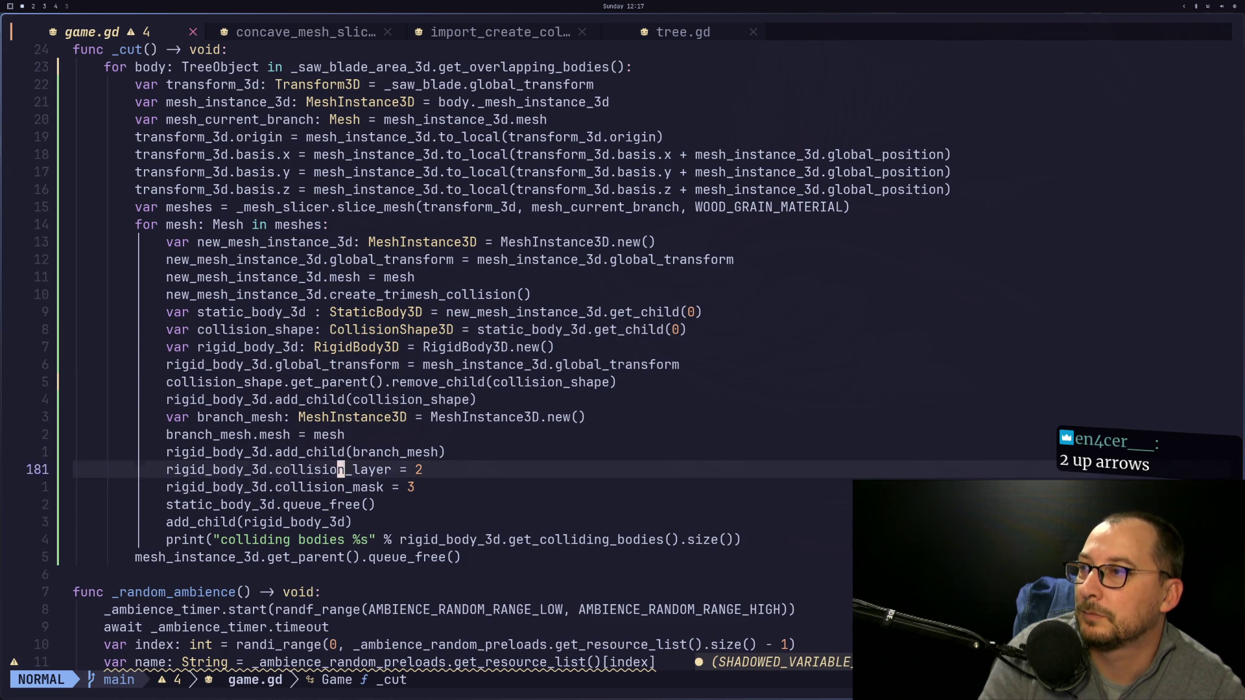
key(k)
key(k)
key(k)
key(j)
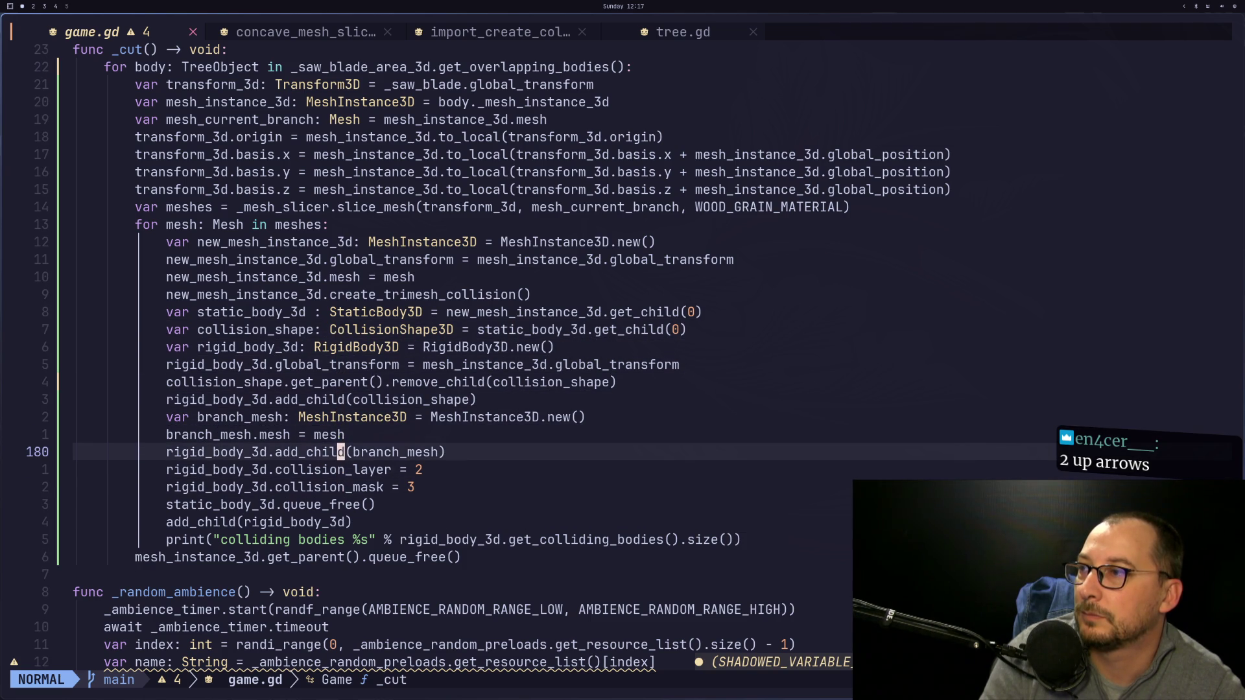
Review the collision_layer, add_child and collision_shape lines, comparing them against the Godot scene.
key(j)
key(j)
key(j)
key(k)
key(k)
key(k)
key(j)
key(k)
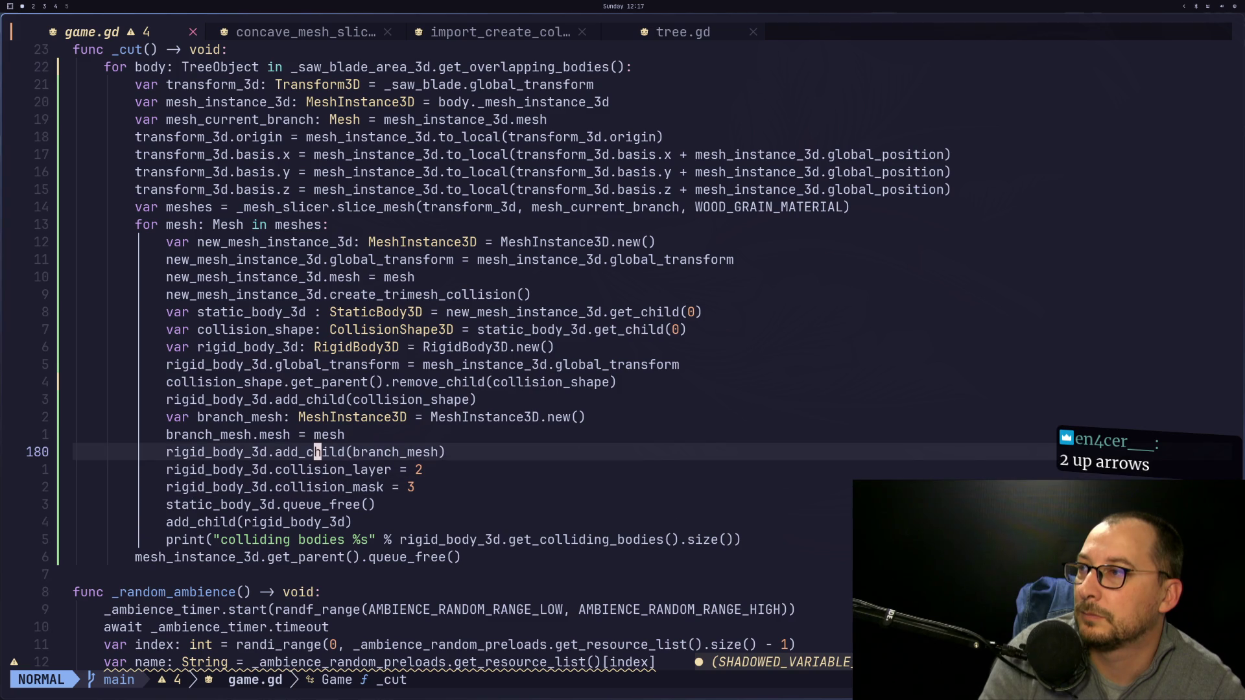
key(k)
key(k)
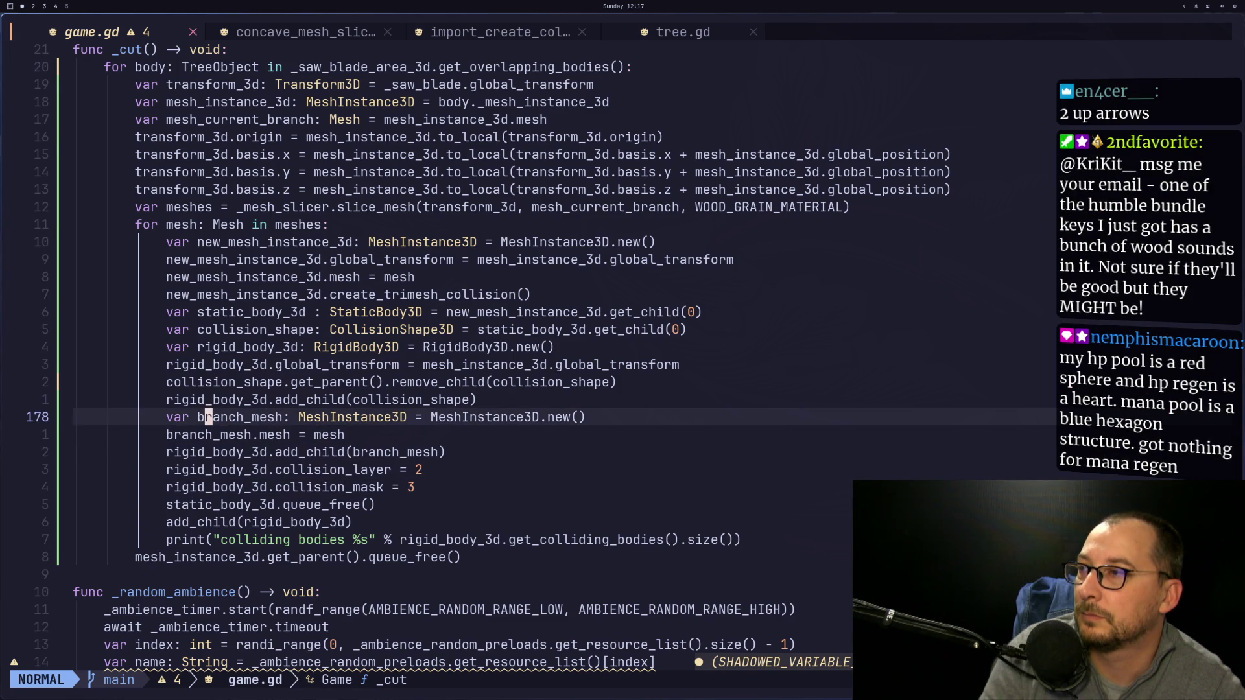
key(j)
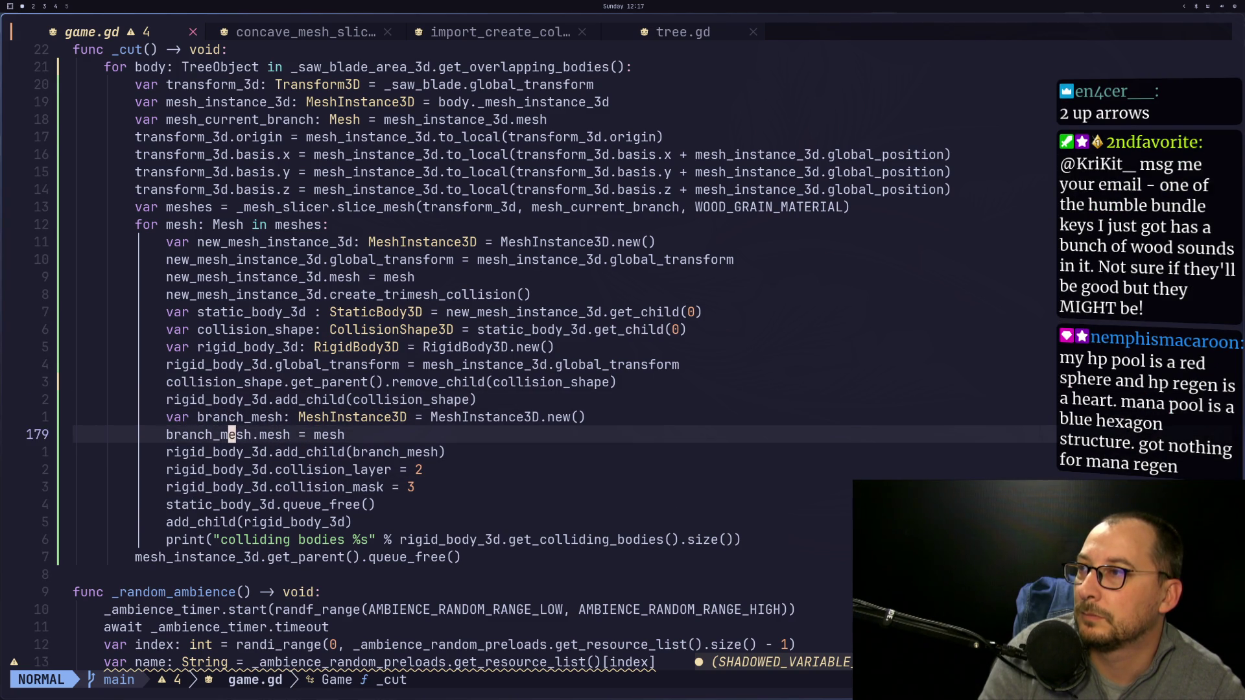
key(k)
key(k)
key(k)
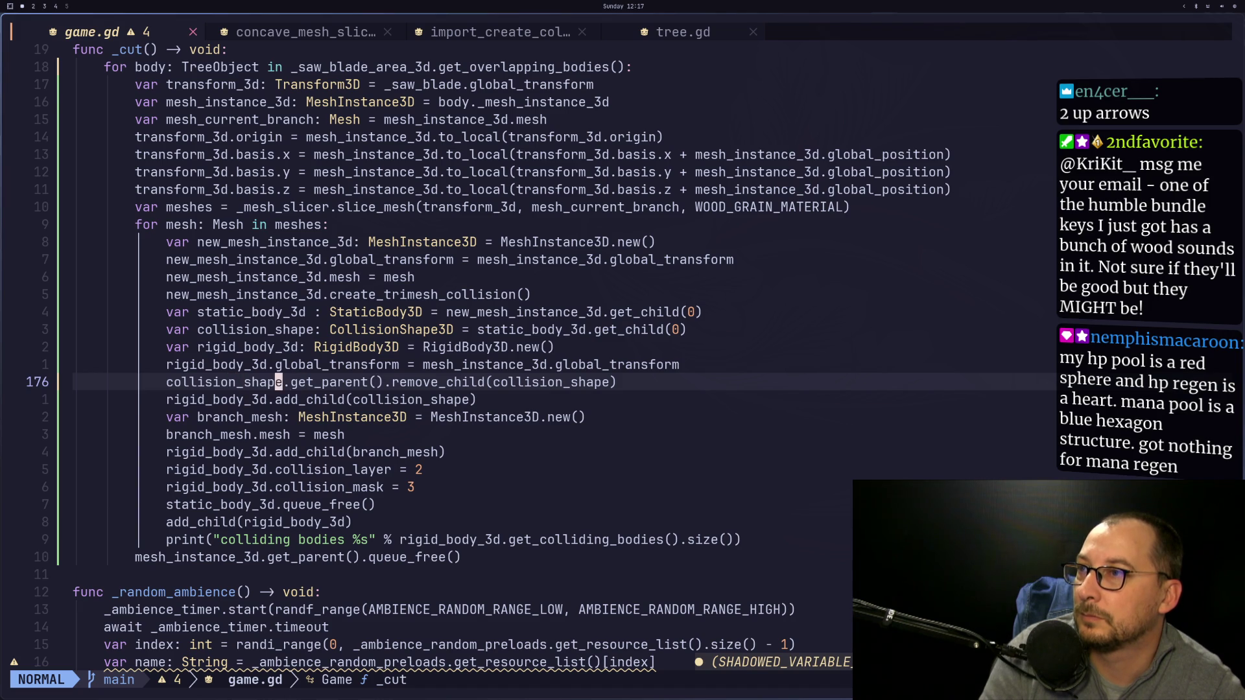
key(k)
key(k)
key(k)
key(j)
key(k)
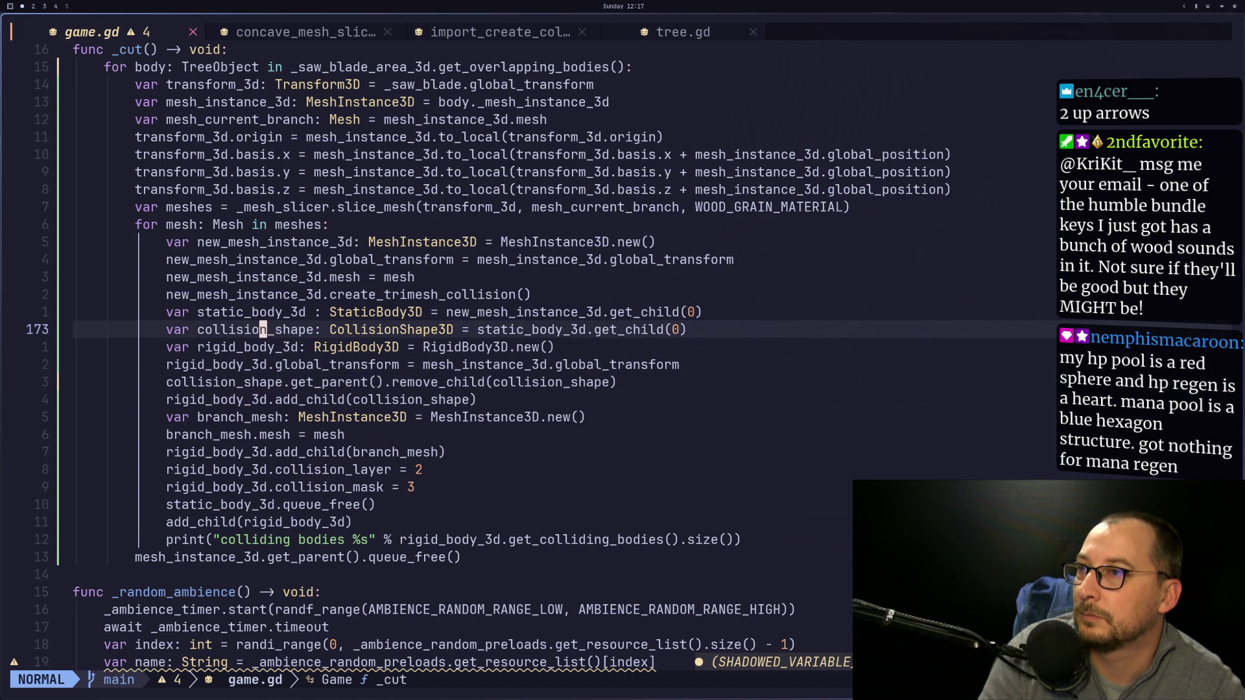
key(super+2)
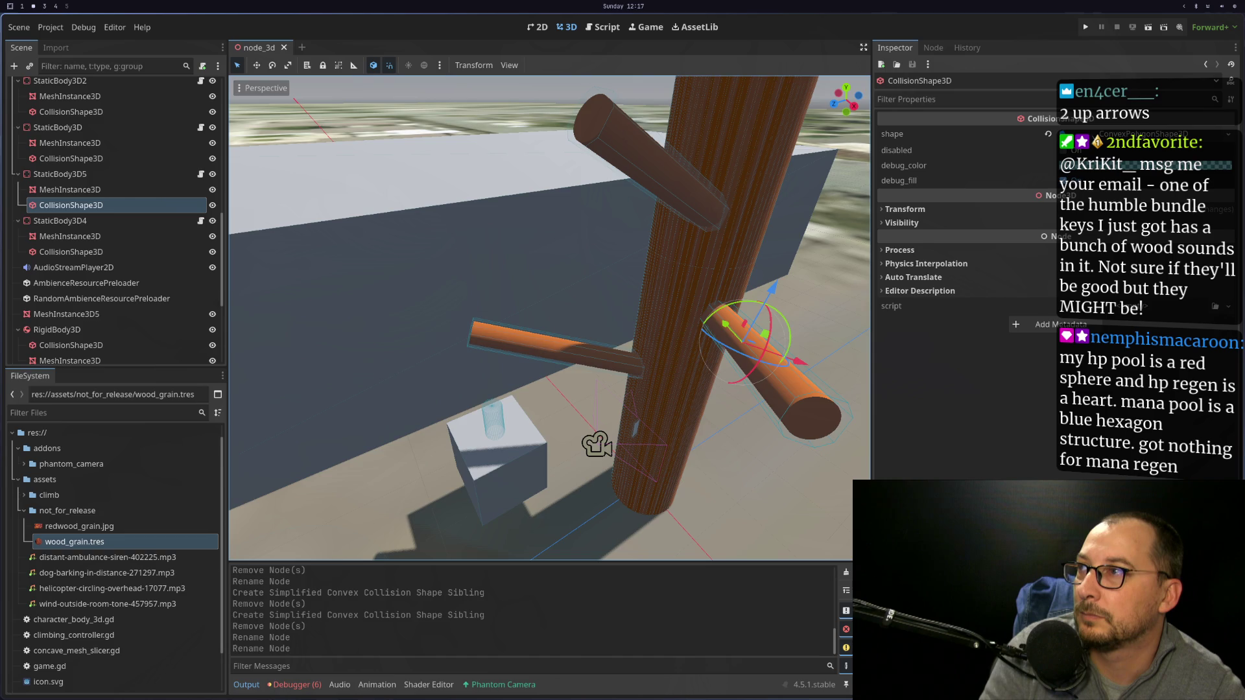
key(super+1)
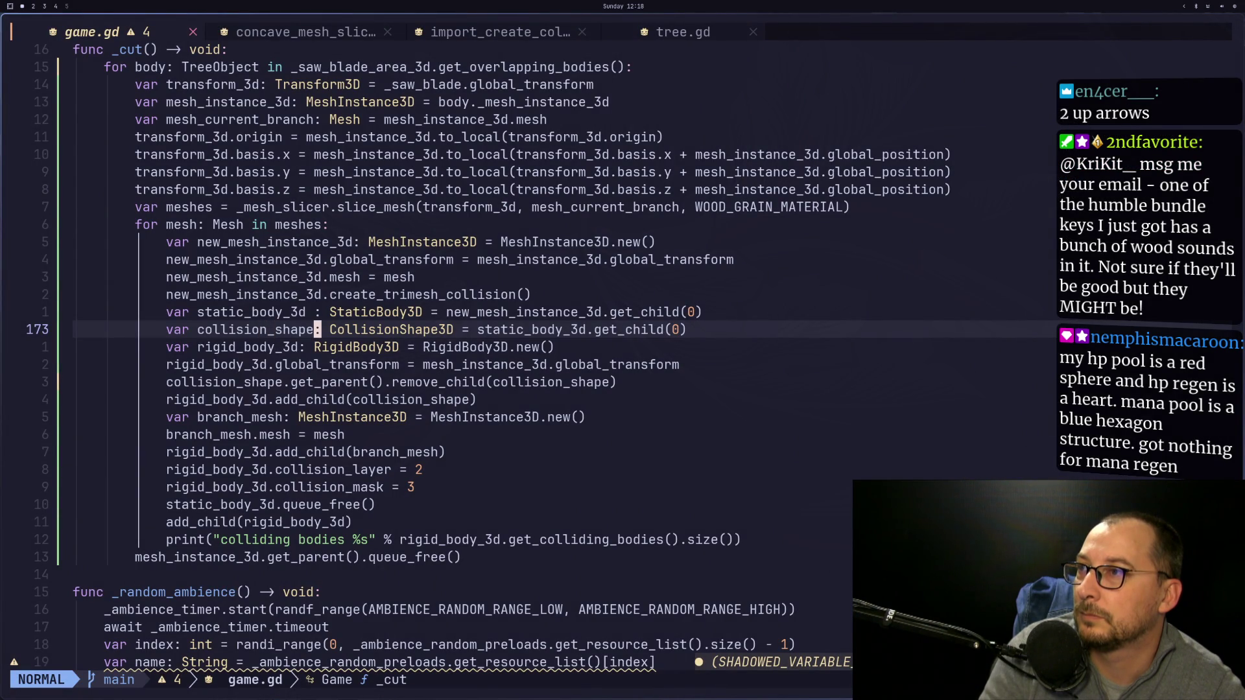
key(k)
key(k)
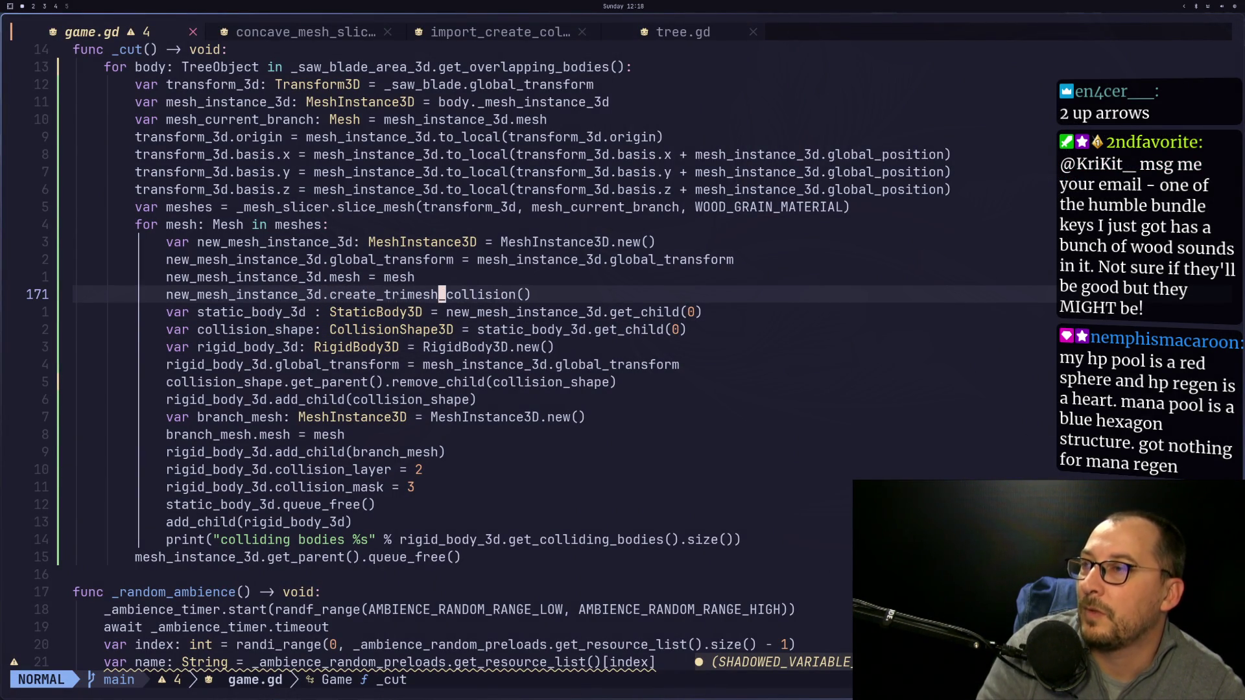
key(super+2)
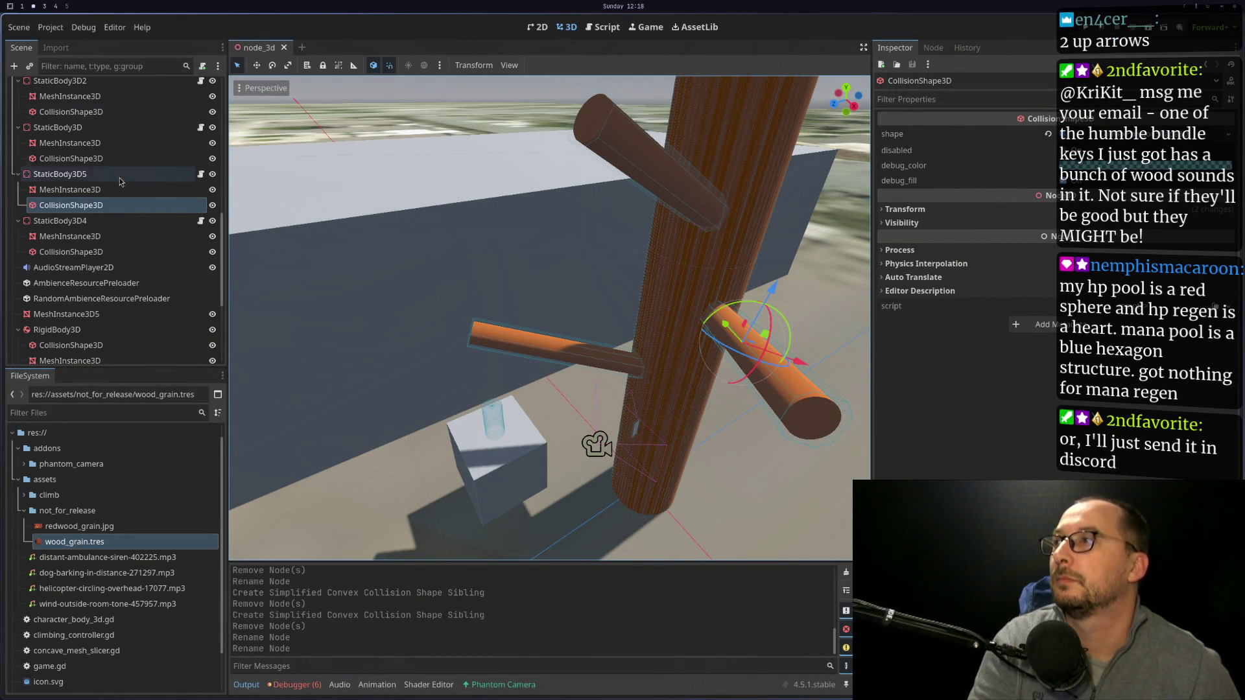
Select the branch MeshInstance3D under StaticBody3D5.
click(60, 173)
click(509, 68)
key(Escape)
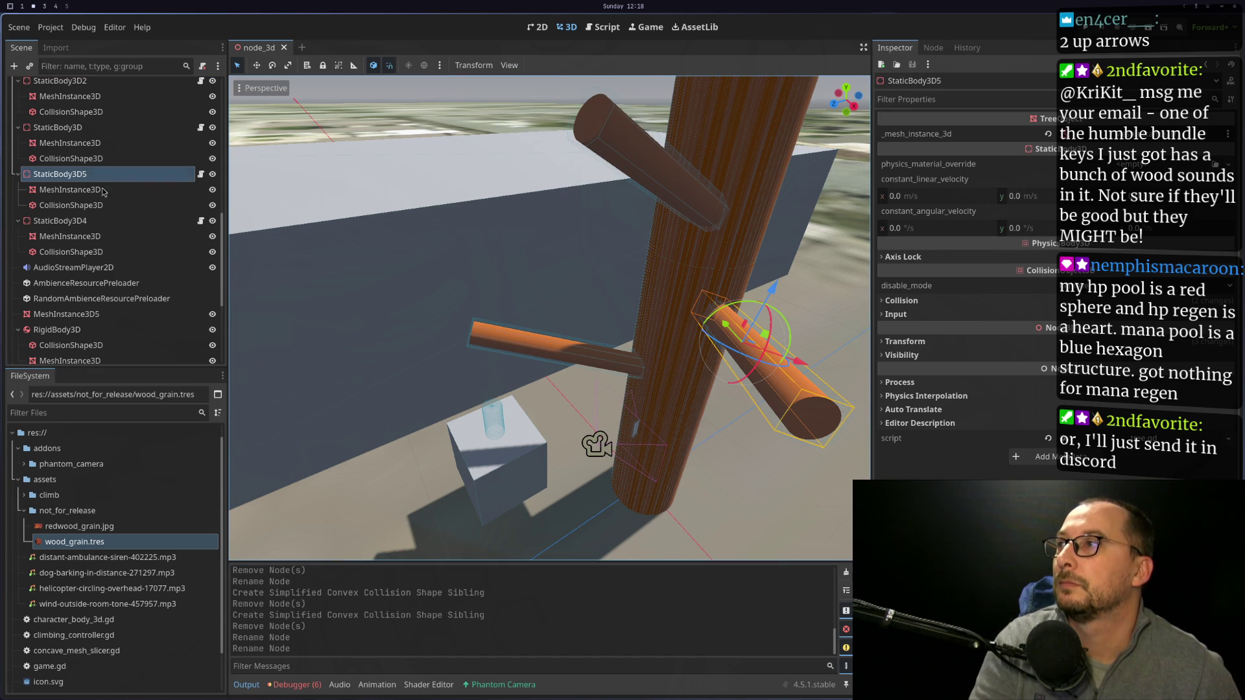
click(70, 189)
Check that Create Collision Shape uses Sibling placement and Simplified Convex type.
click(544, 65)
click(541, 81)
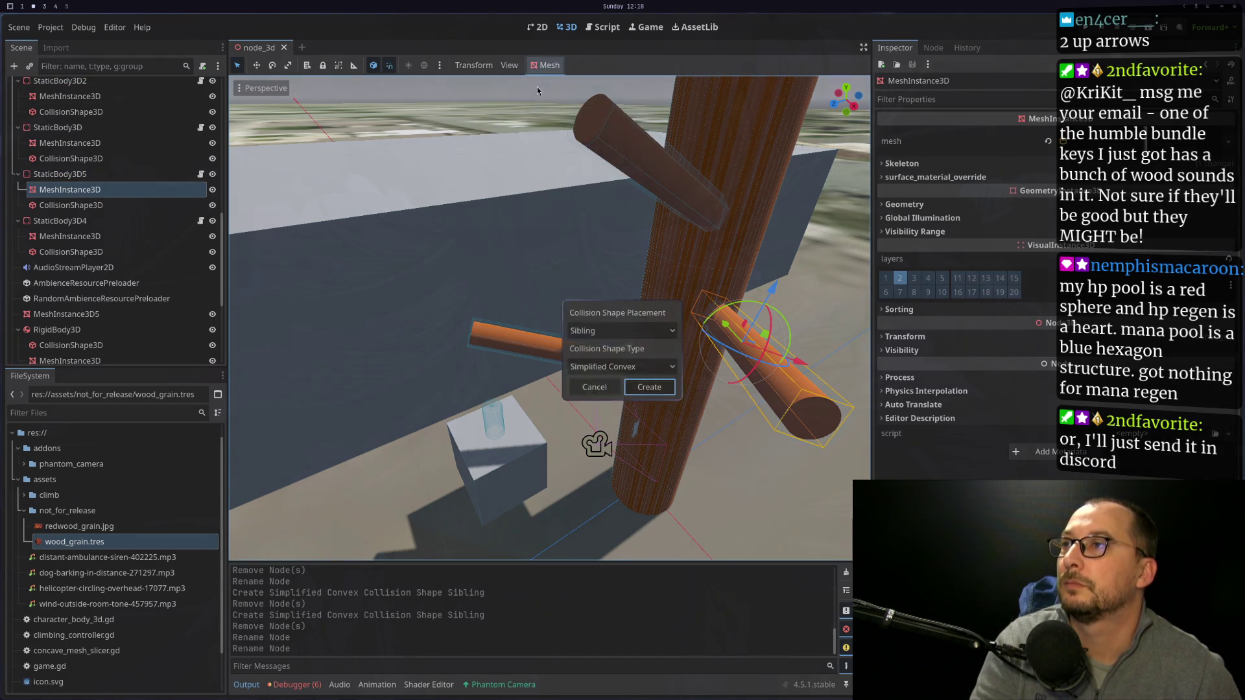
click(601, 332)
click(600, 347)
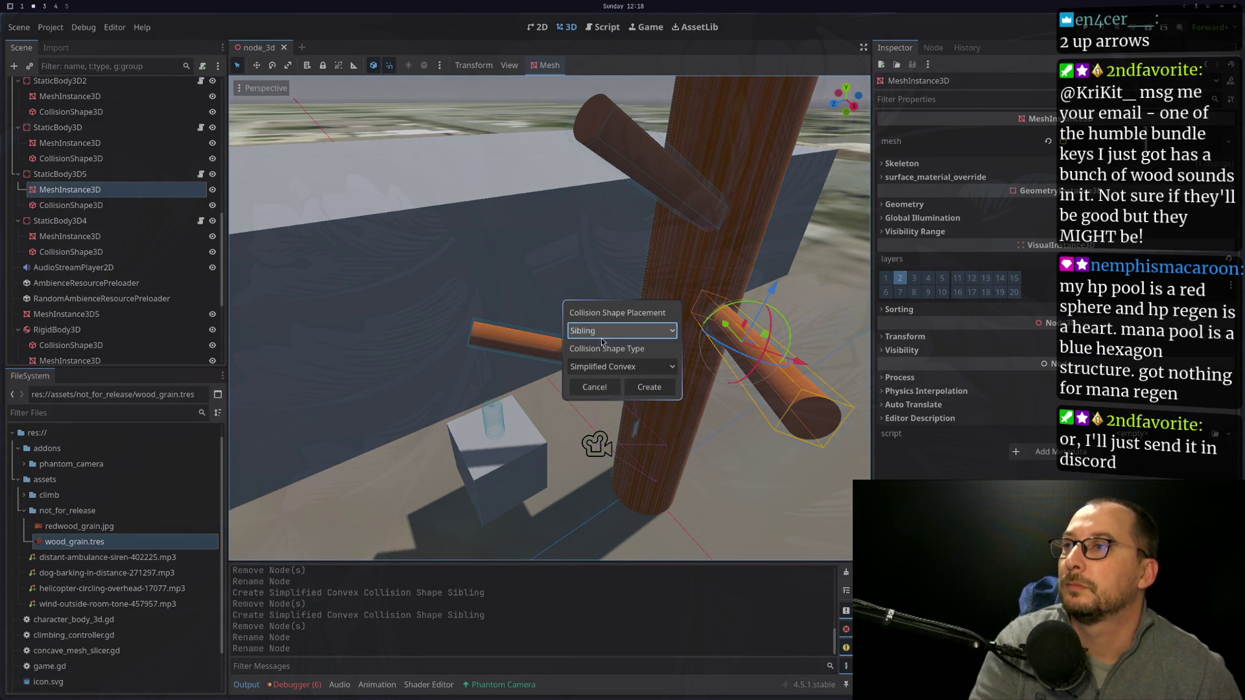
click(604, 367)
click(586, 384)
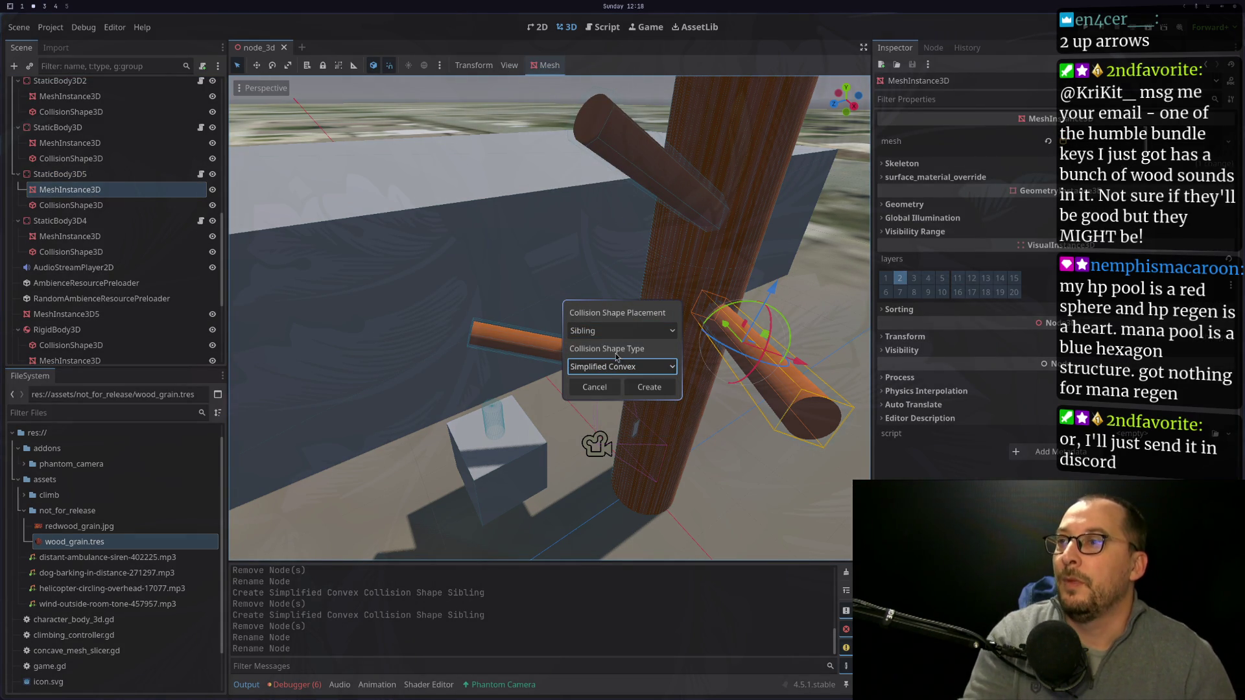
click(586, 386)
key(super+1)
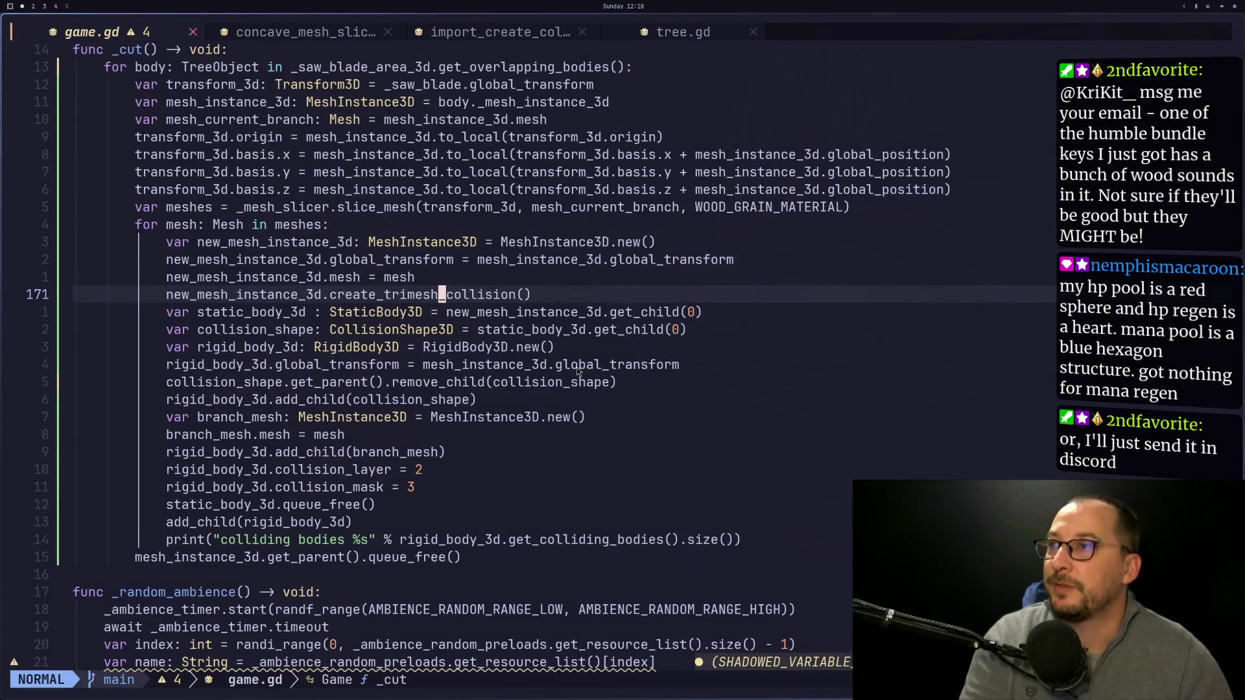
Replace create_trimesh_collision with create_convex_collision in game.gd's _cut.
text(anc)
key(BackSpace)
key(BackSpace)
key(BackSpace)
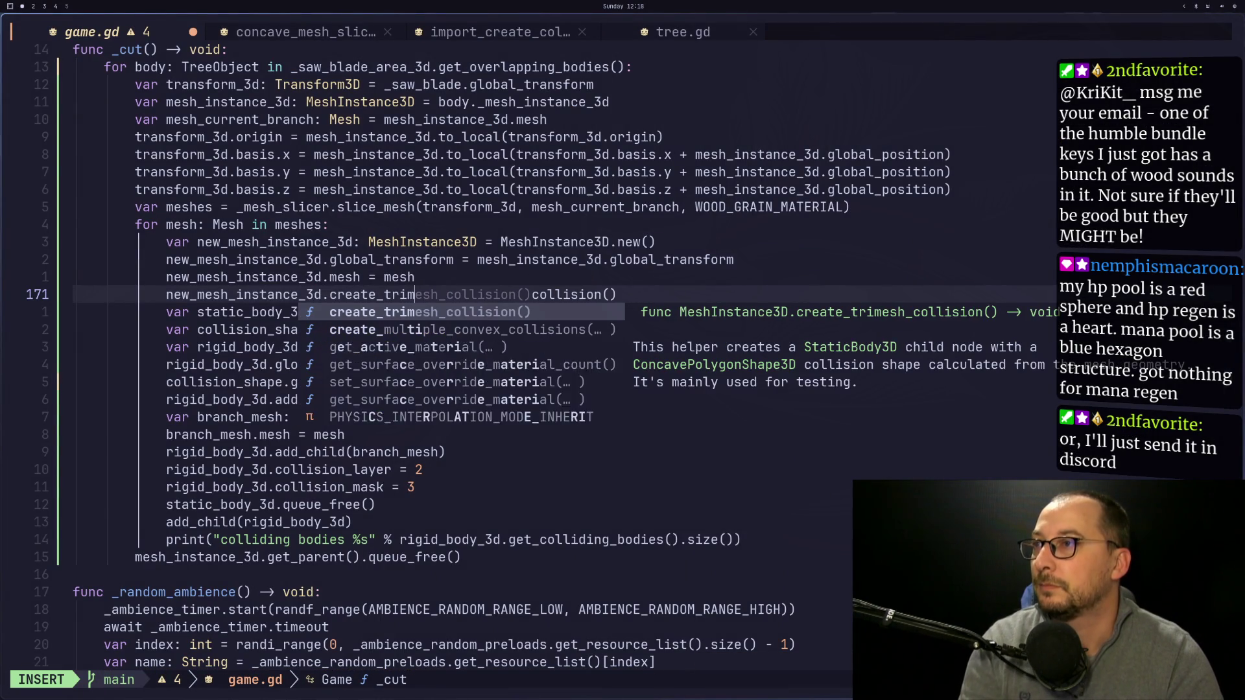
text(co)
key(Return)
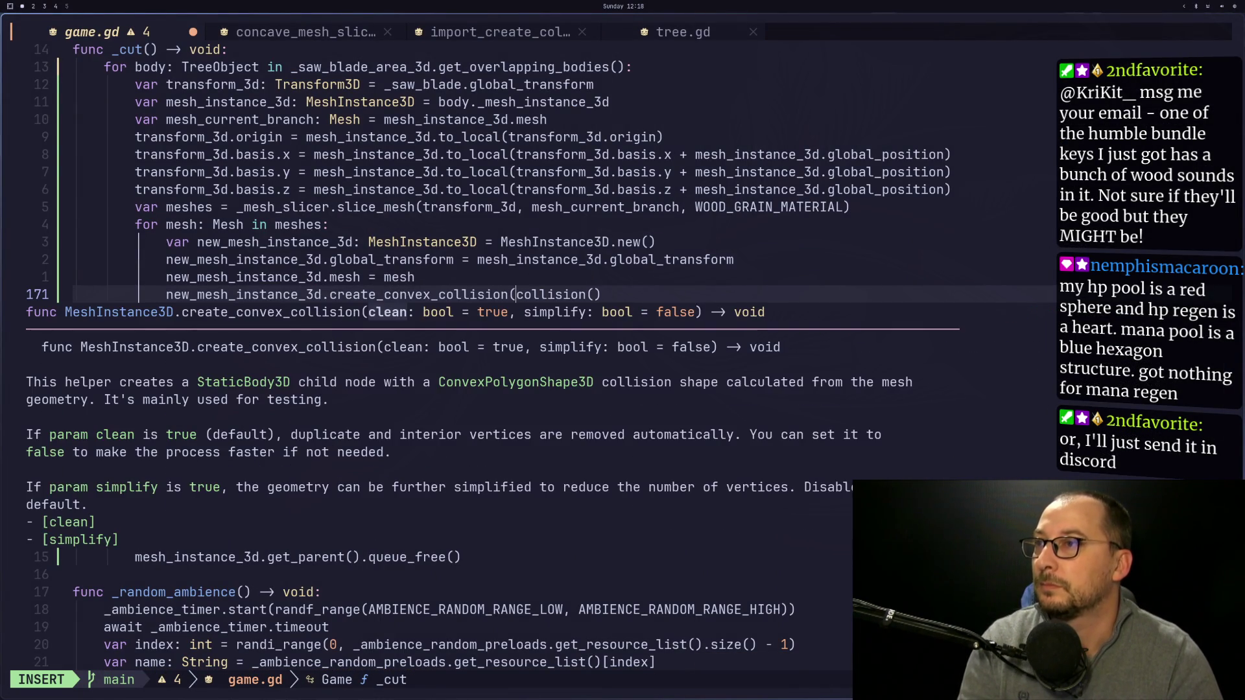
key(Escape)
Pass true, true to create_convex_collision, fix the parentheses, and save game.gd with :w.
key(a)
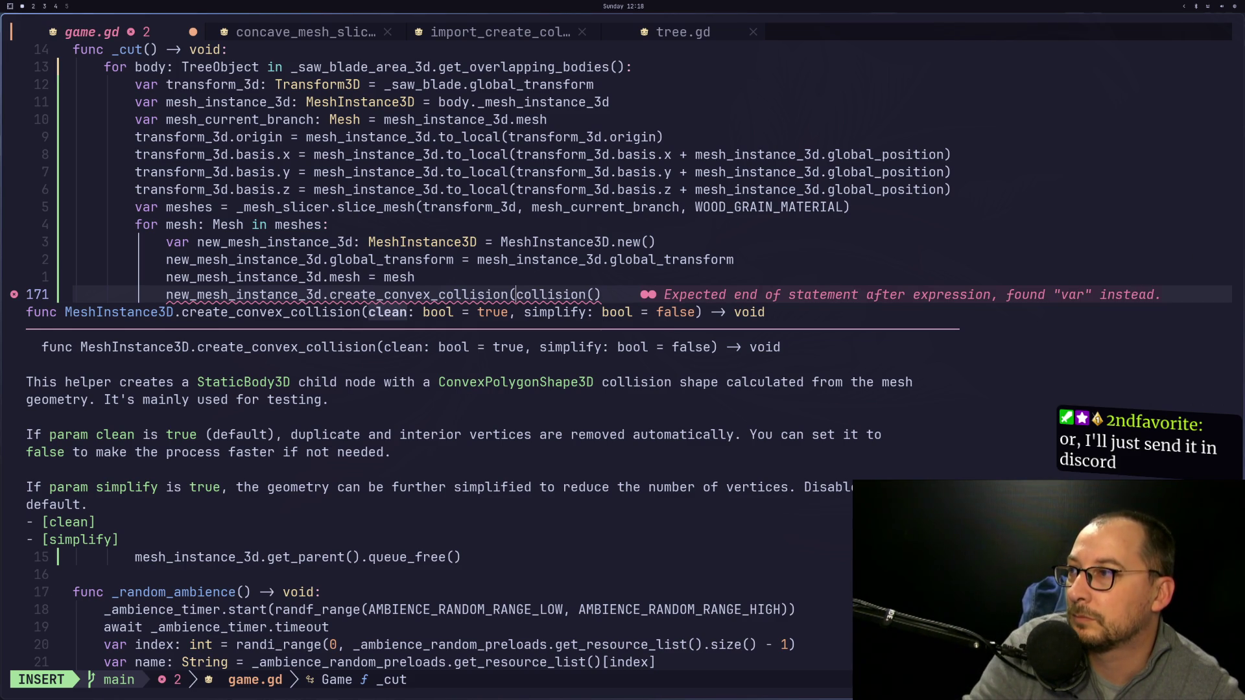
text(tru)
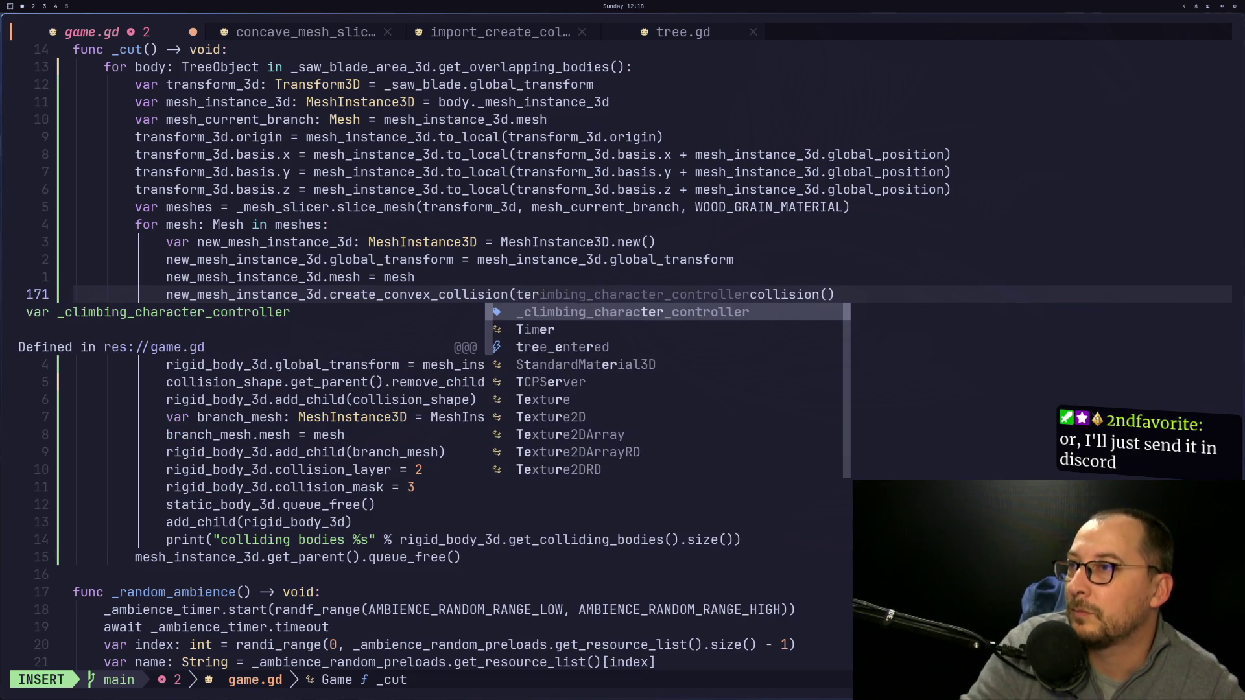
key(BackSpace)
text(ue, t)
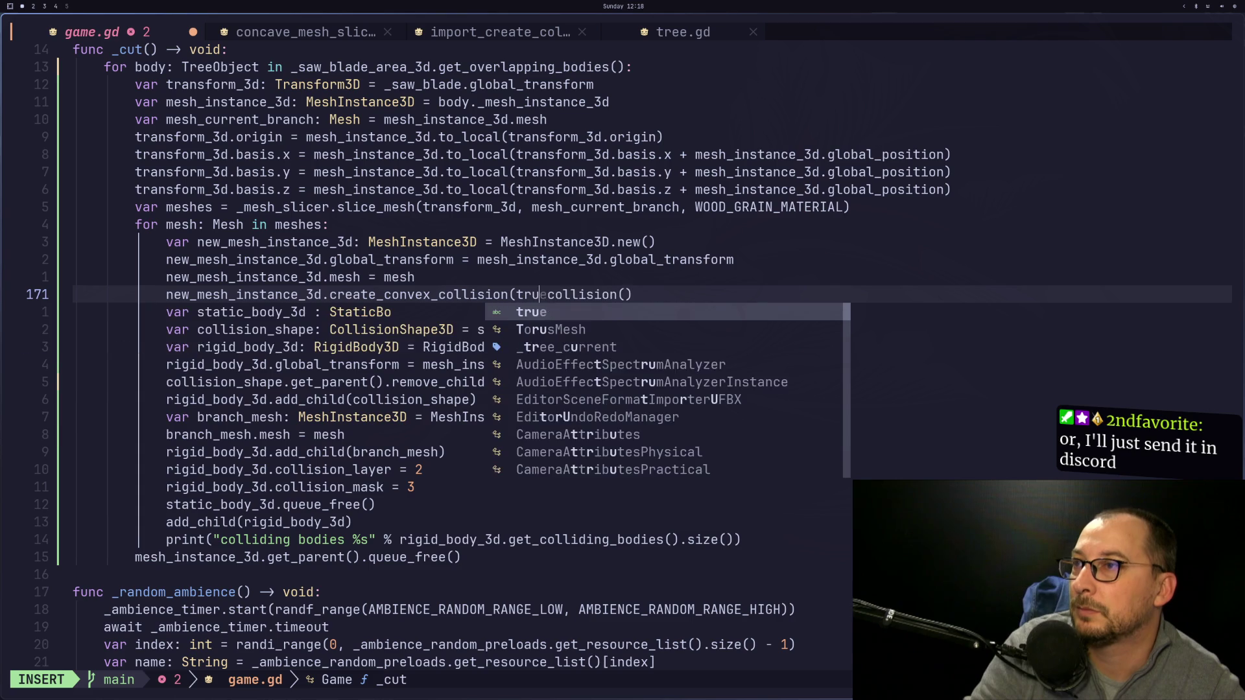
key(Down)
key(Return)
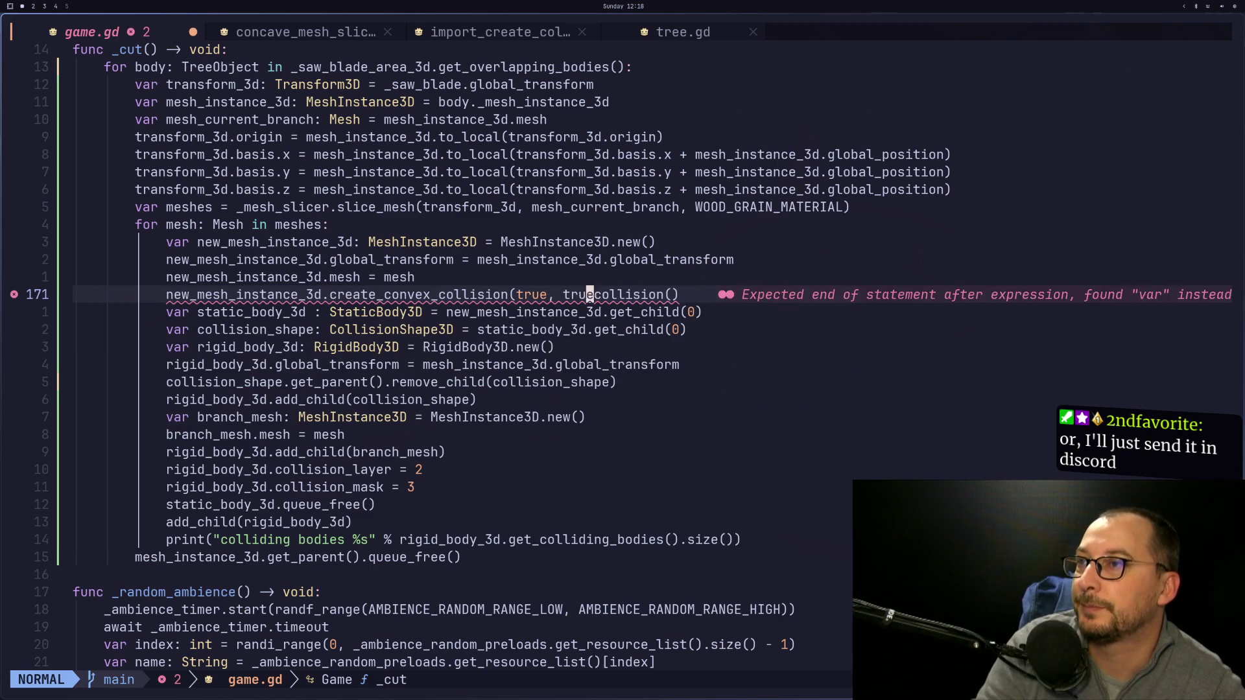
key(BackSpace)
text())
key(Escape)
text(:w)
key(Return)
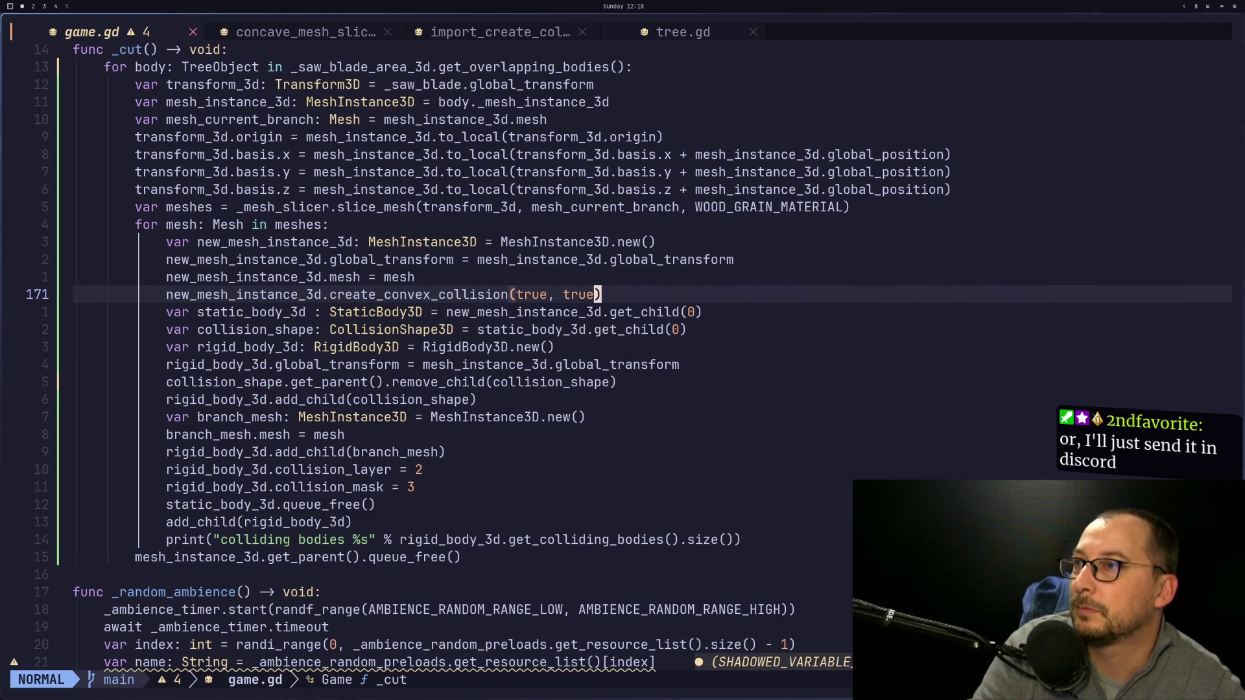
key(super+2)
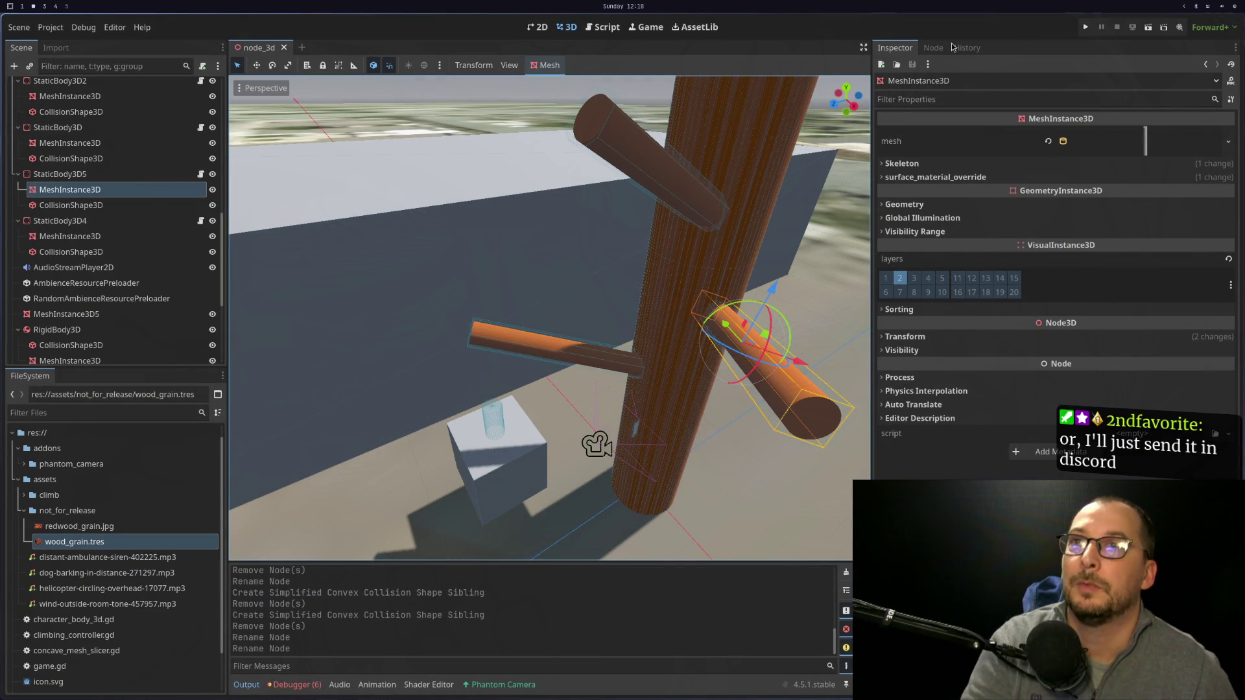
Test-run the game, walking to the tree and switching the camera view.
click(1087, 30)
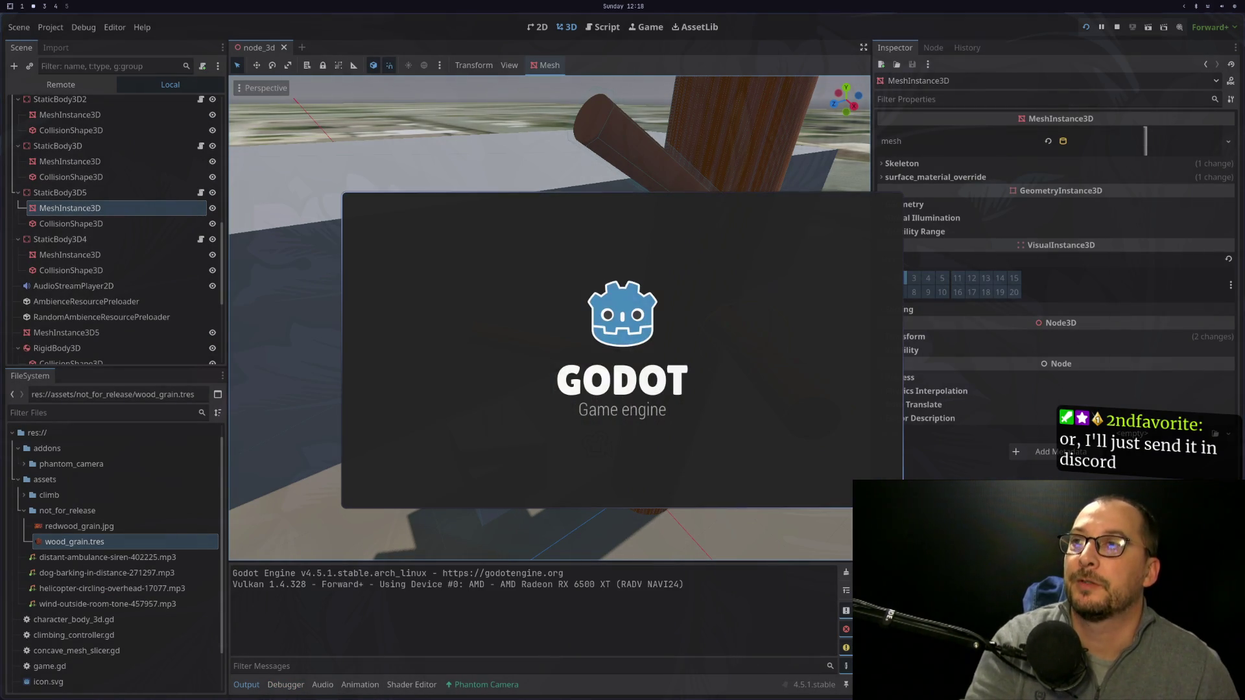
key(w)
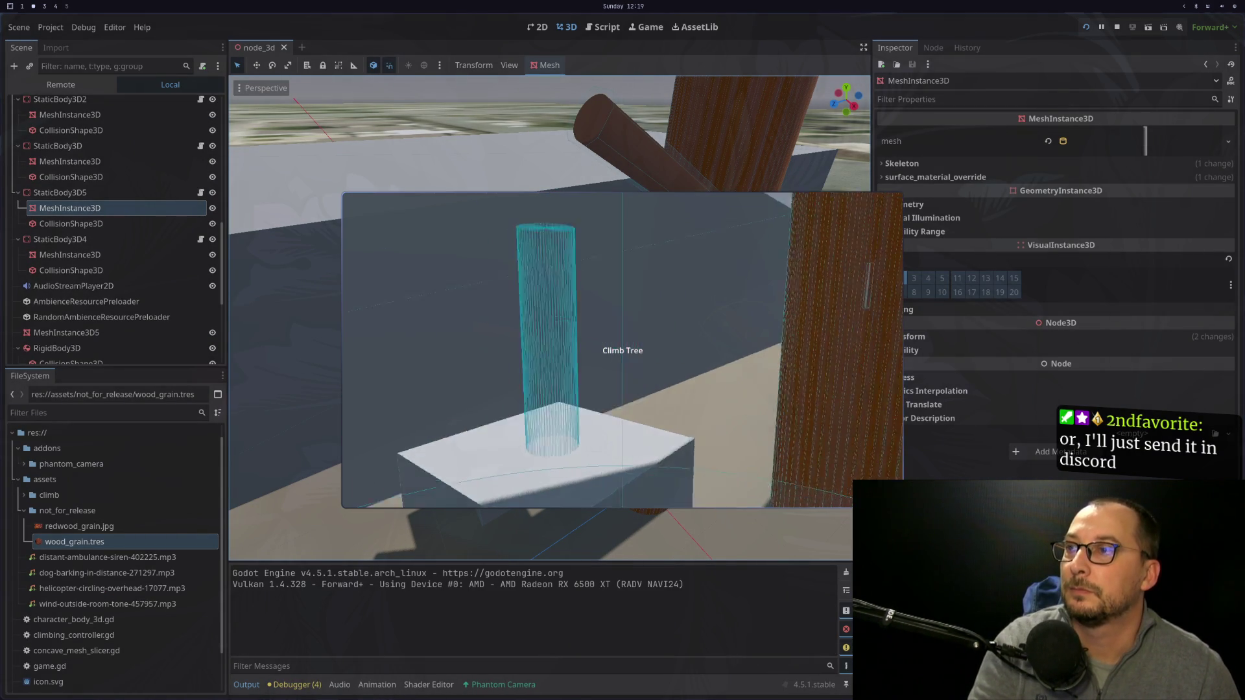
key(e)
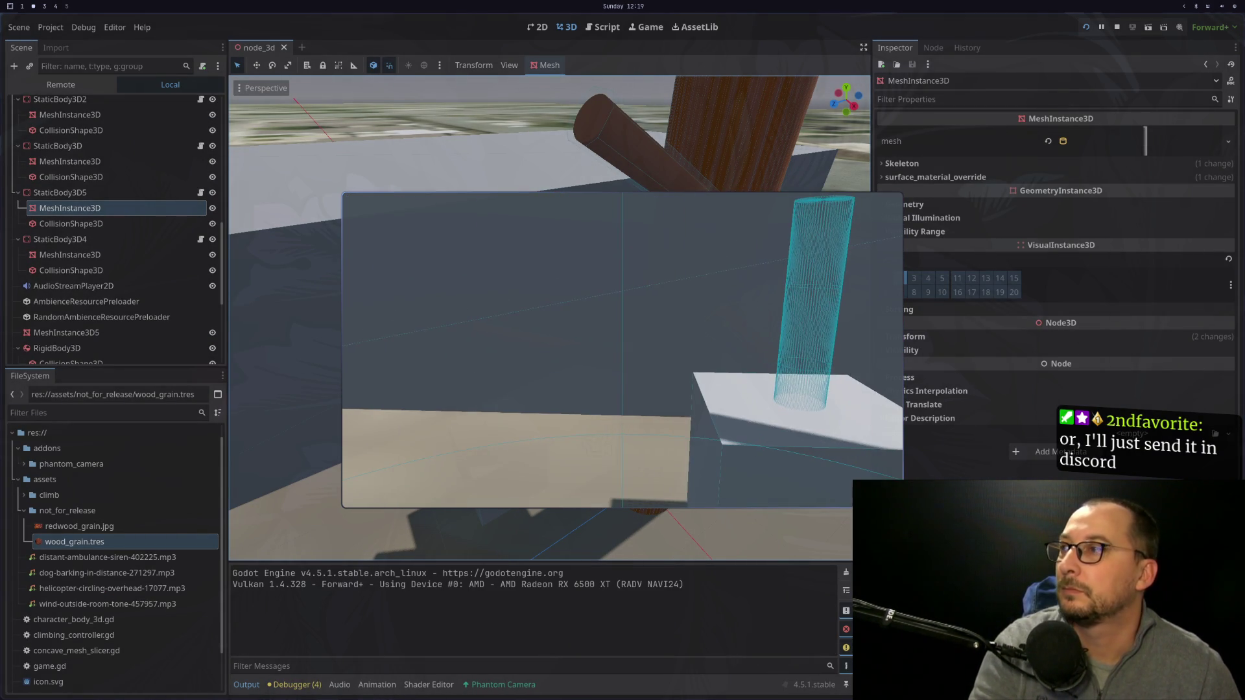
Compare the Shape resources of RigidBody3D5's and StaticBody3D4's collision nodes.
scroll(124, 309, down, 5)
click(122, 355)
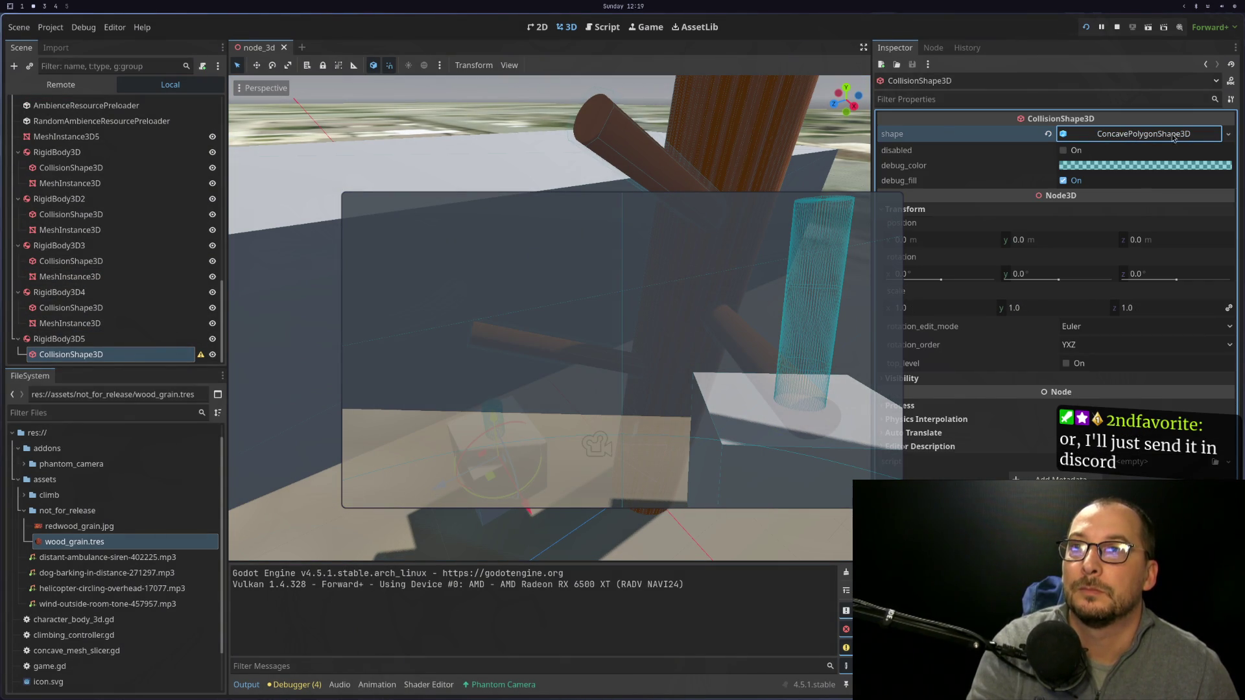
click(1227, 135)
key(Escape)
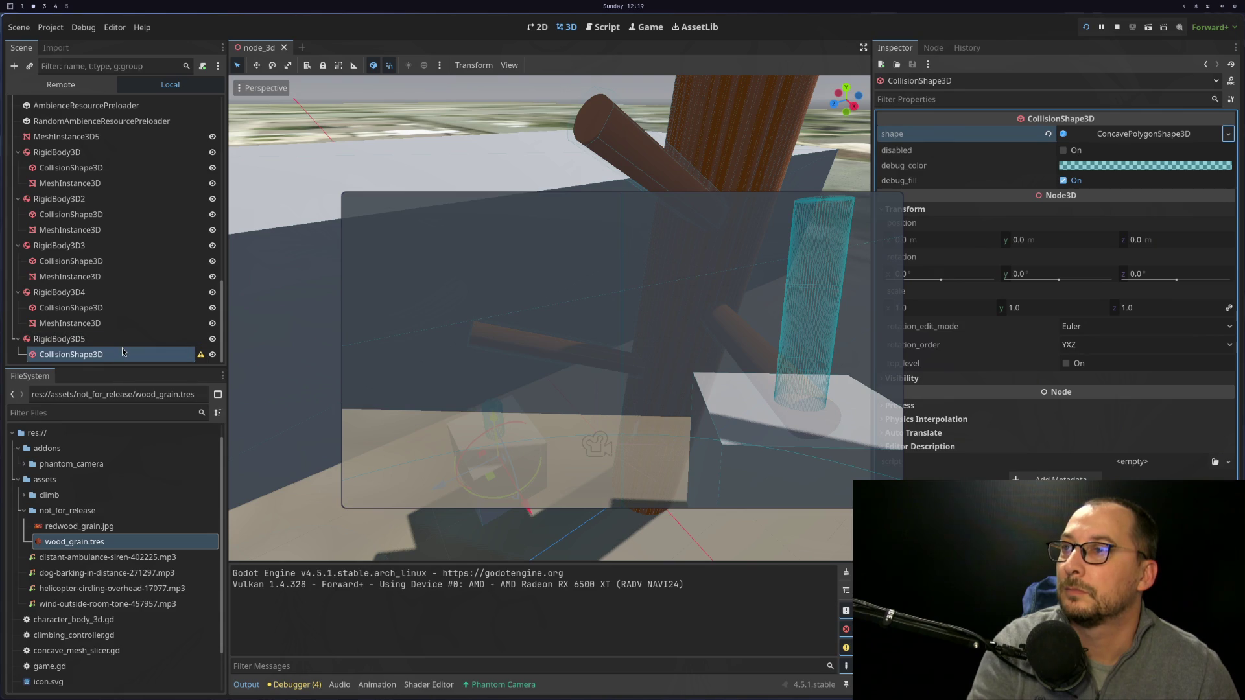
scroll(56, 346, up, 5)
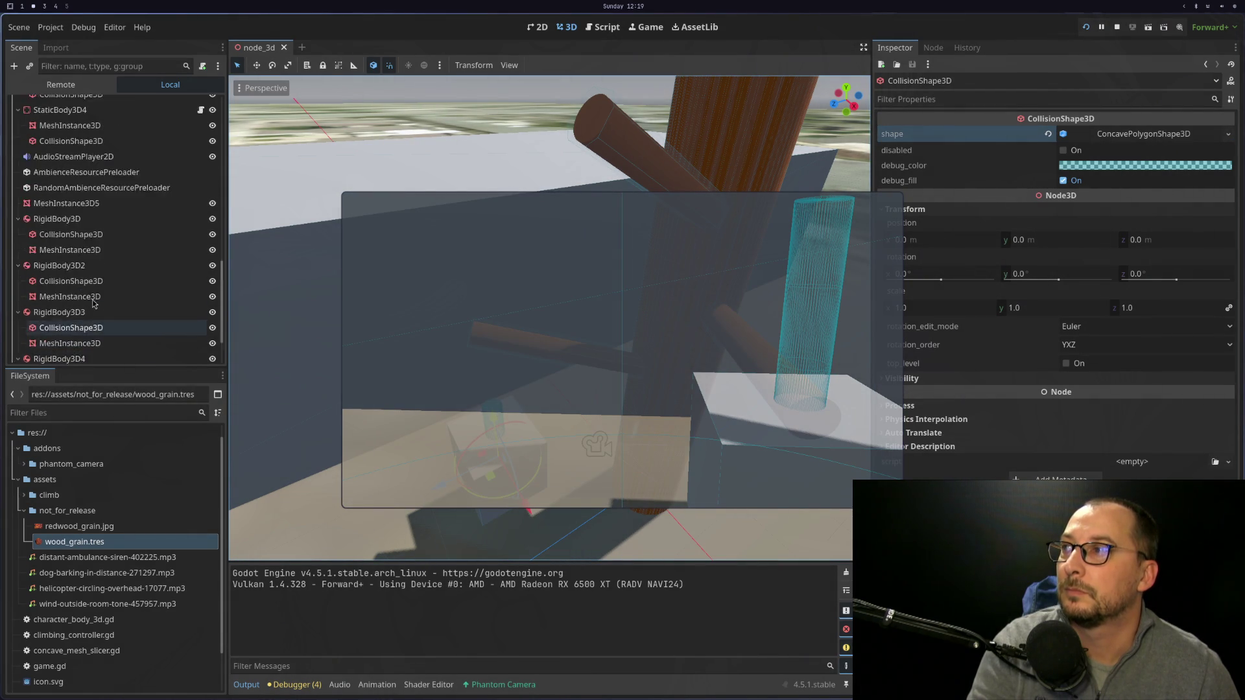
click(89, 207)
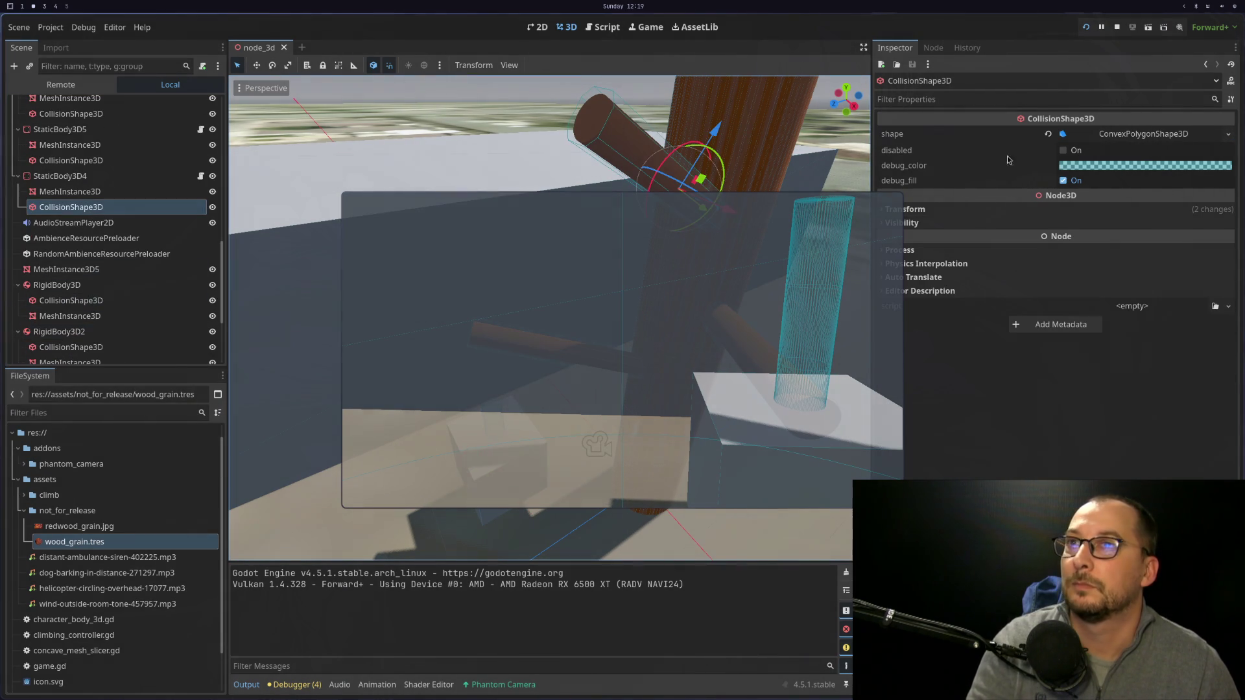
click(1126, 135)
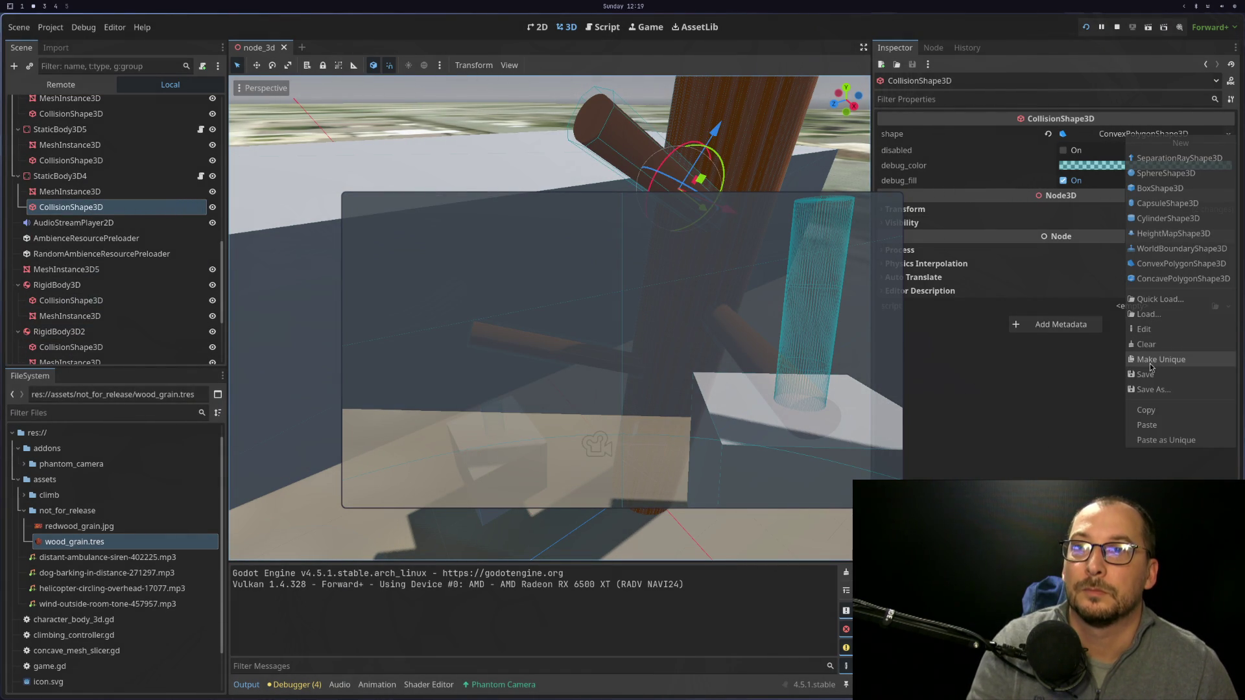
key(Escape)
Replace RigidBody3D5's ConcavePolygonShape3D with a new ConvexPolygonShape3D.
scroll(118, 317, down, 5)
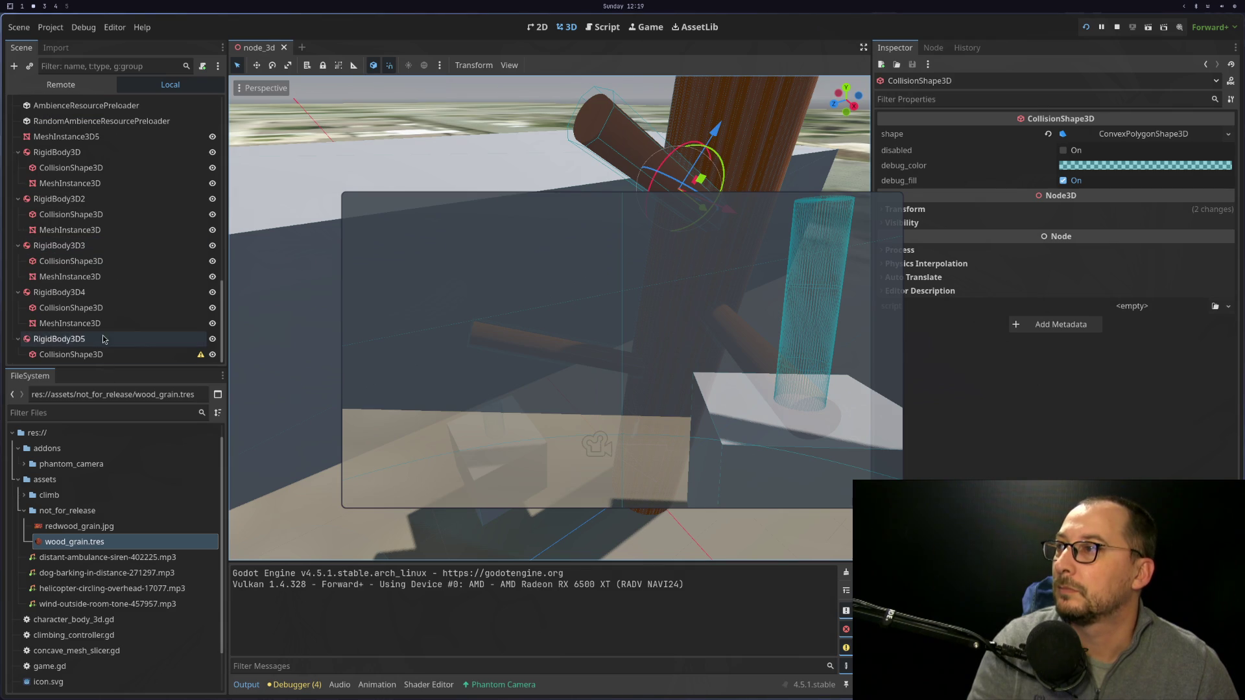
right_click(103, 338)
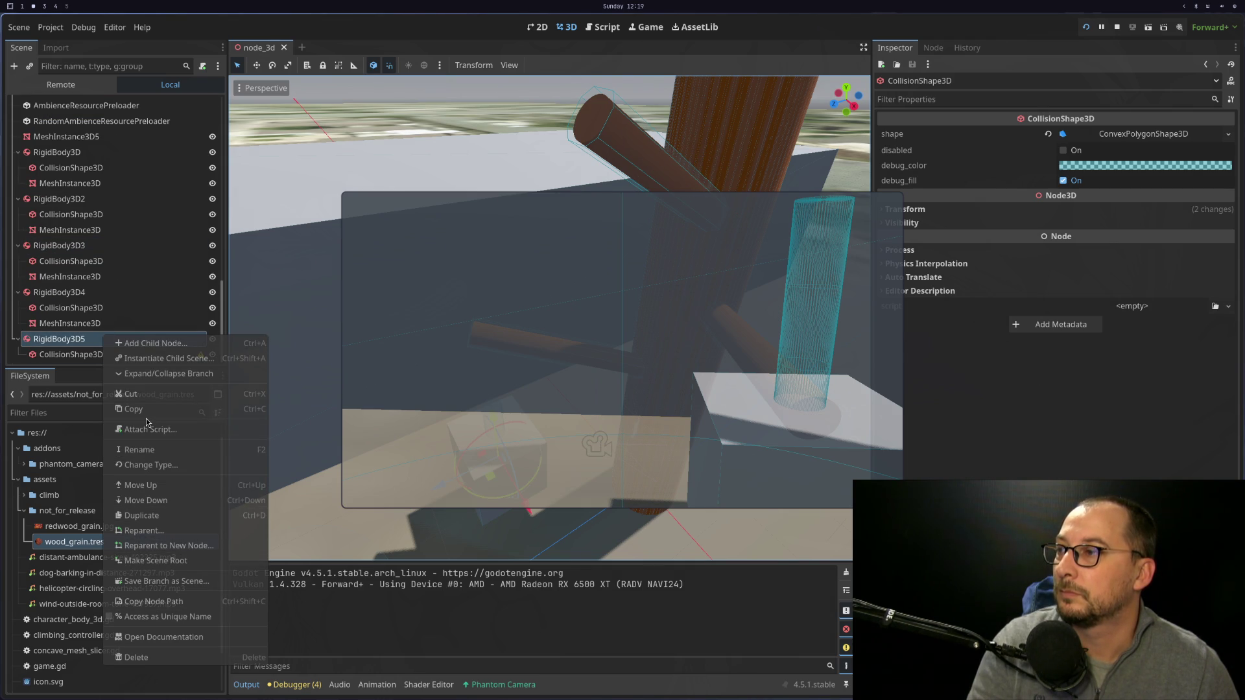
click(68, 355)
click(67, 355)
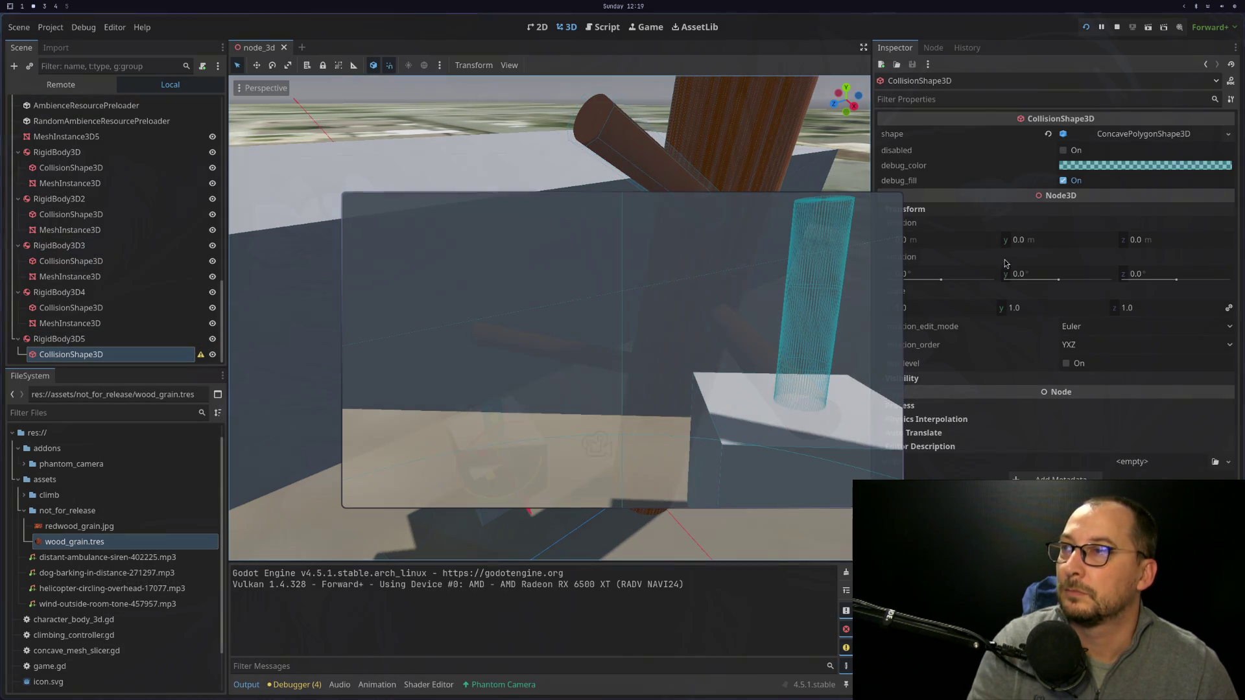
click(1228, 134)
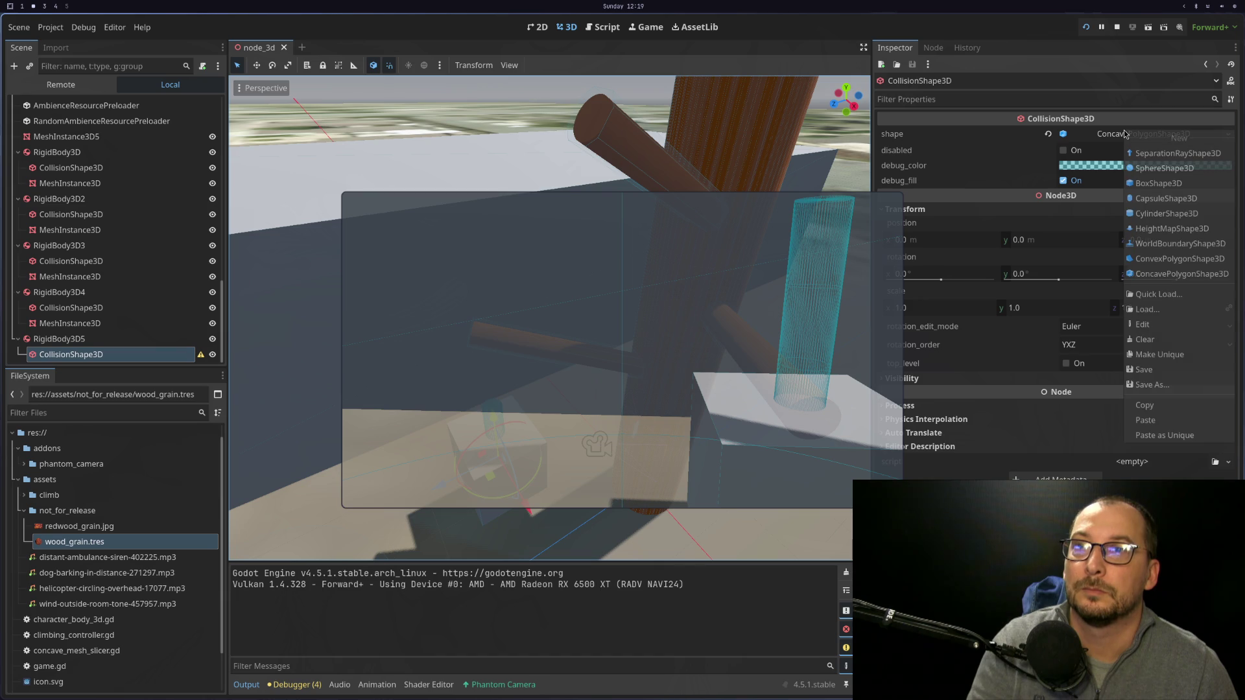
click(1149, 421)
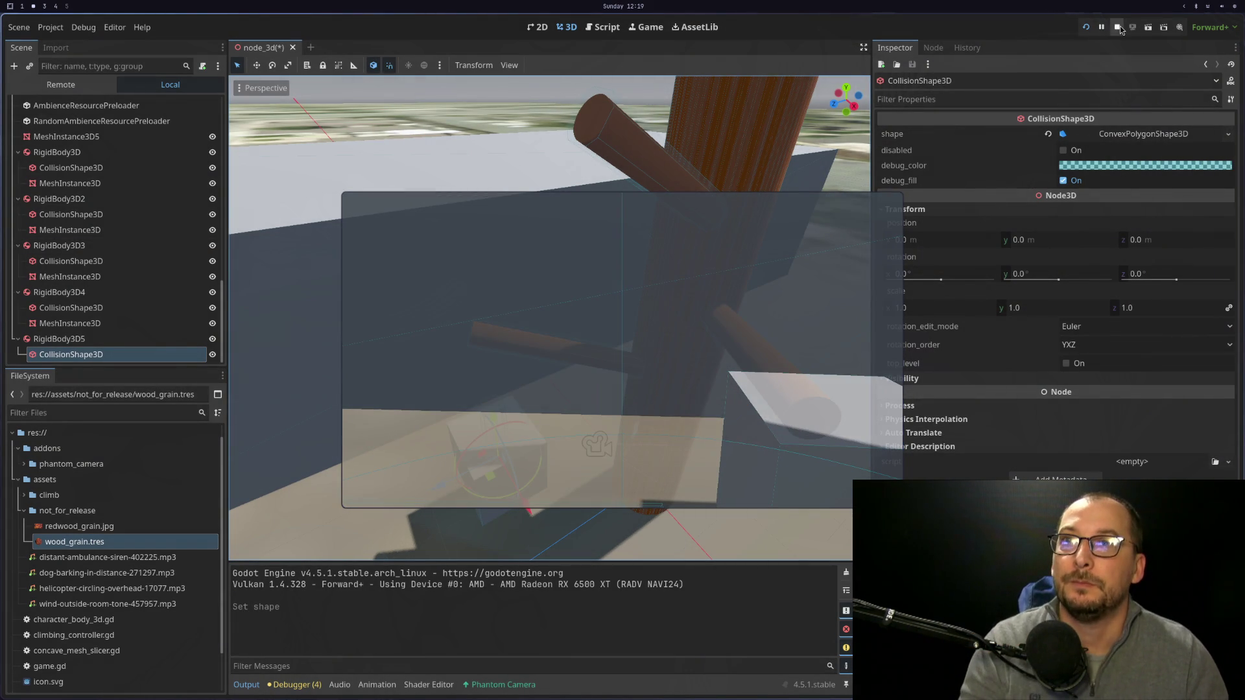
click(1091, 30)
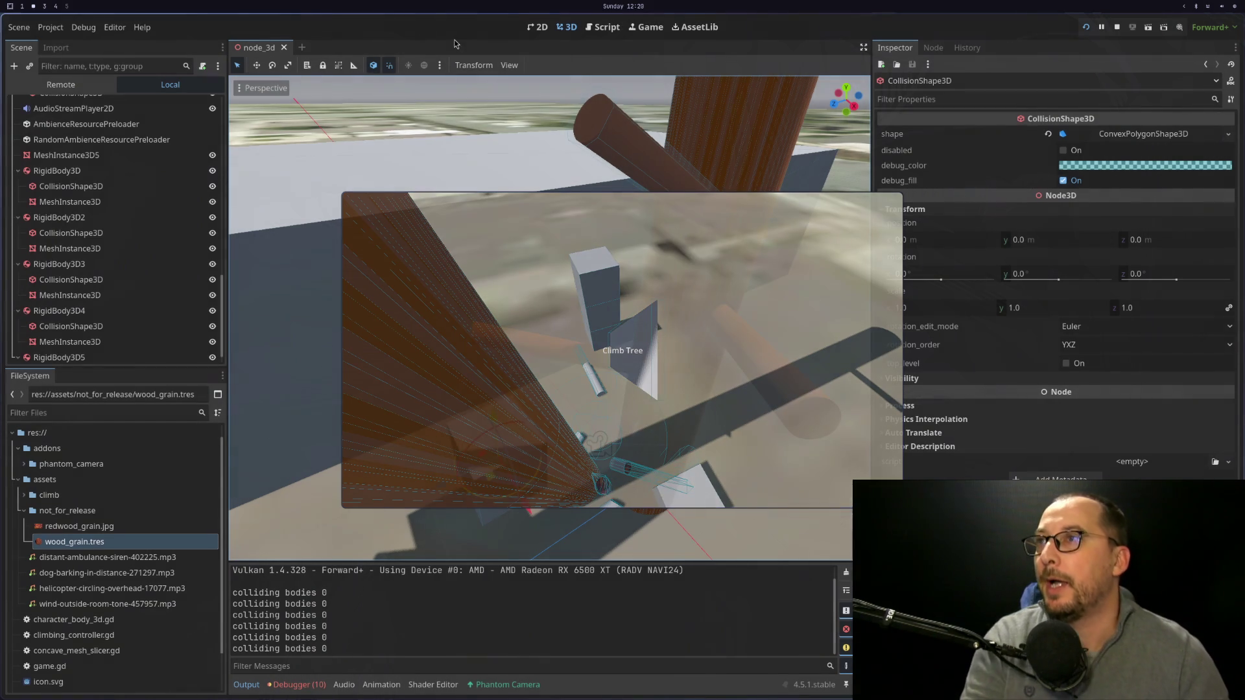
scroll(97, 326, down, 1)
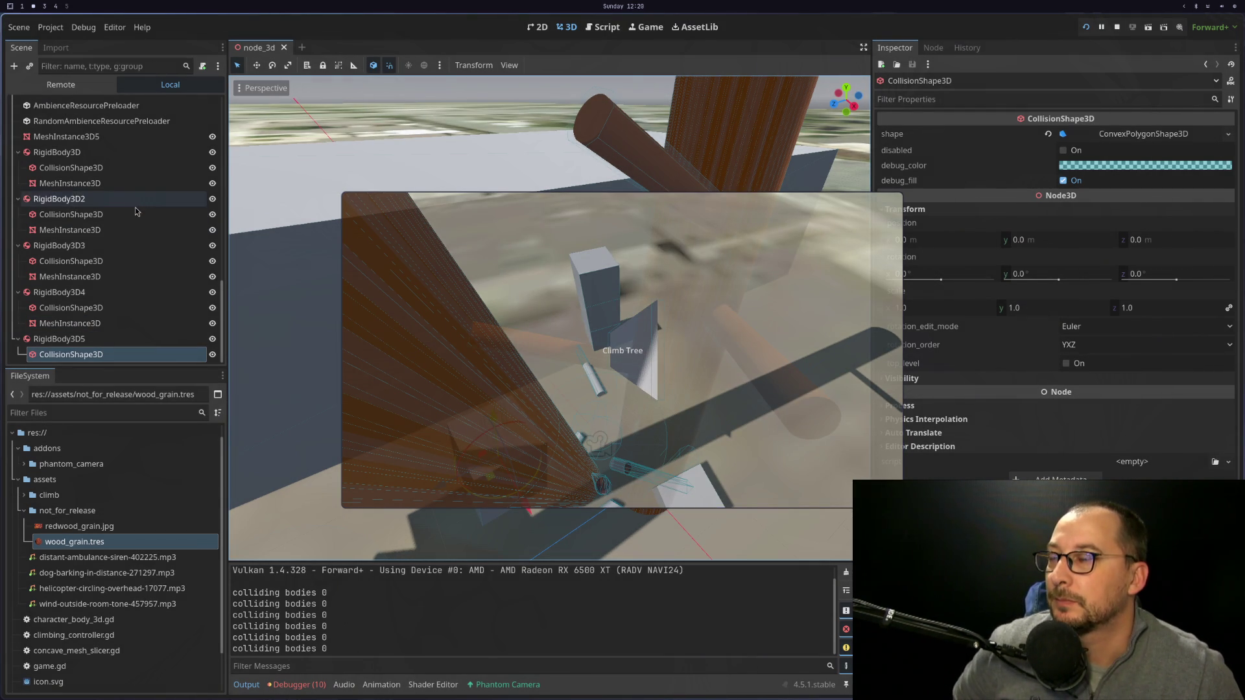
click(65, 85)
click(14, 137)
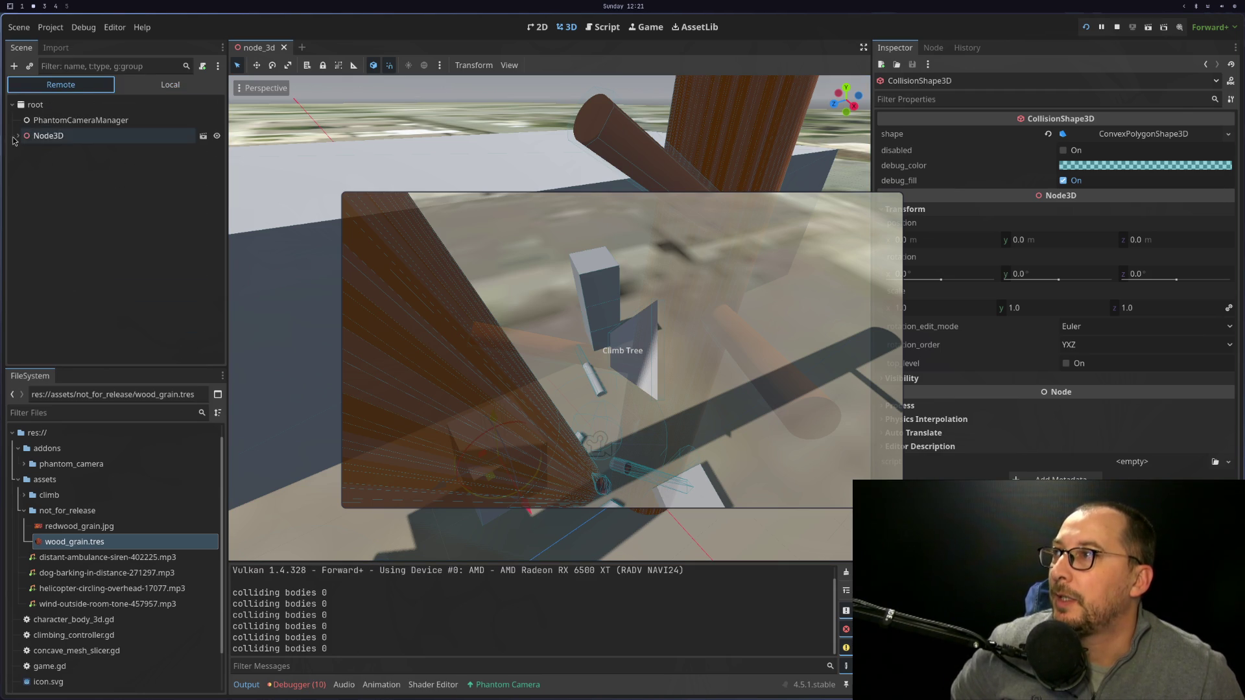
scroll(59, 342, down, 4)
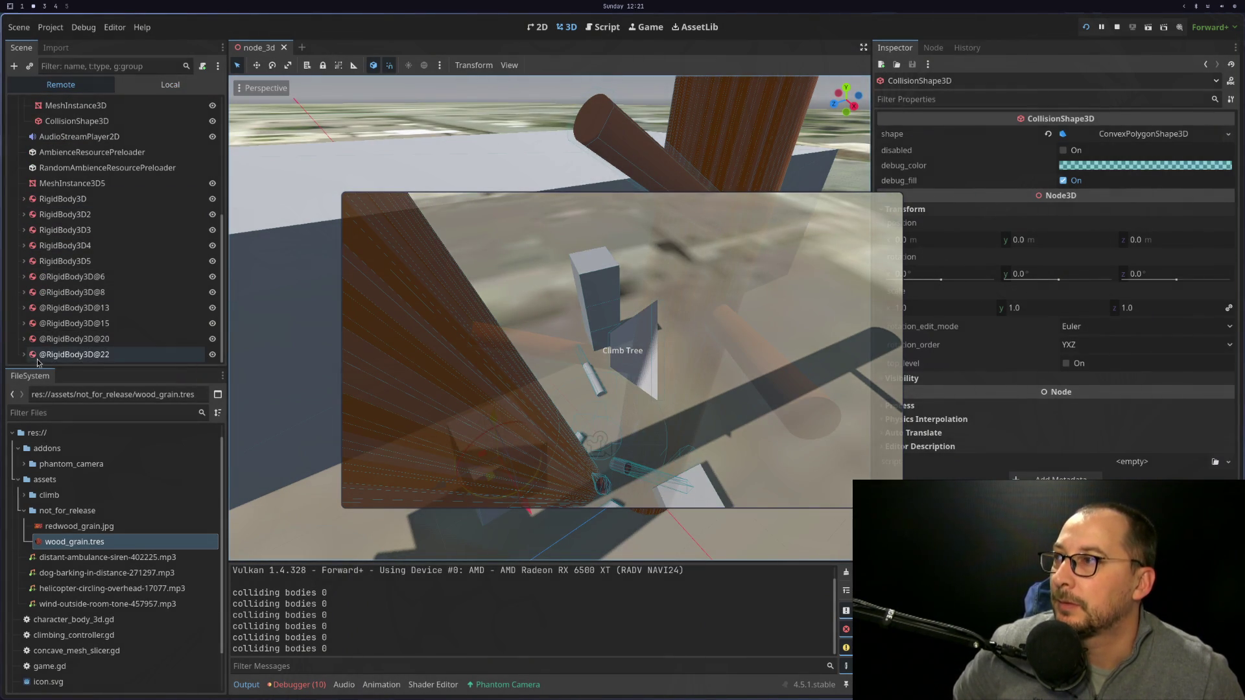
click(52, 323)
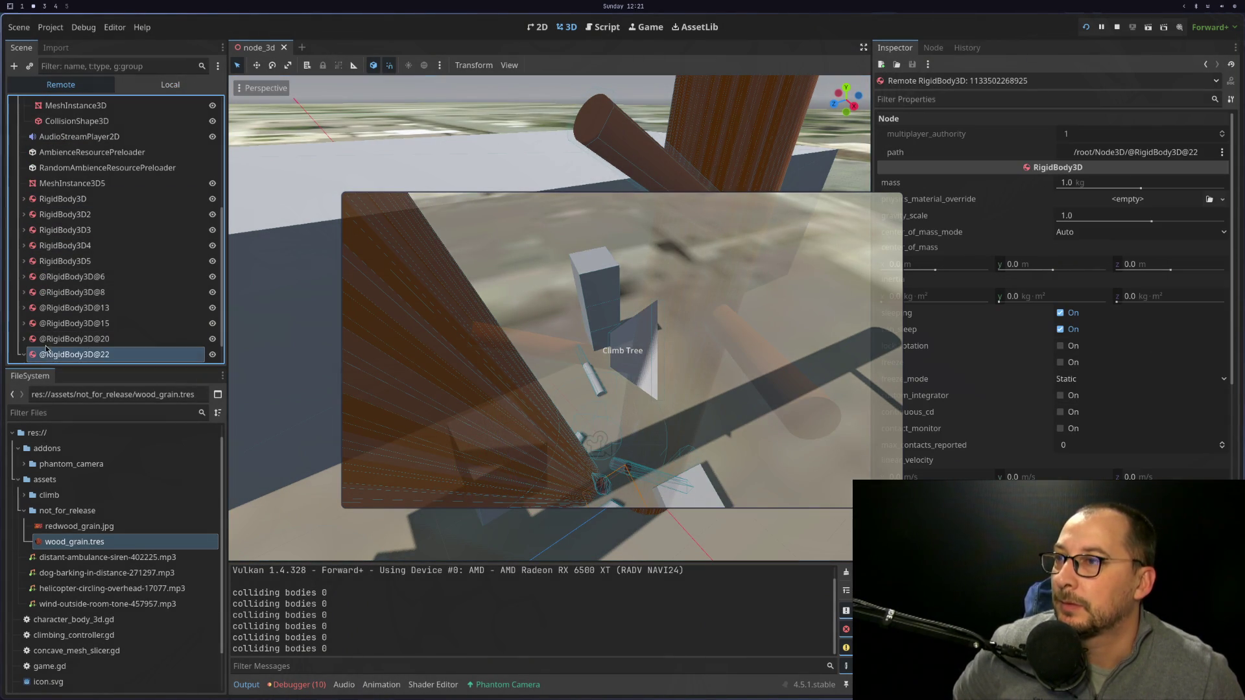
click(71, 308)
click(72, 324)
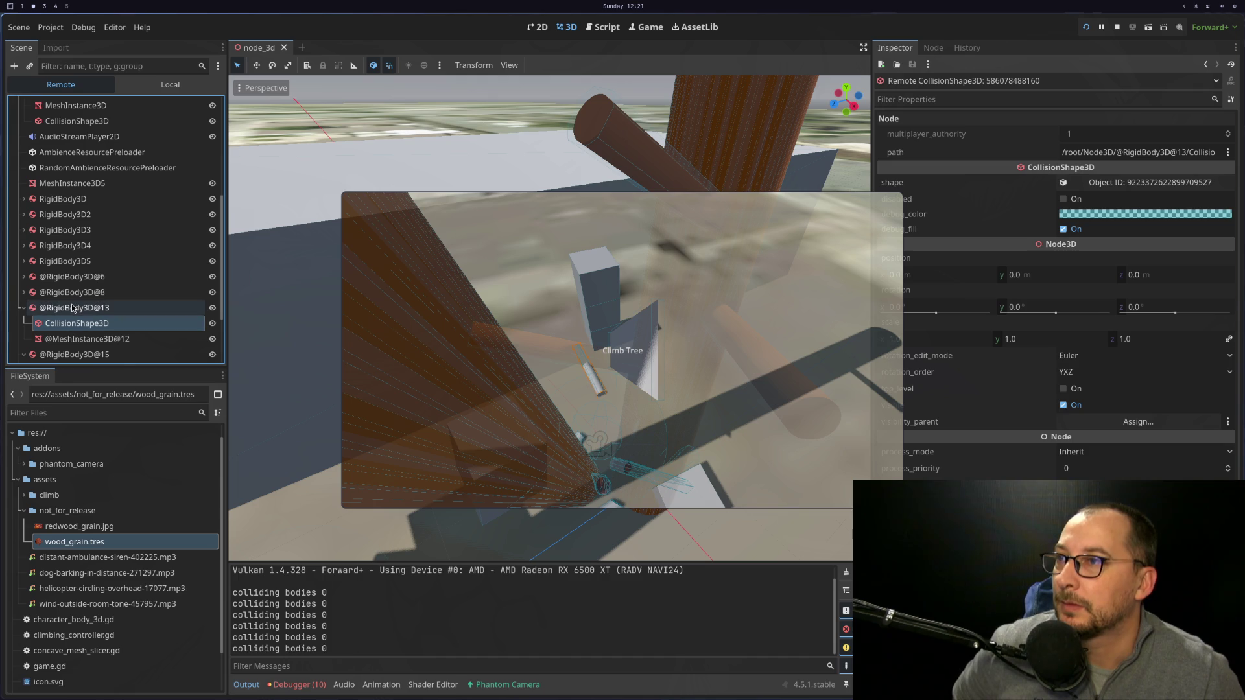
right_click(73, 339)
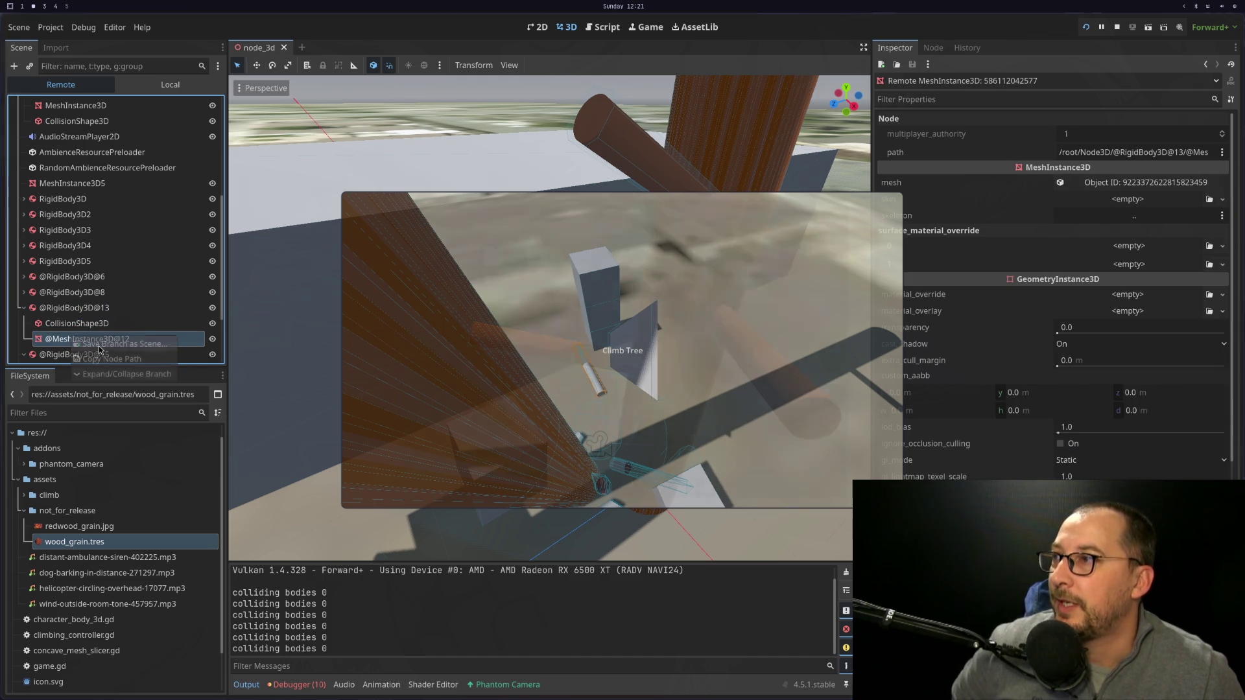
click(120, 344)
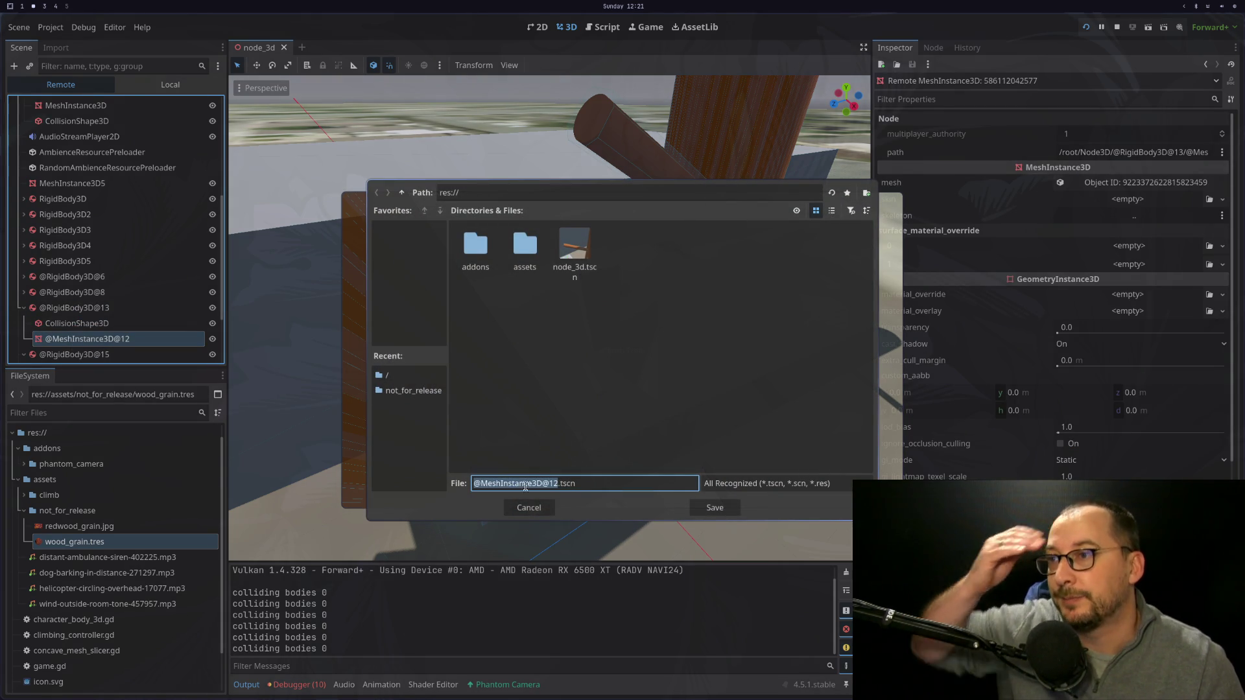
click(715, 508)
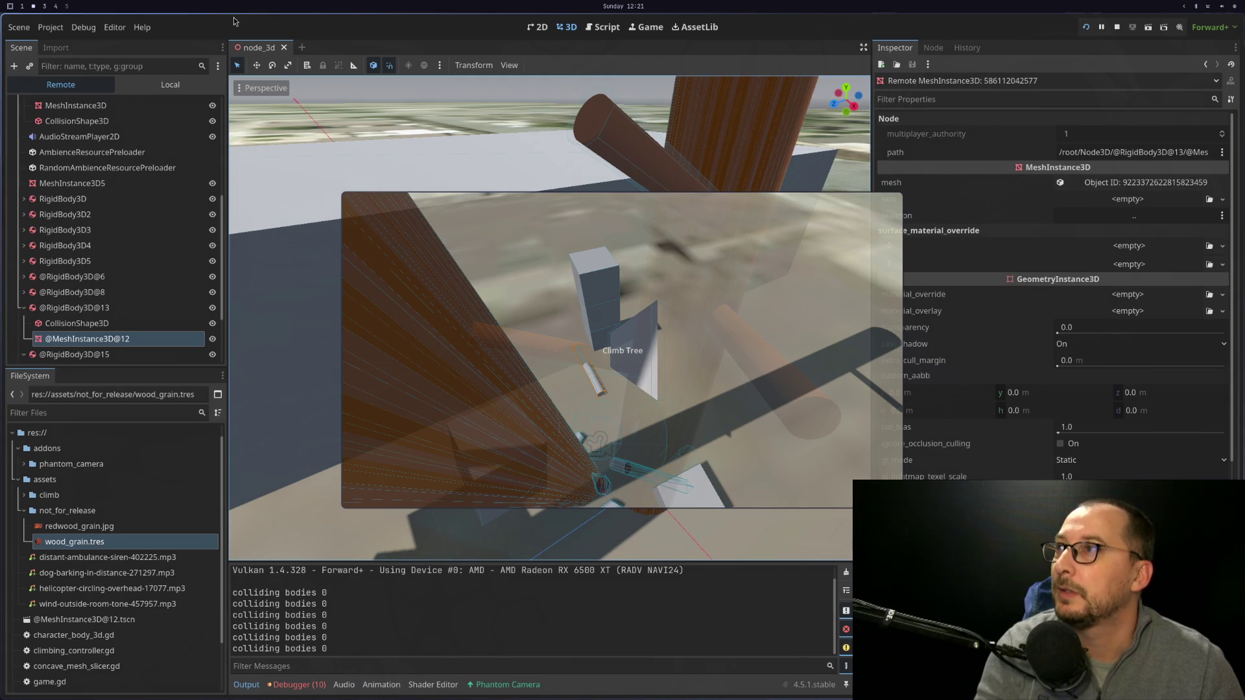
Glance at the Import panel, return to the Scene dock, and stop the running game.
click(69, 49)
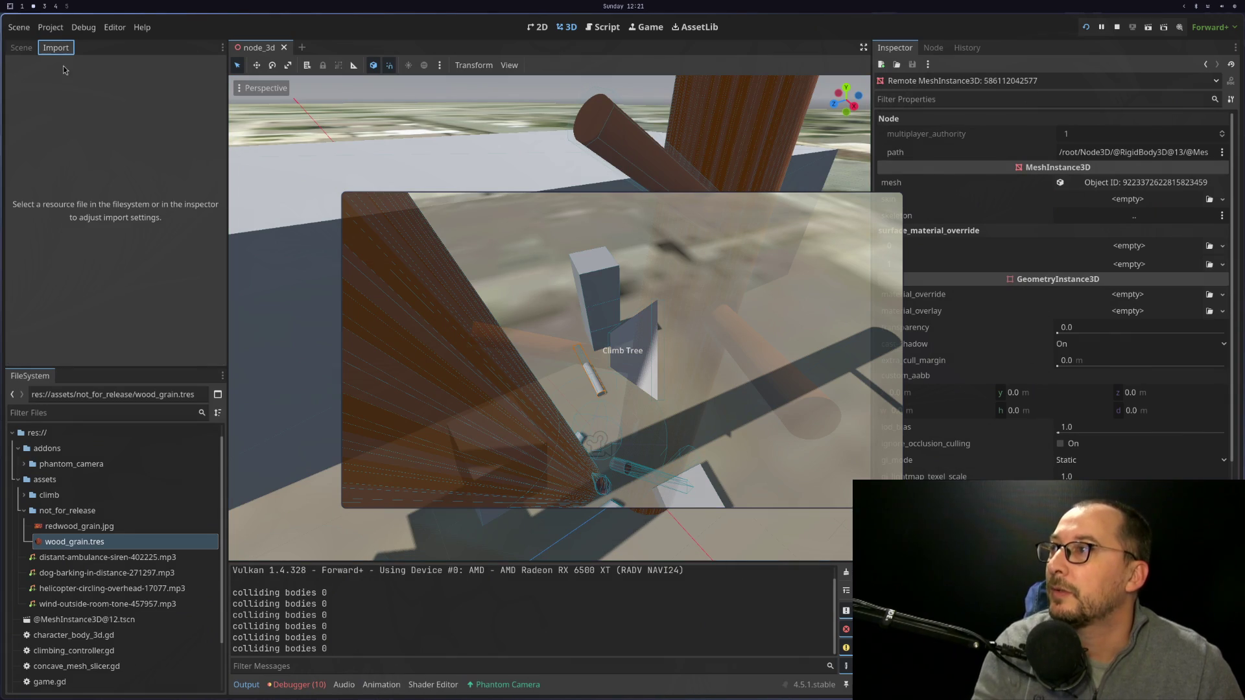
click(17, 46)
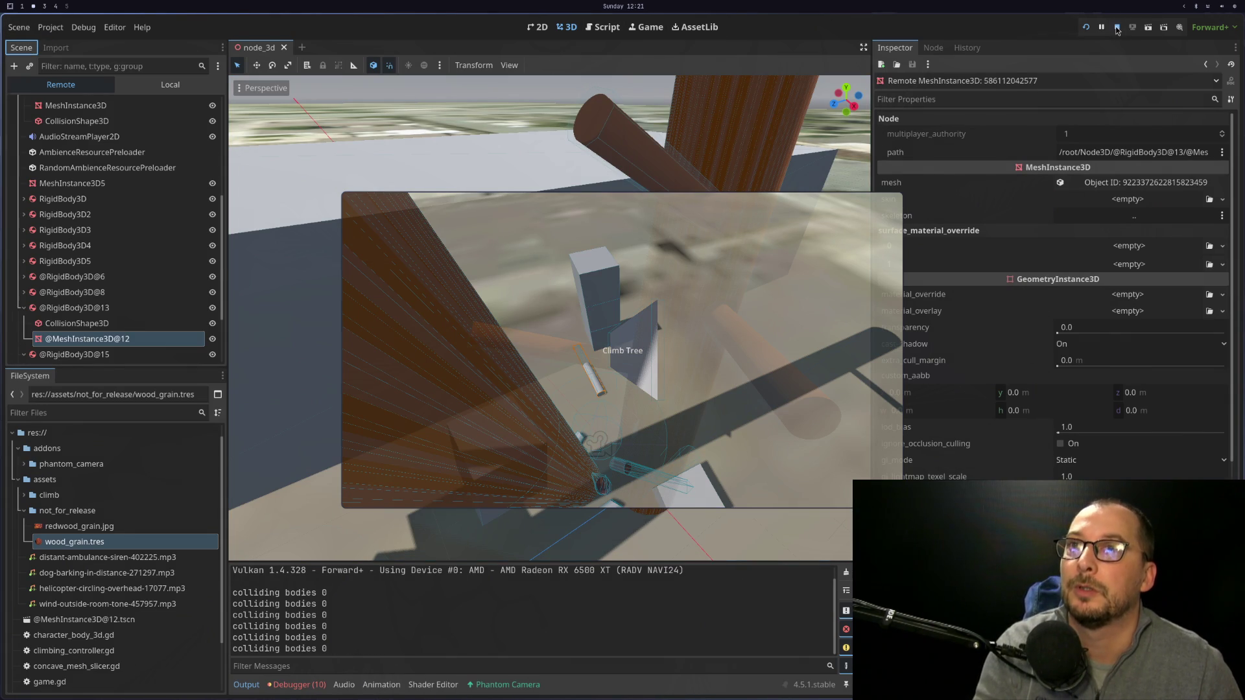
click(1117, 27)
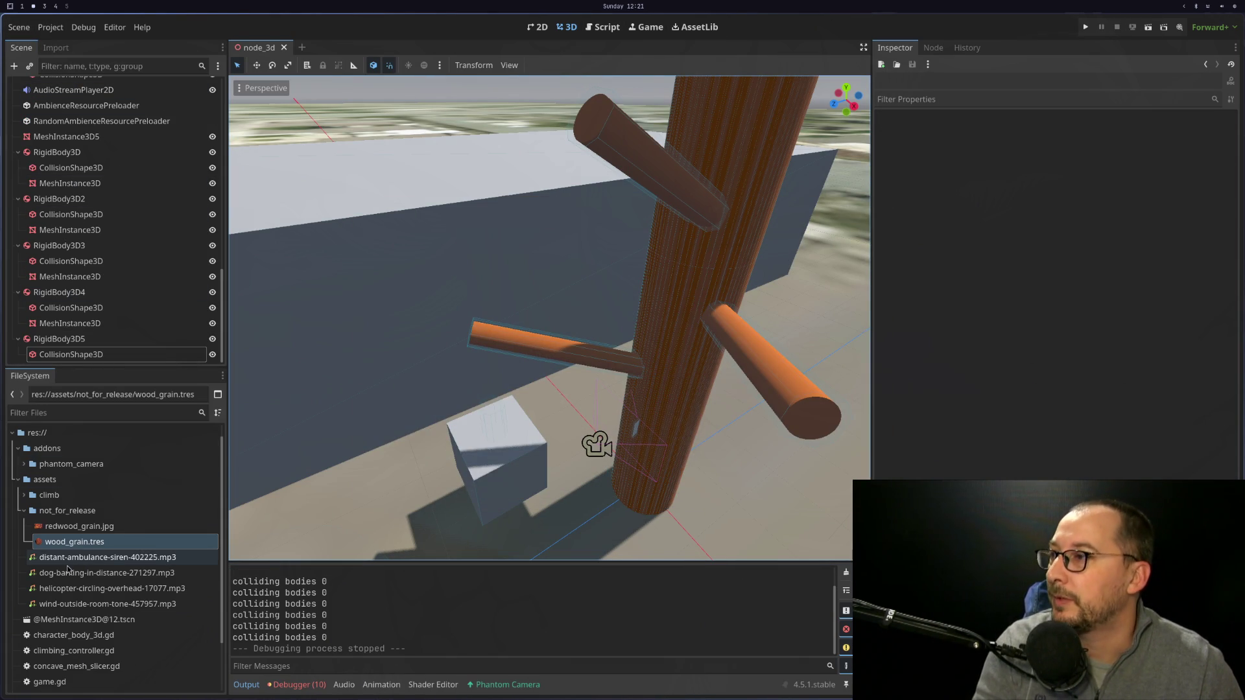
scroll(71, 571, down, 2)
drag(71, 557, 98, 350)
scroll(468, 493, up, 3)
scroll(468, 493, down, 5)
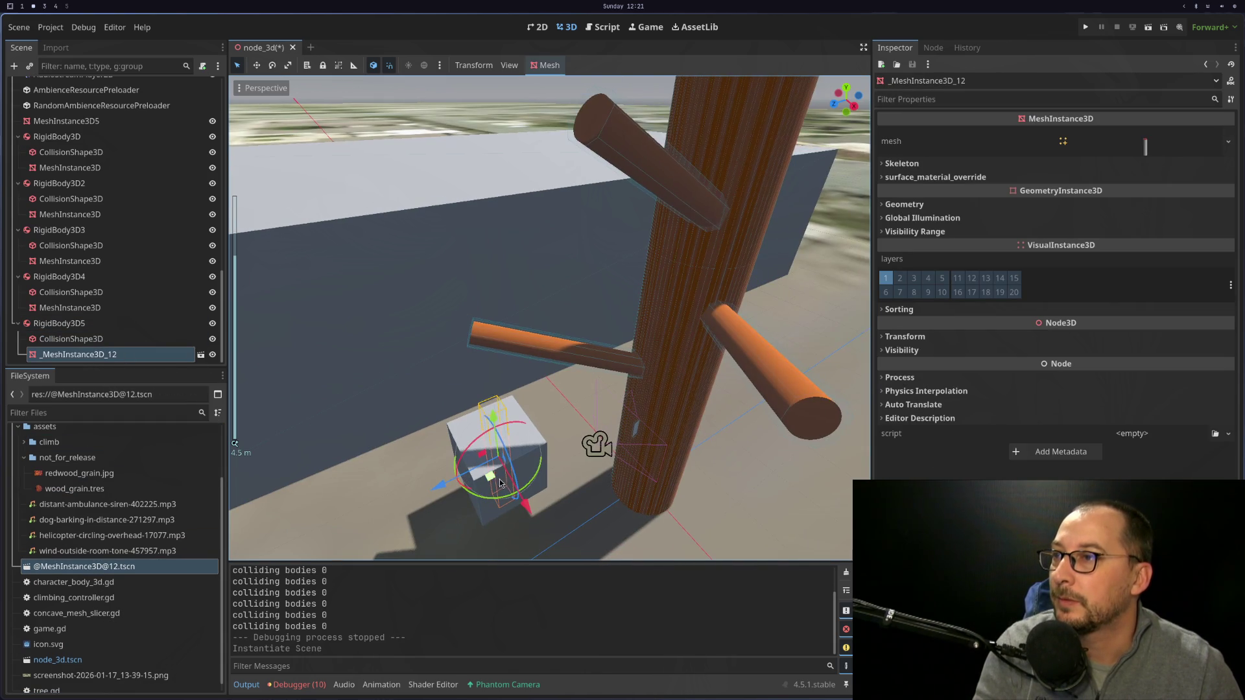
Lift _MeshInstance3D_12 along Y to the wall's edge and frame it in the viewport.
mouse_move(493, 422)
mouse_down()
mouse_move(476, 184)
mouse_move(575, 381)
mouse_move(561, 309)
mouse_move(688, 401)
mouse_move(738, 383)
mouse_move(677, 412)
mouse_move(667, 380)
mouse_up()
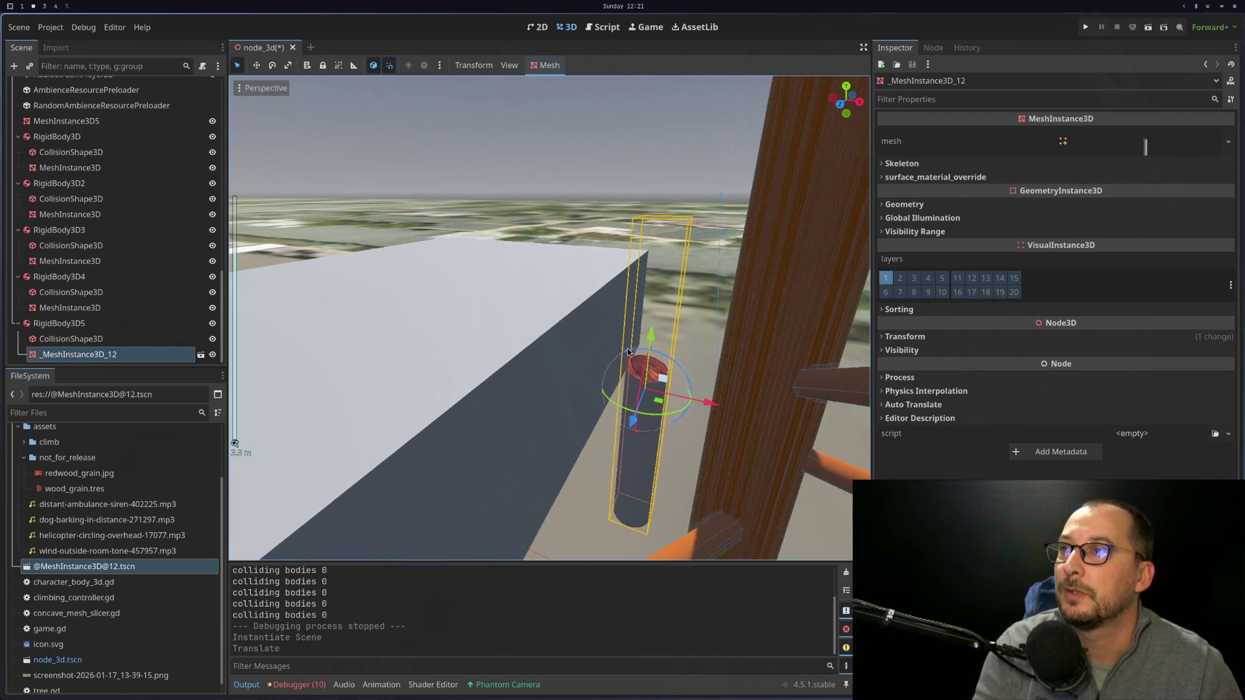
scroll(676, 371, up, 4)
key(f)
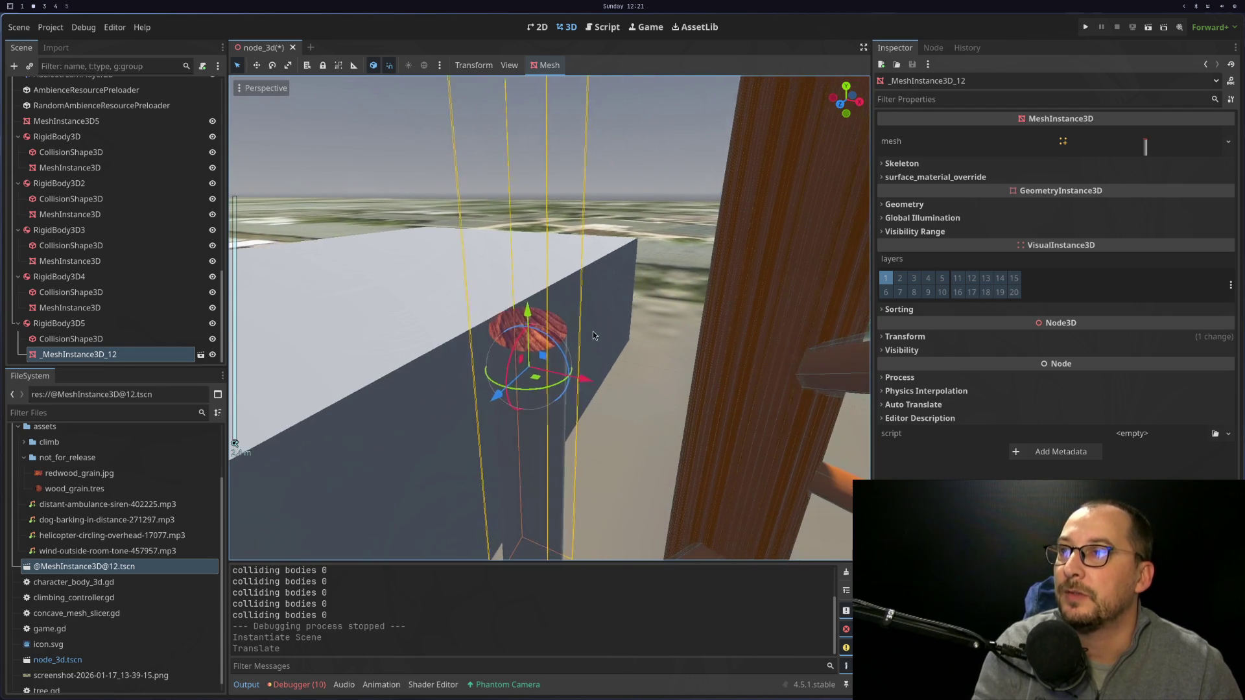
click(153, 340)
click(146, 355)
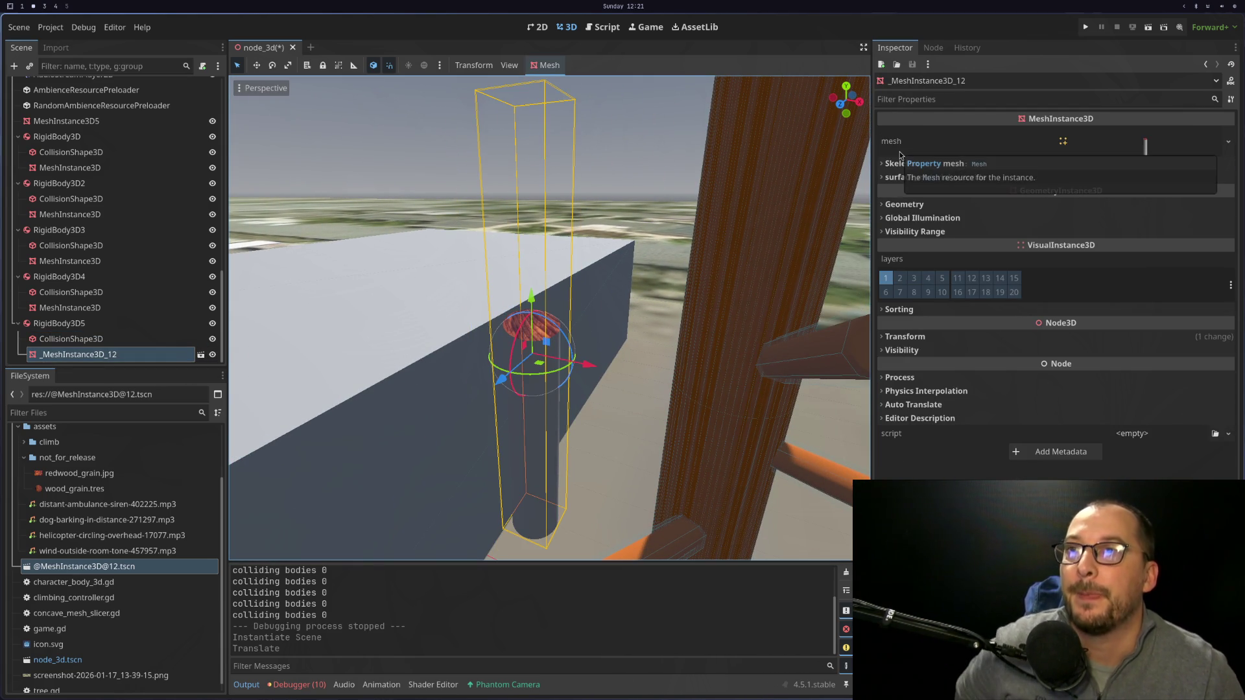
click(531, 65)
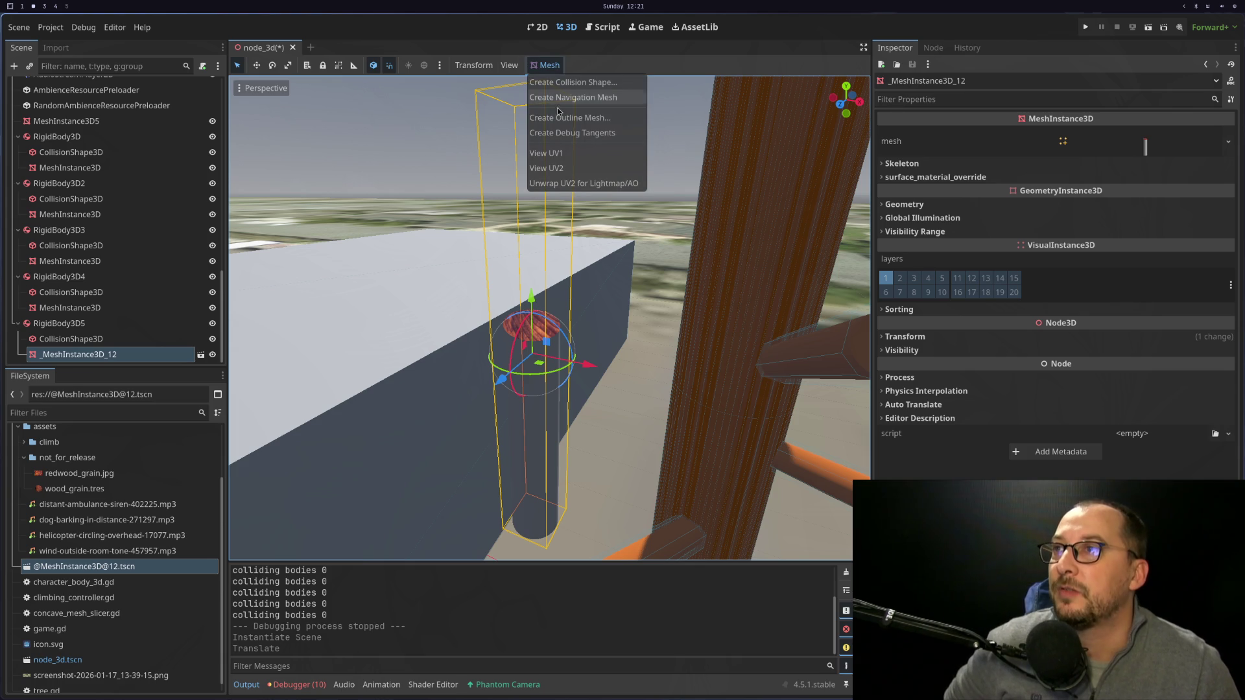
Create a Simplified Convex sibling collision shape for _MeshInstance3D_12, then undo it.
click(571, 82)
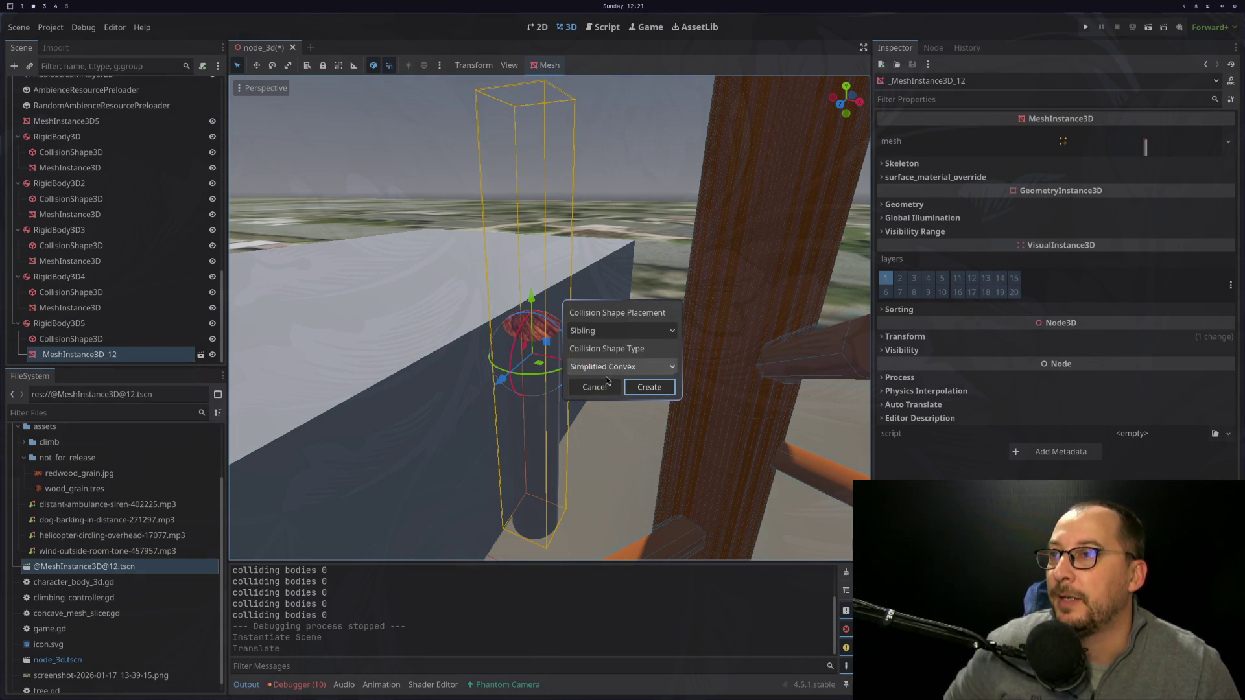
click(649, 387)
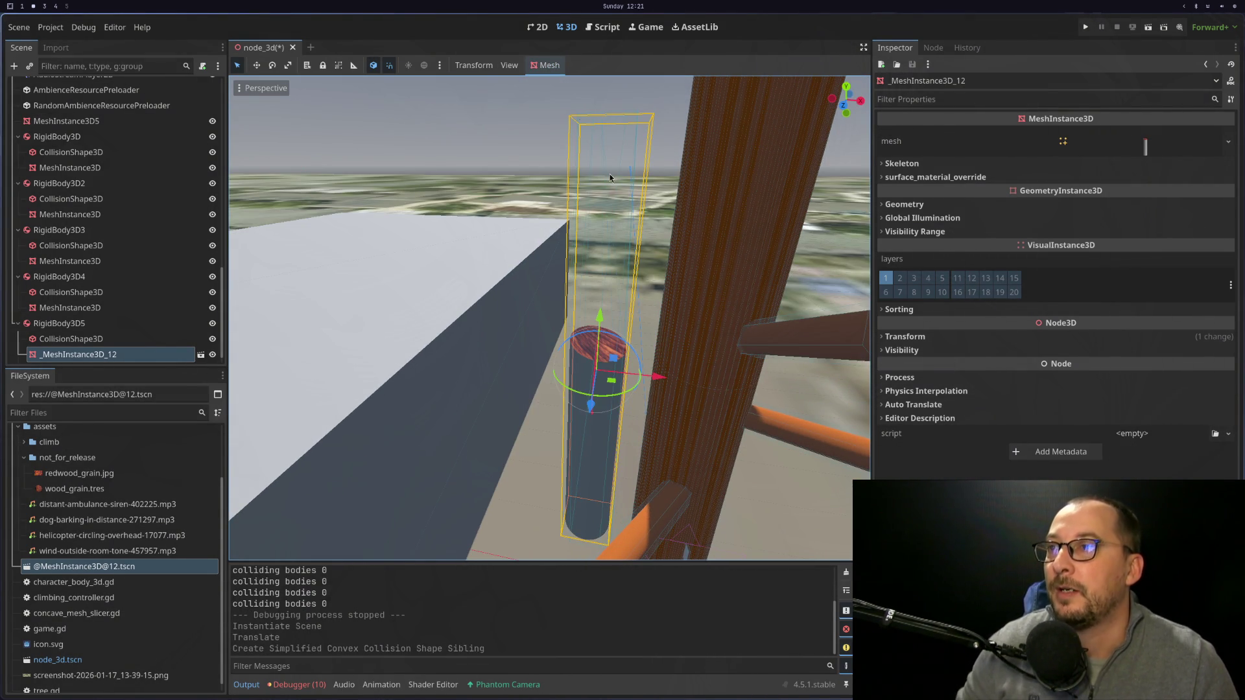
key(ctrl+z)
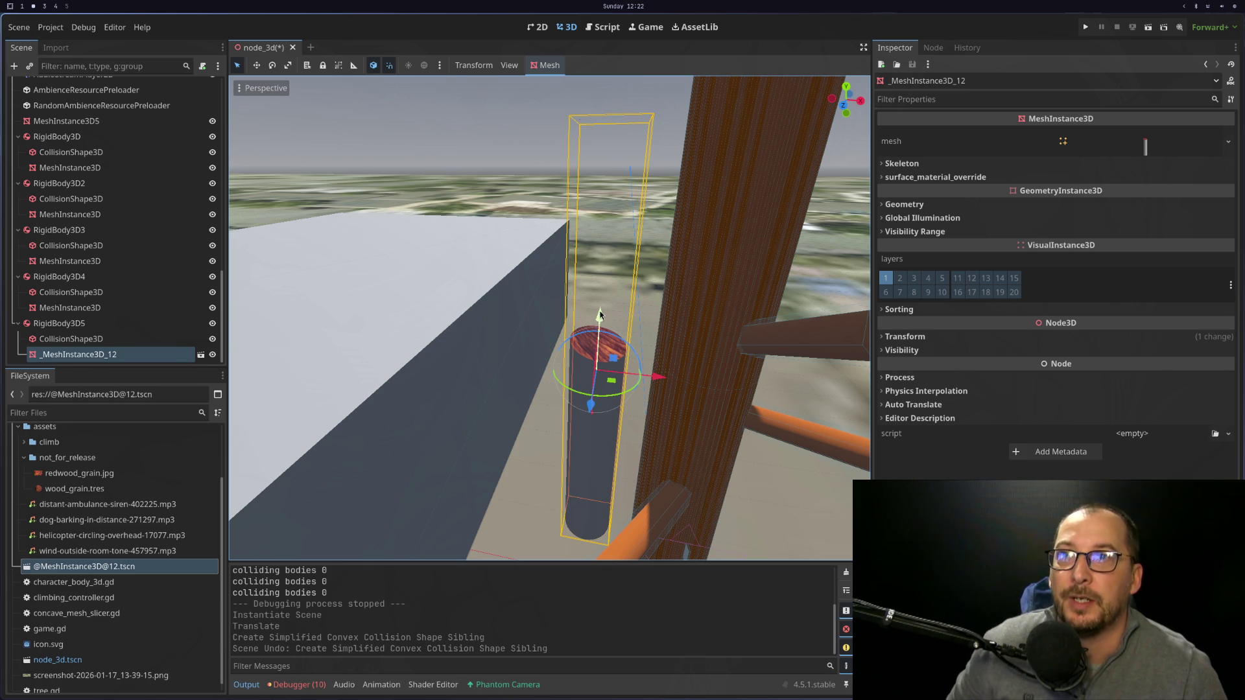
Expand the mesh resource in the Inspector and check its surface_0 and surface_1 properties.
click(1156, 151)
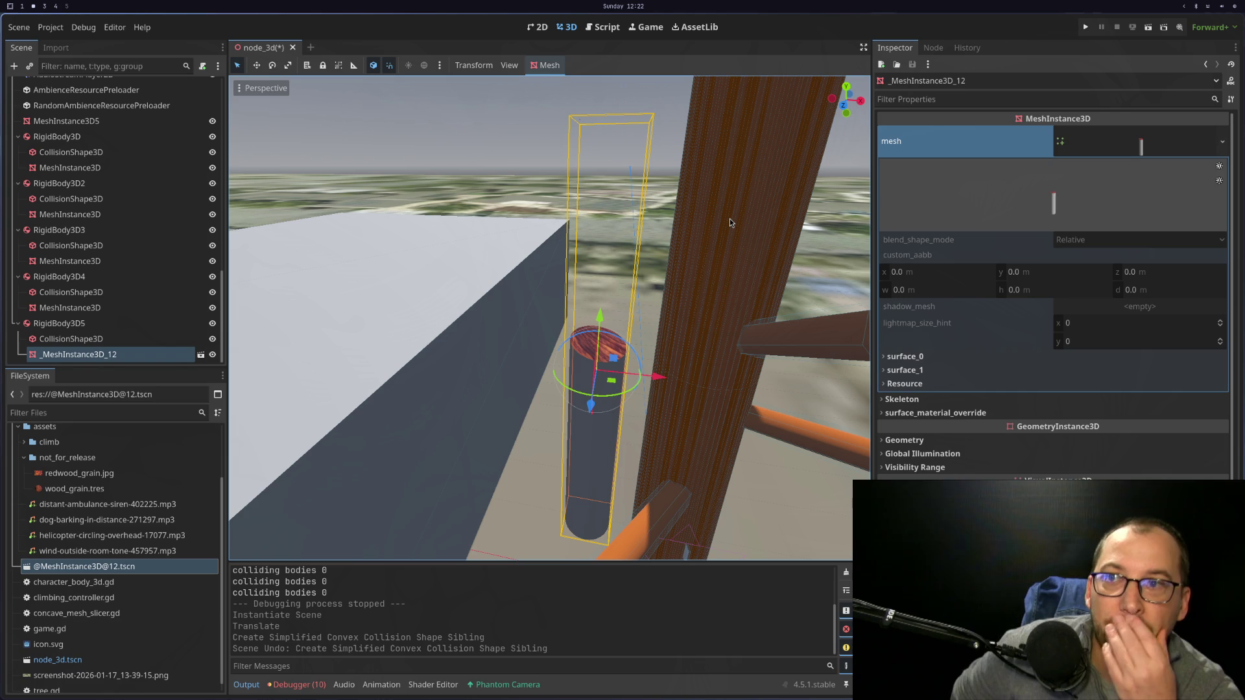
click(1025, 371)
click(1019, 356)
click(1018, 357)
click(998, 370)
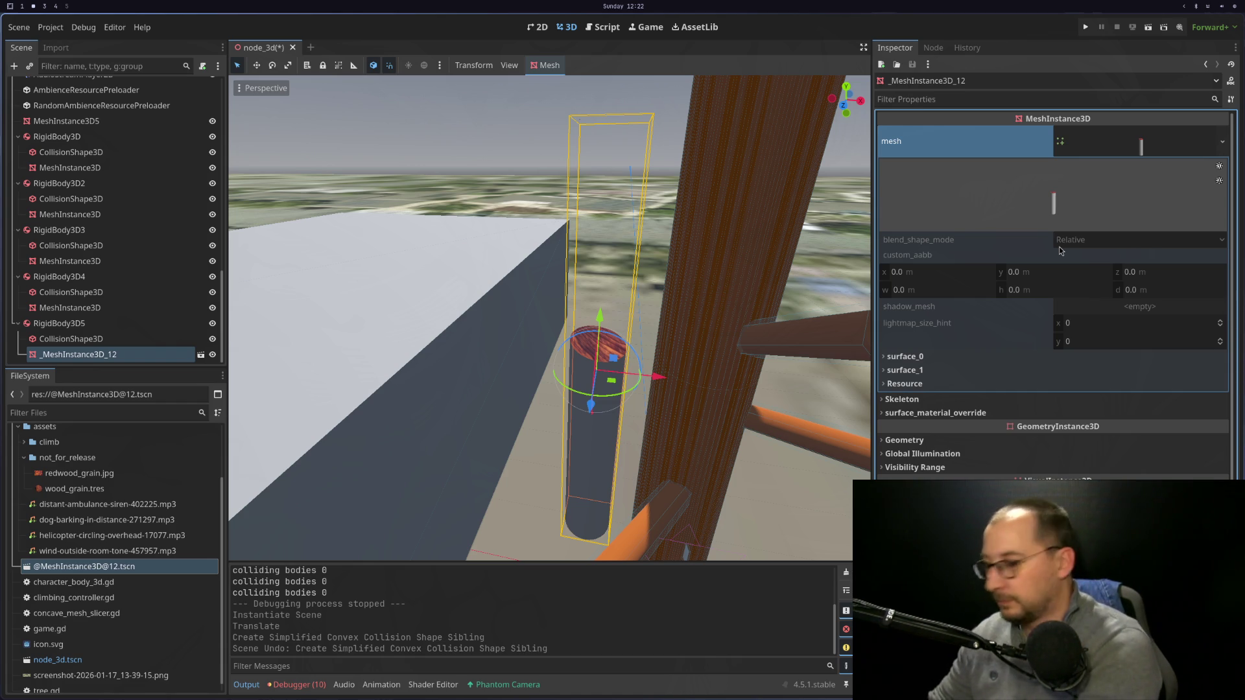
key(super+4)
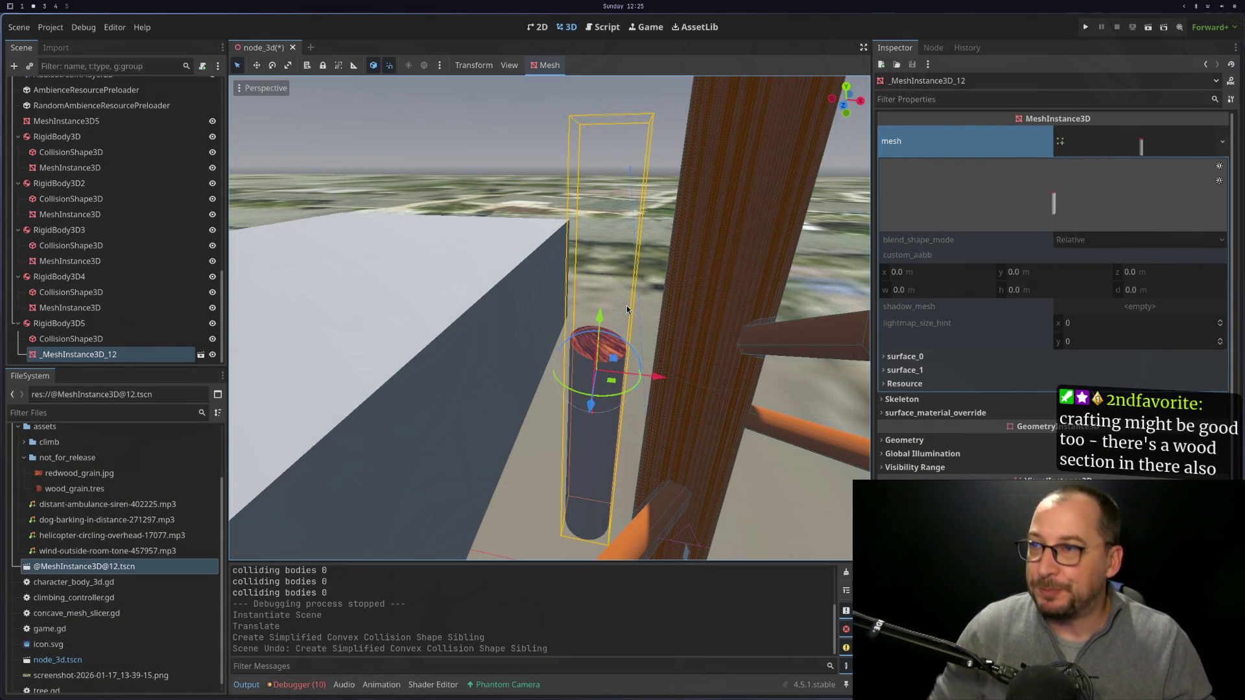
key(super+1)
Open concave_mesh_slicer.gd and read the cross-section material, out_mesh and out_mesh2 declarations.
click(660, 312)
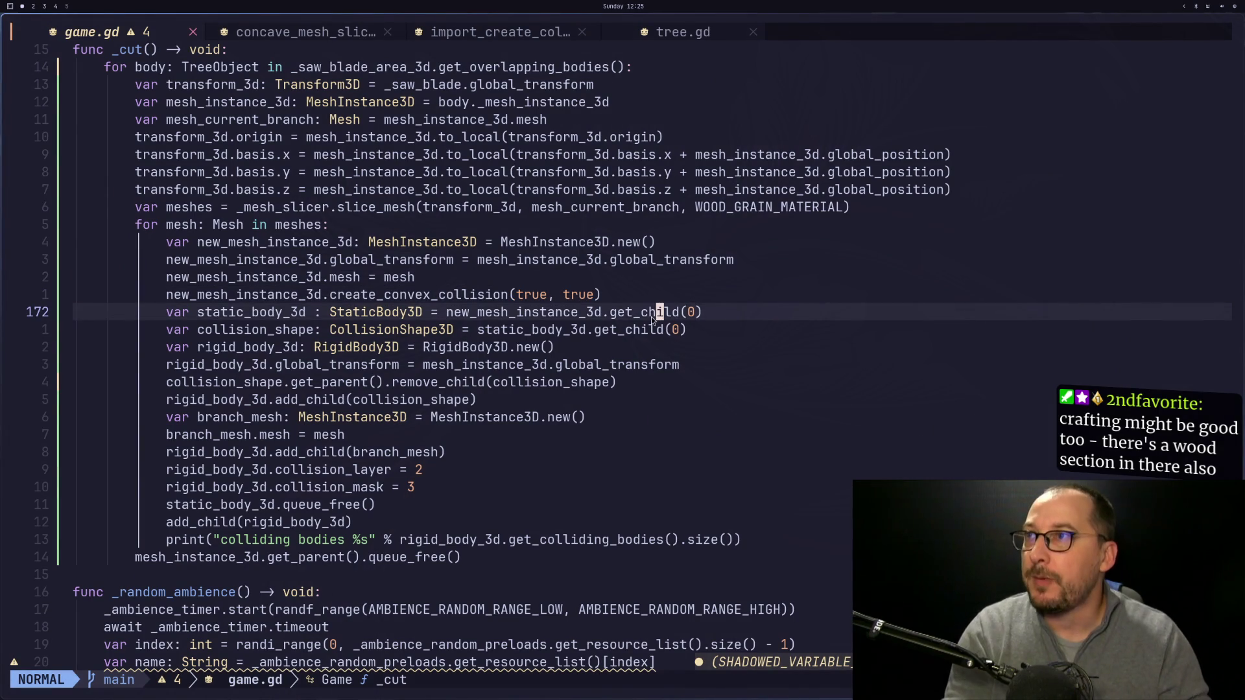
key(shift+l)
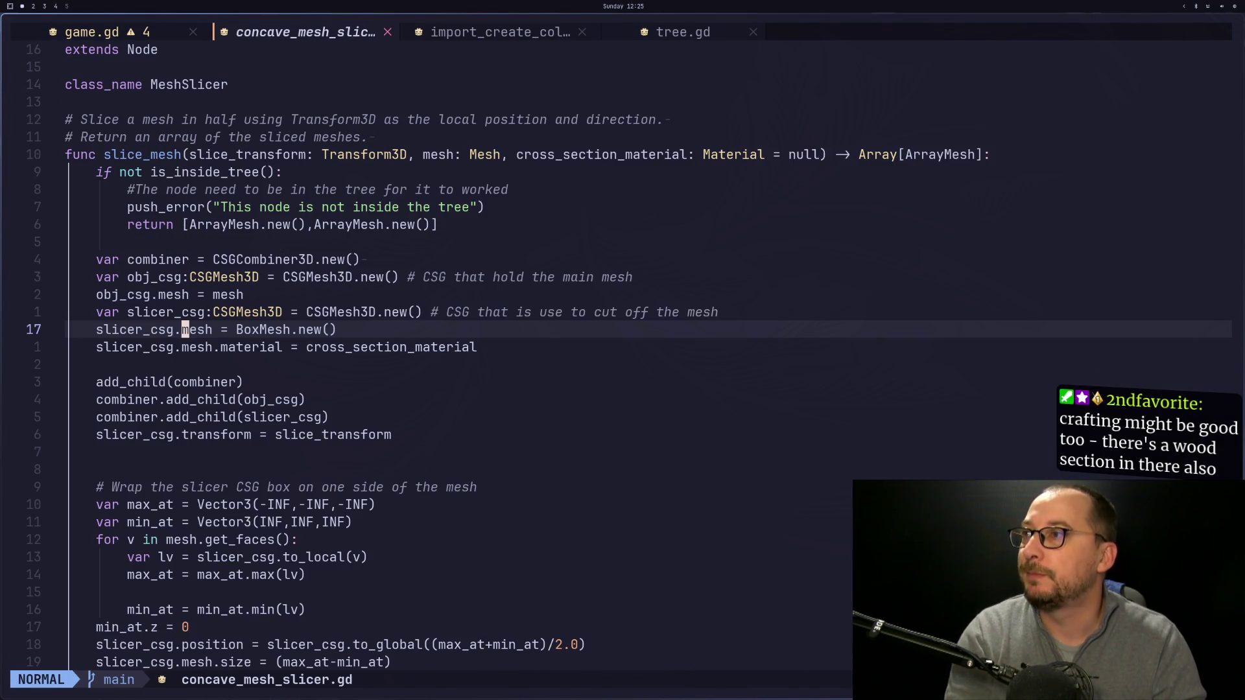
scroll(672, 379, down, 2)
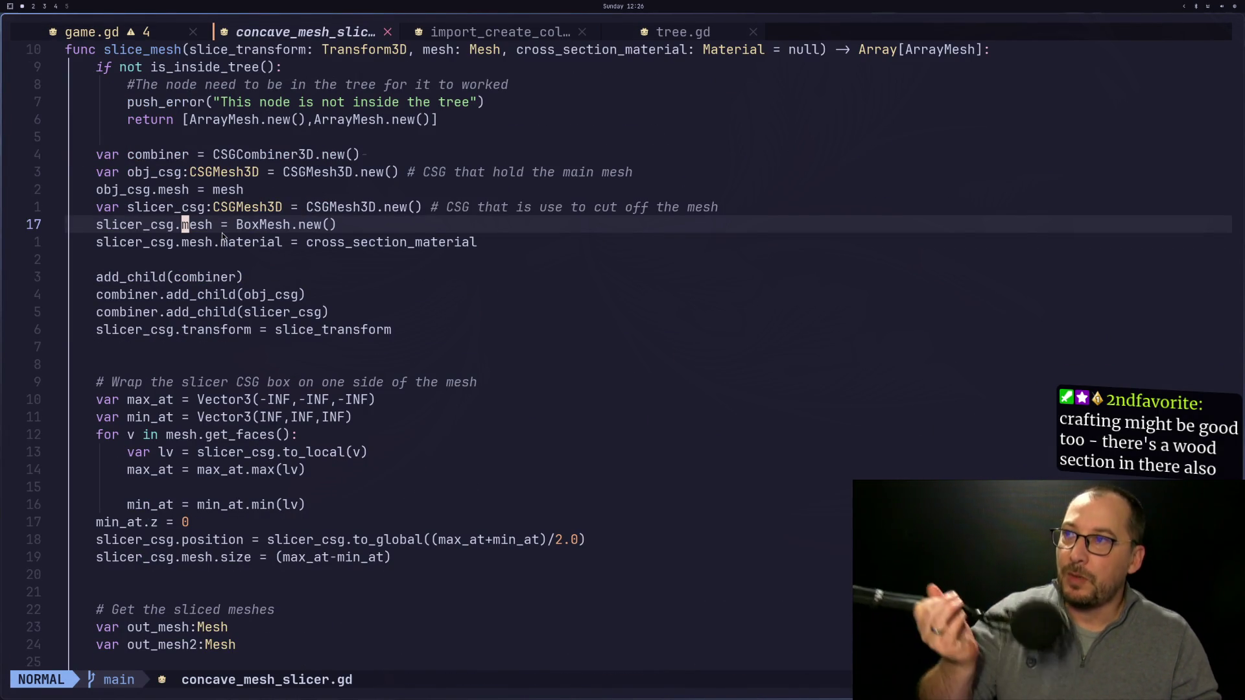
click(192, 235)
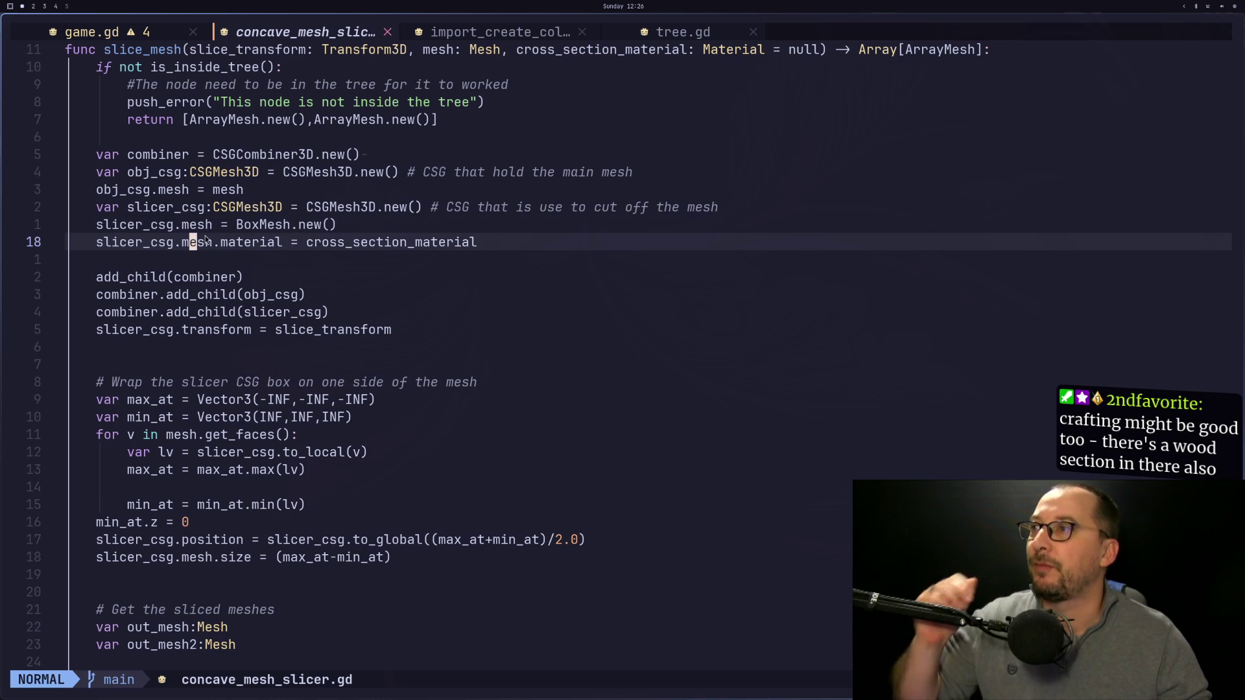
scroll(251, 343, up, 1)
scroll(251, 343, down, 12)
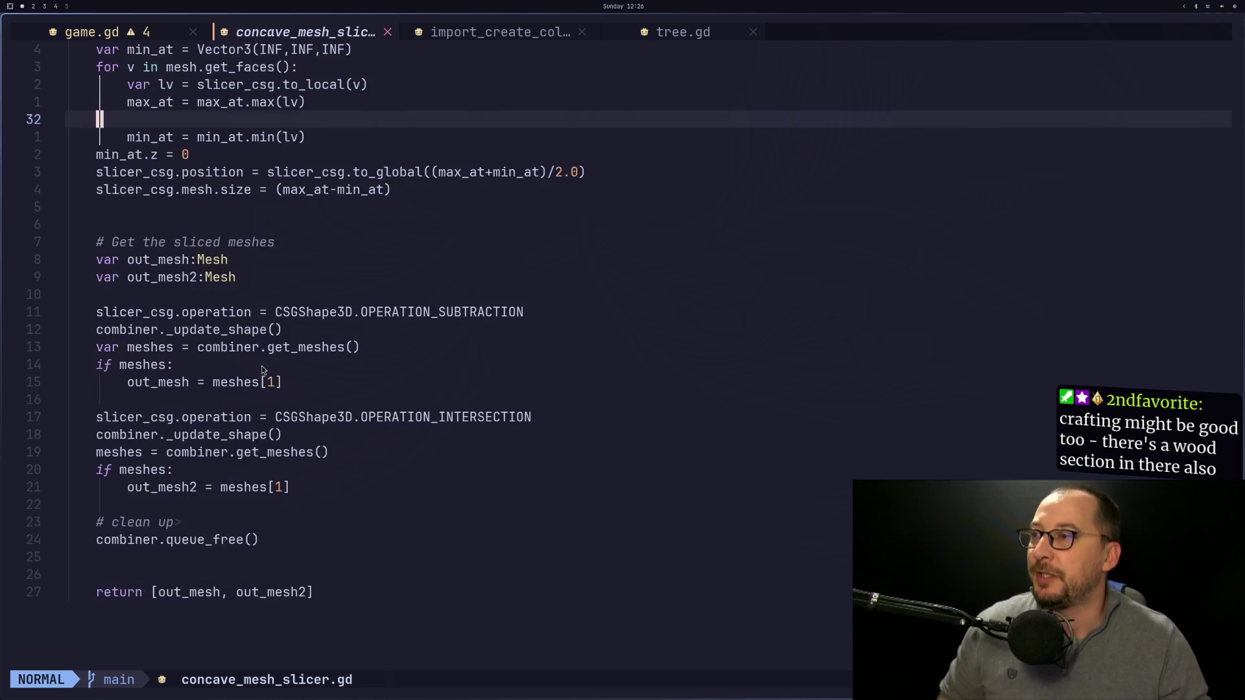
scroll(238, 314, up, 4)
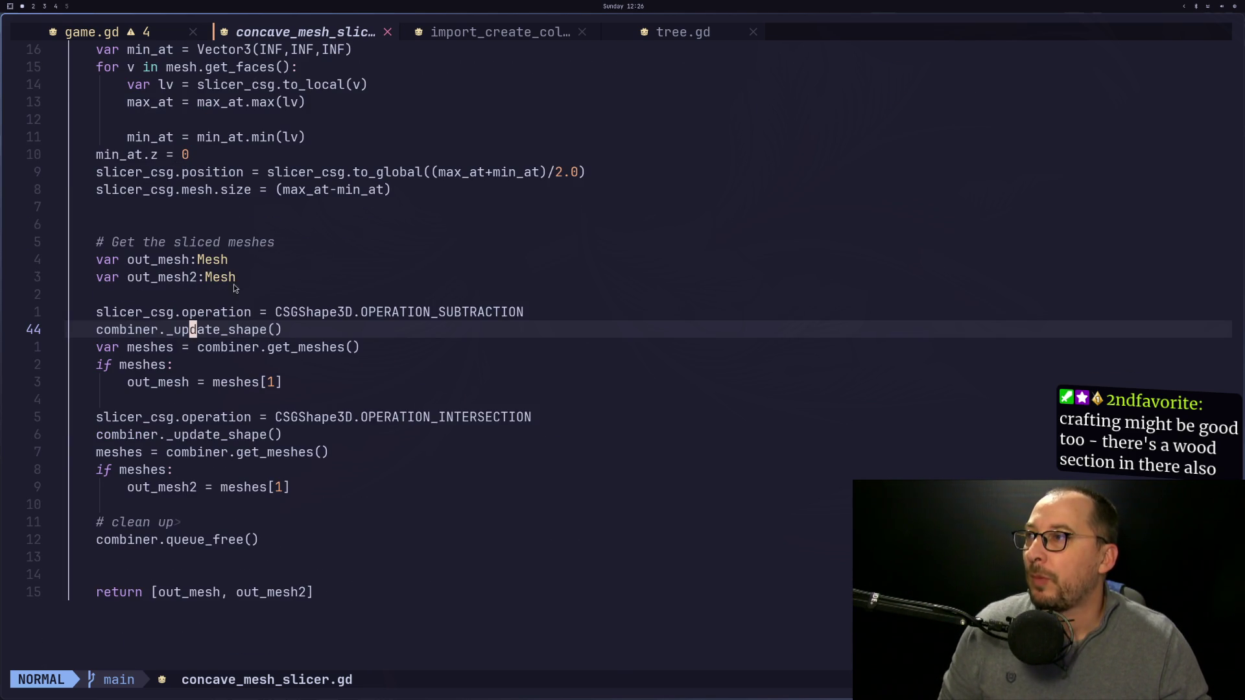
click(144, 261)
click(161, 278)
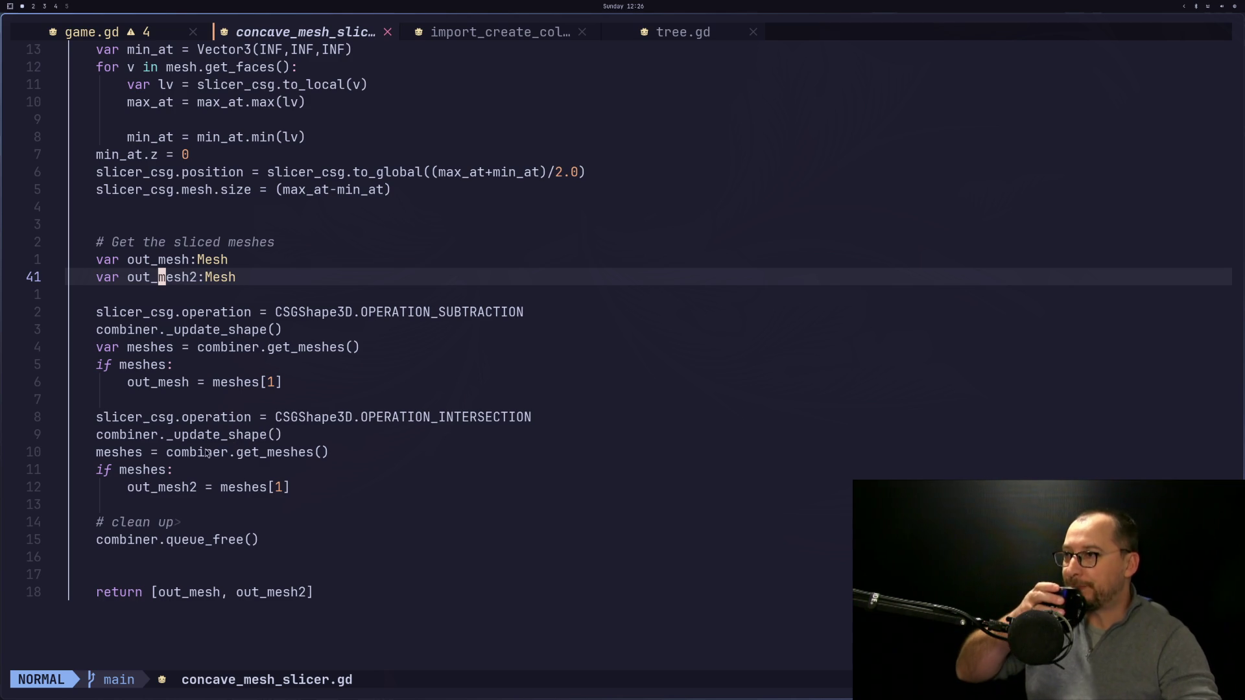
Read through the intersection's _update_shape call and highlight every occurrence of combiner.
click(188, 435)
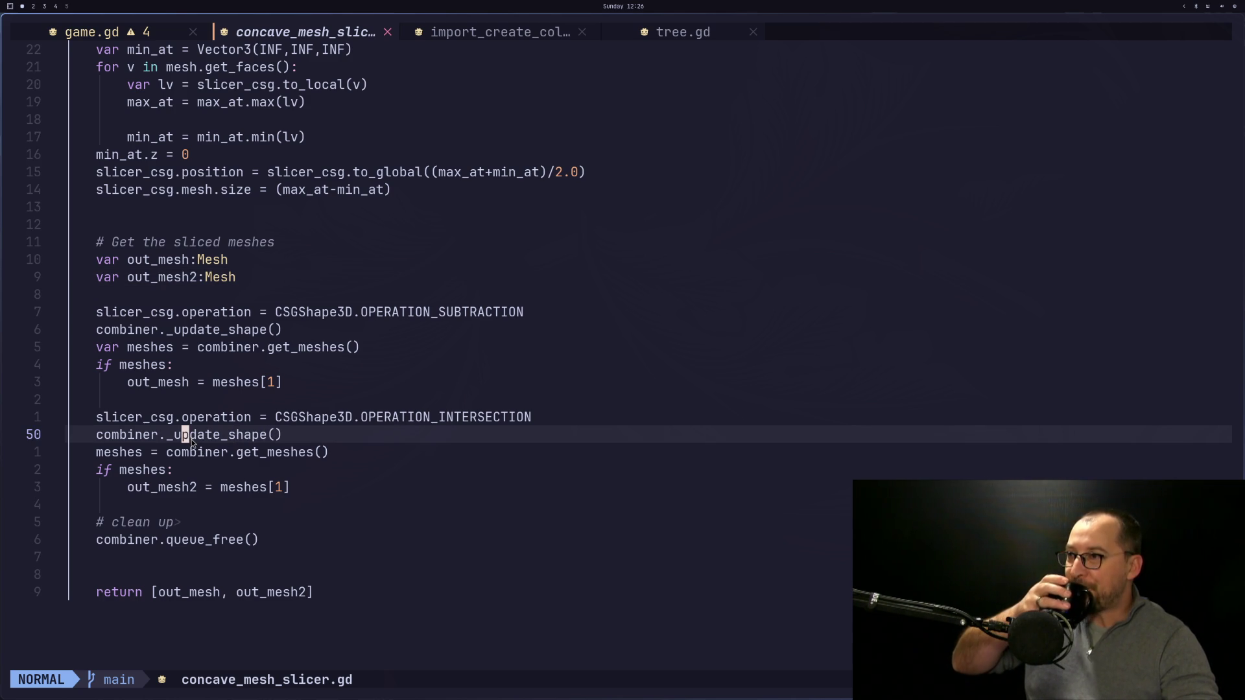
scroll(214, 467, up, 9)
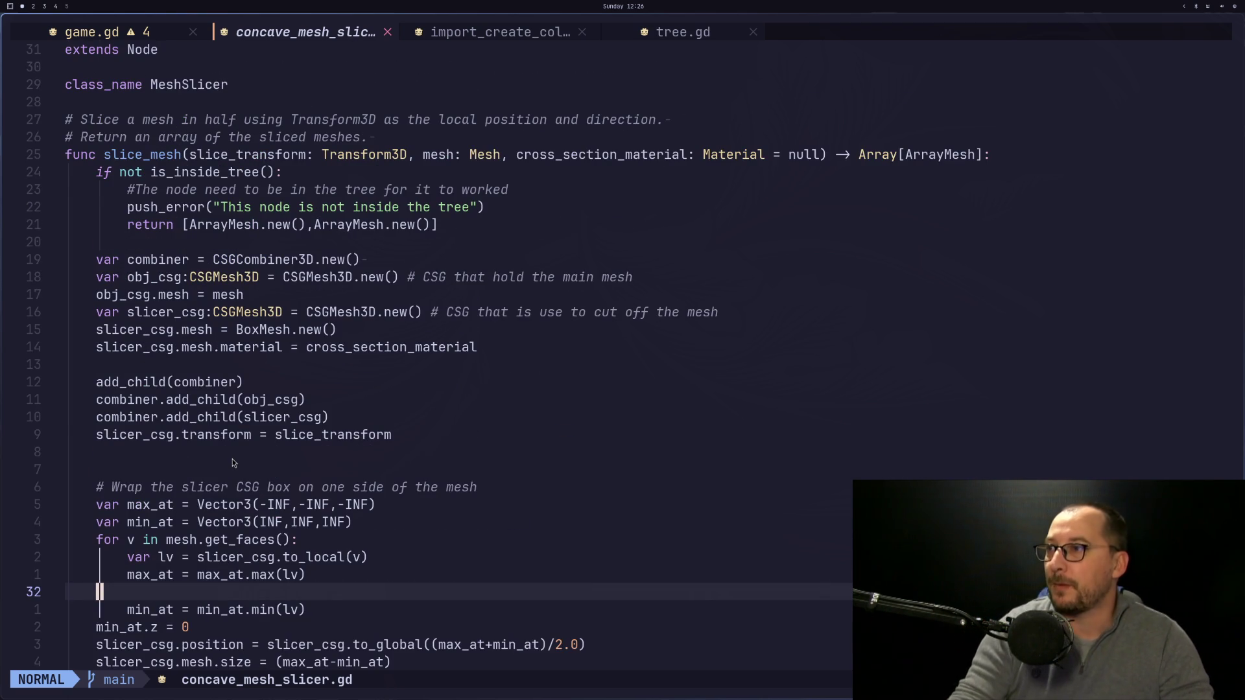
scroll(239, 488, down, 4)
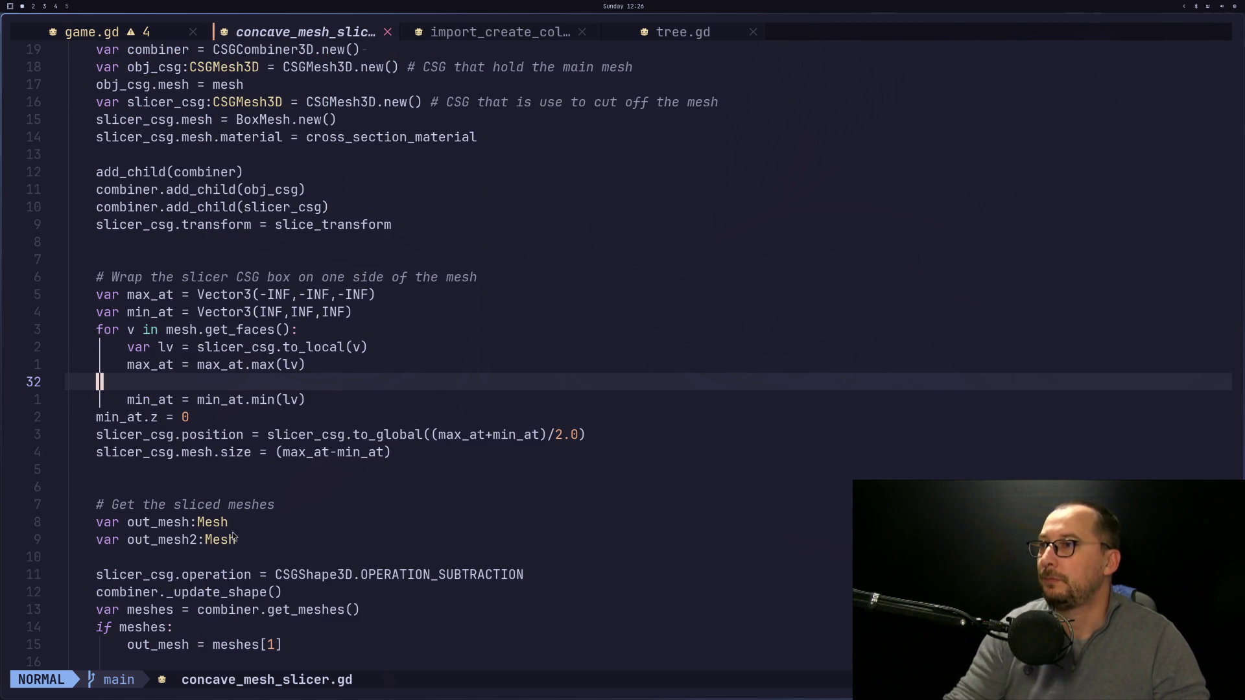
scroll(233, 537, down, 3)
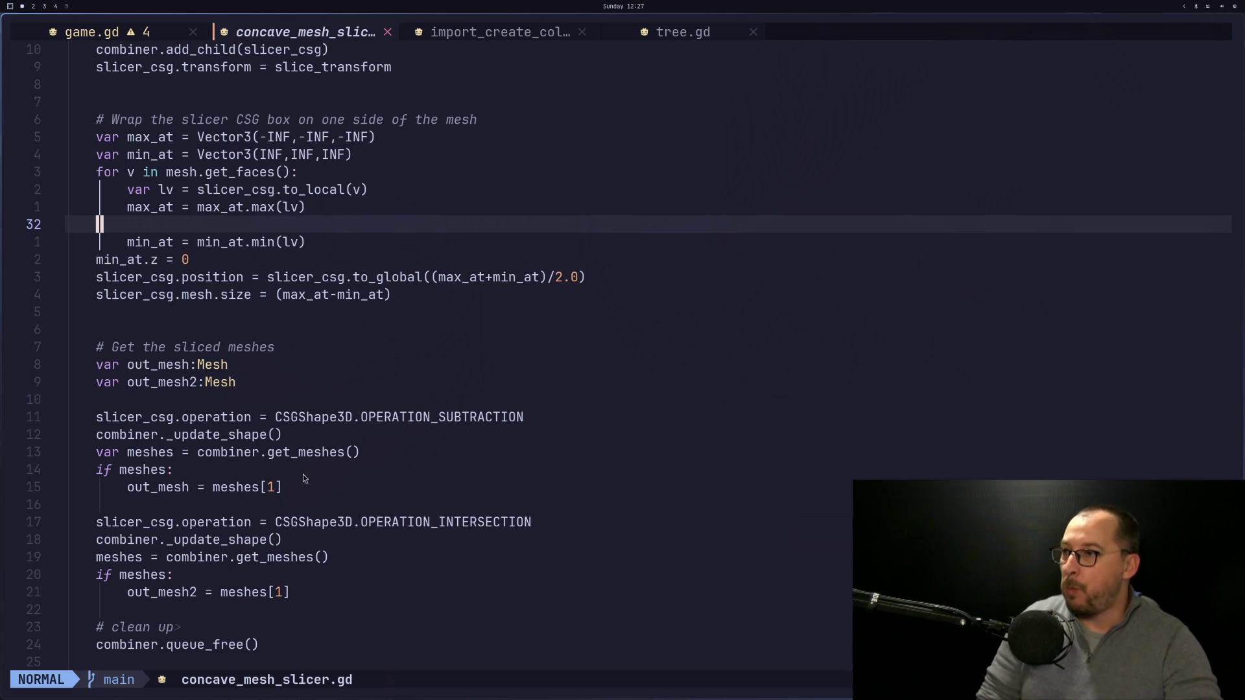
scroll(231, 528, down, 2)
click(140, 540)
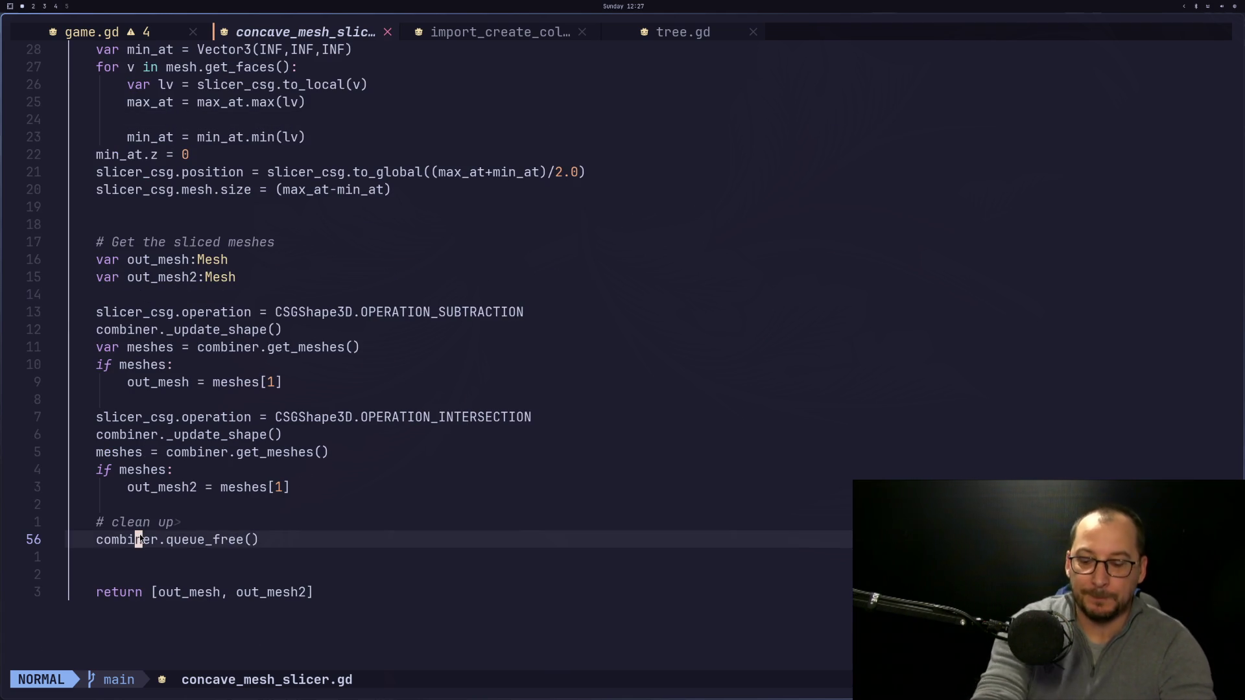
key(asterisk)
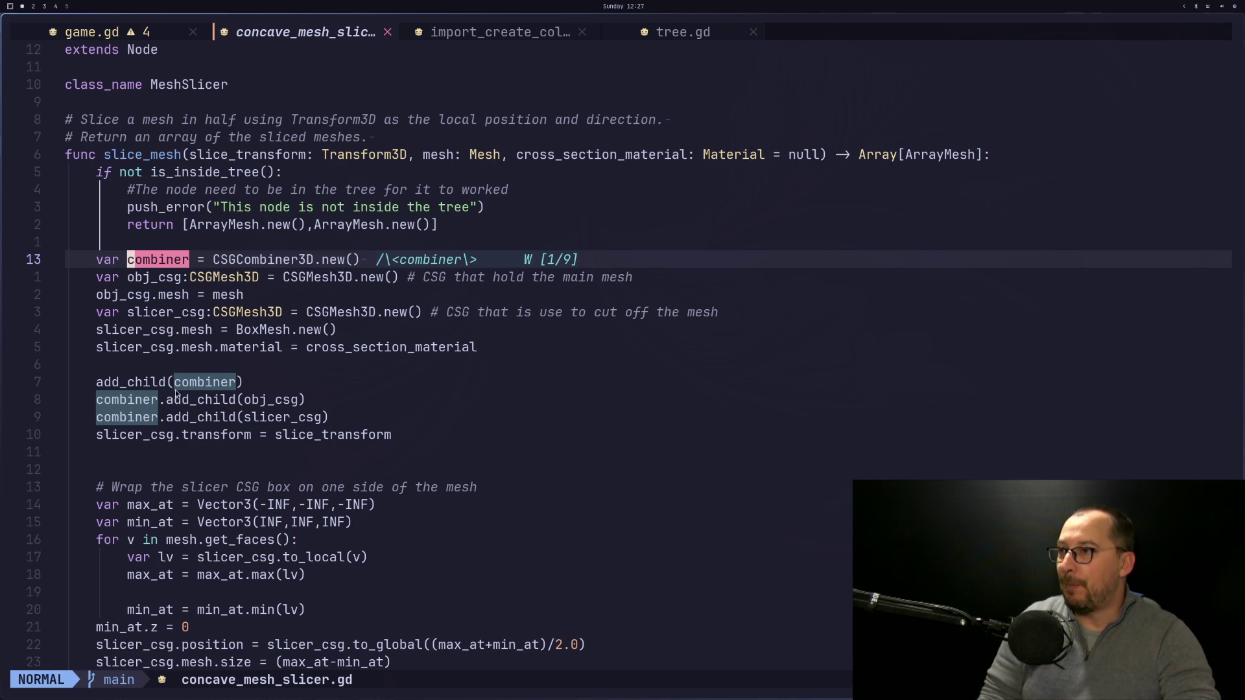
scroll(171, 403, down, 1)
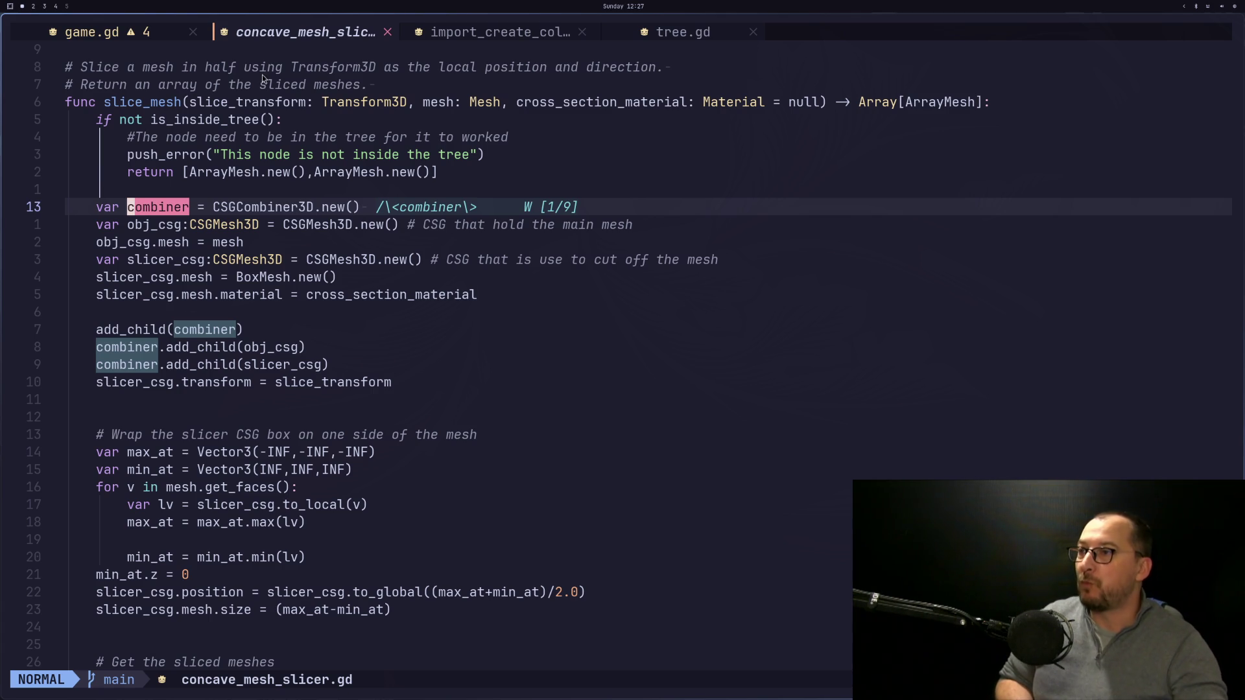
click(364, 296)
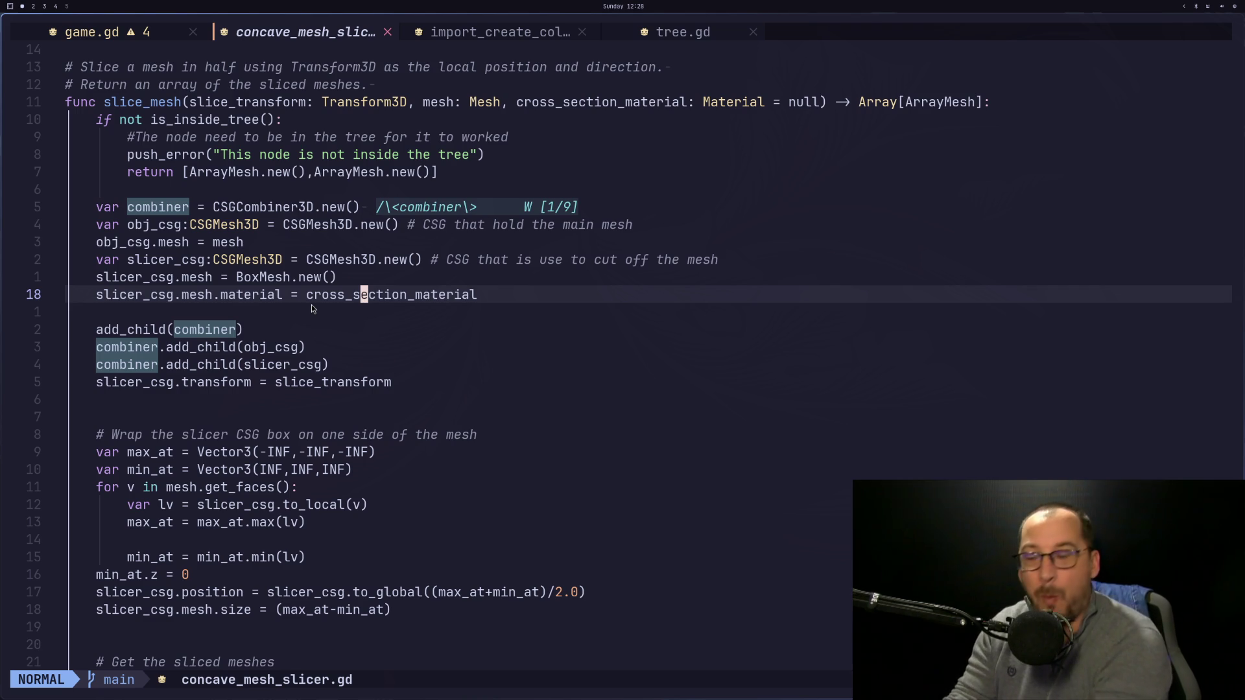
key(super+4)
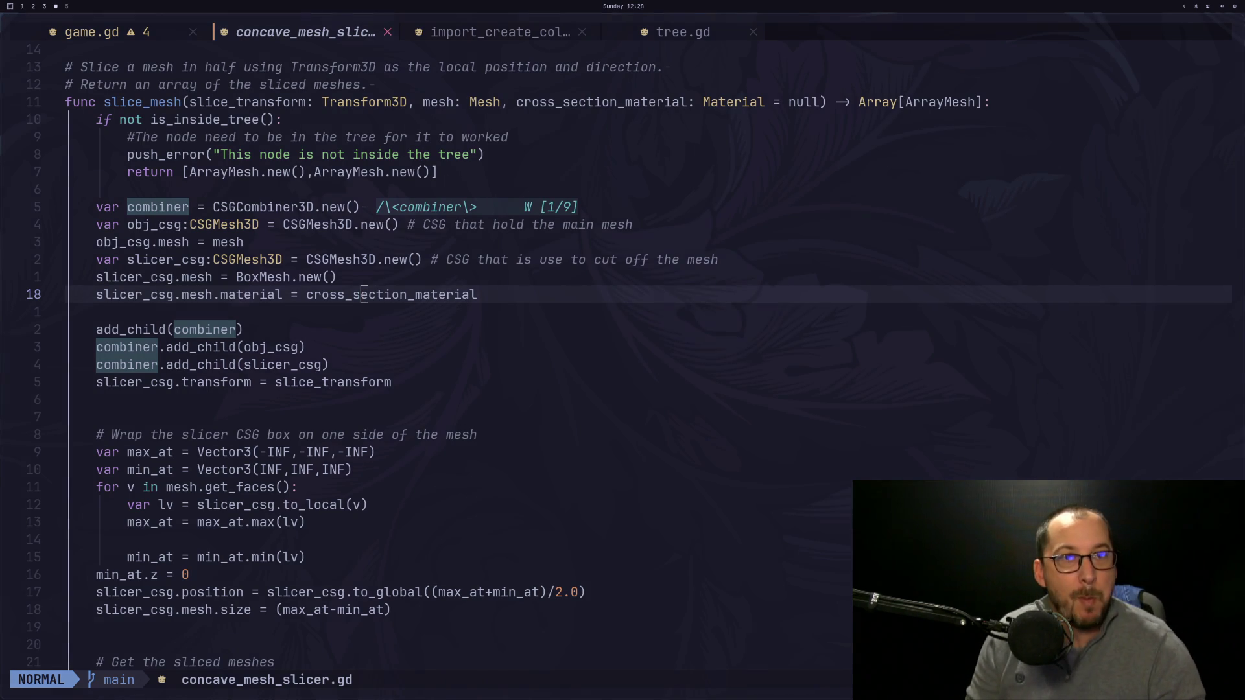
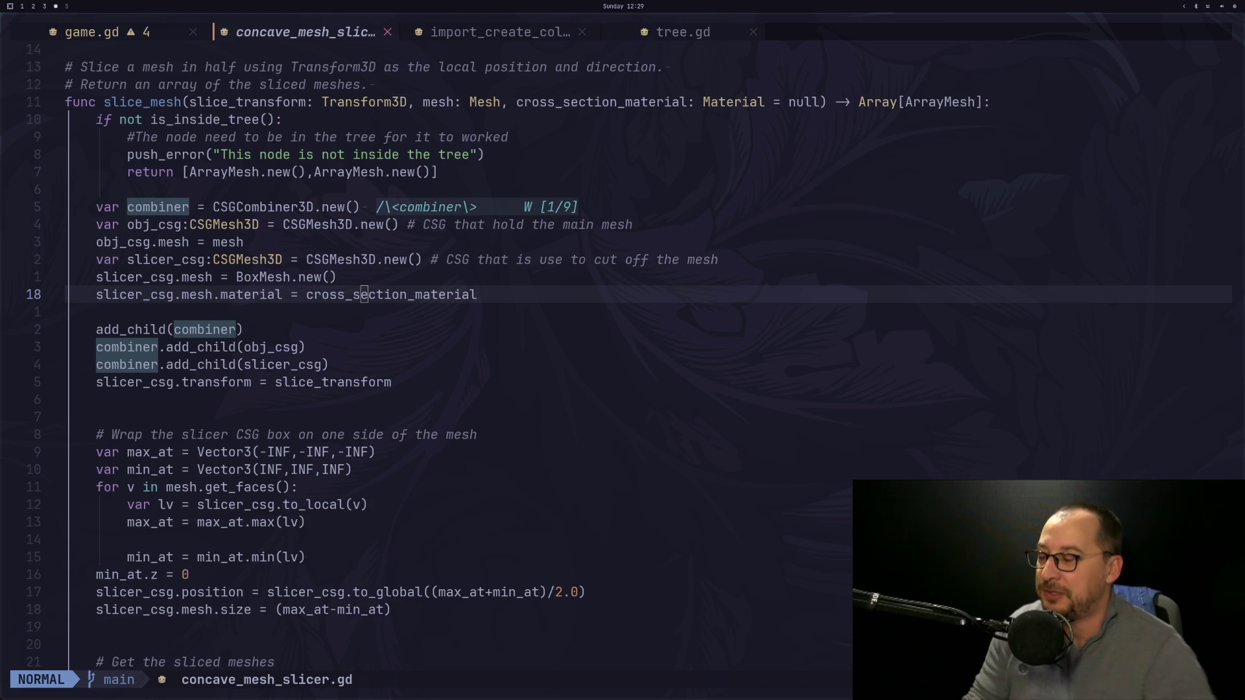
Read down through slice_mesh and put the cursor on the meshes variable.
scroll(334, 482, down, 3)
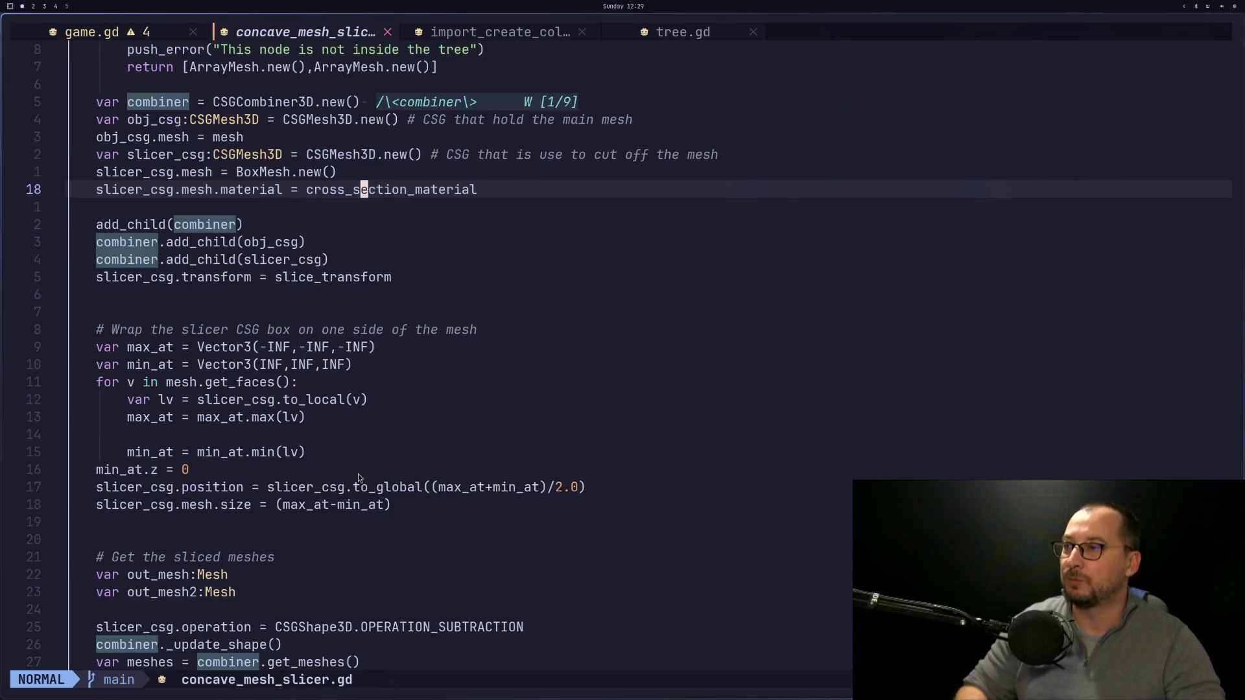
scroll(395, 496, down, 2)
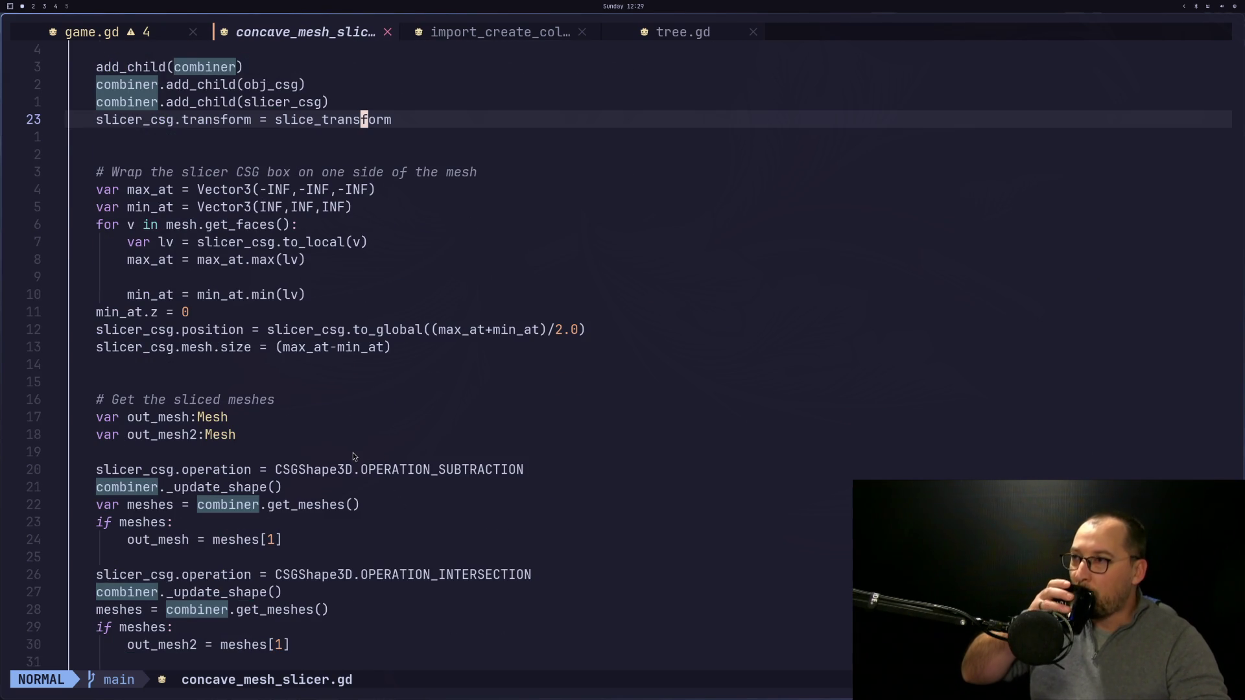
scroll(354, 457, down, 3)
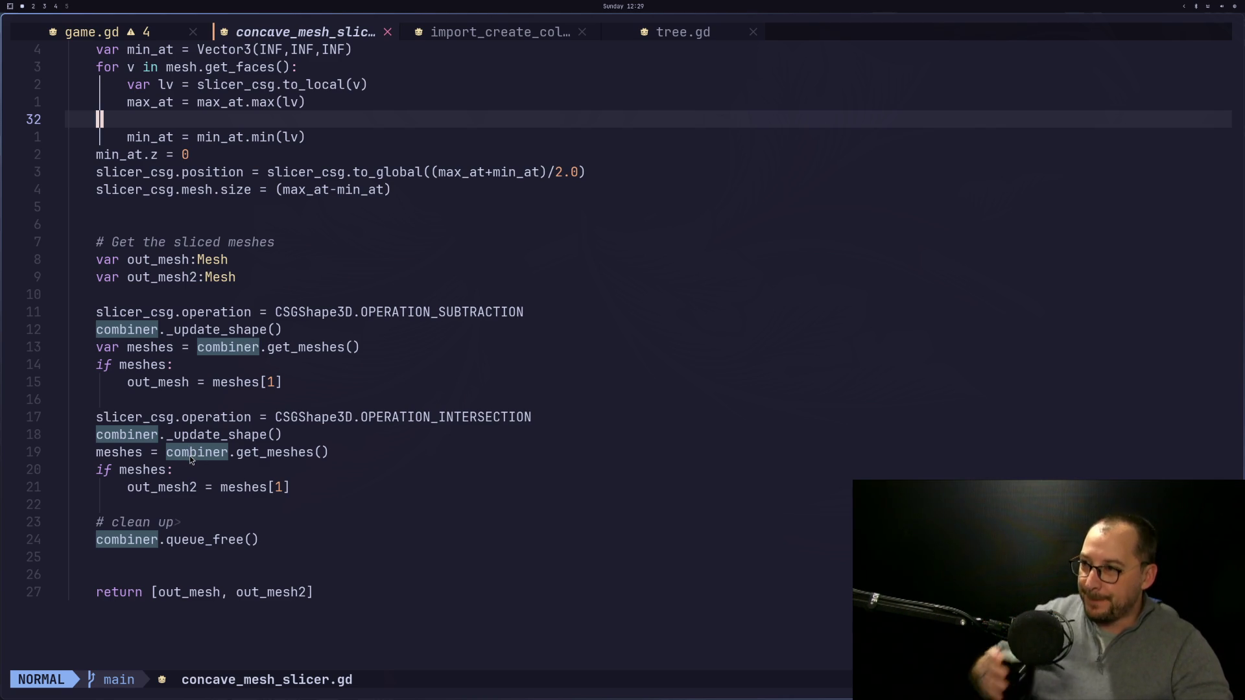
click(194, 453)
click(126, 454)
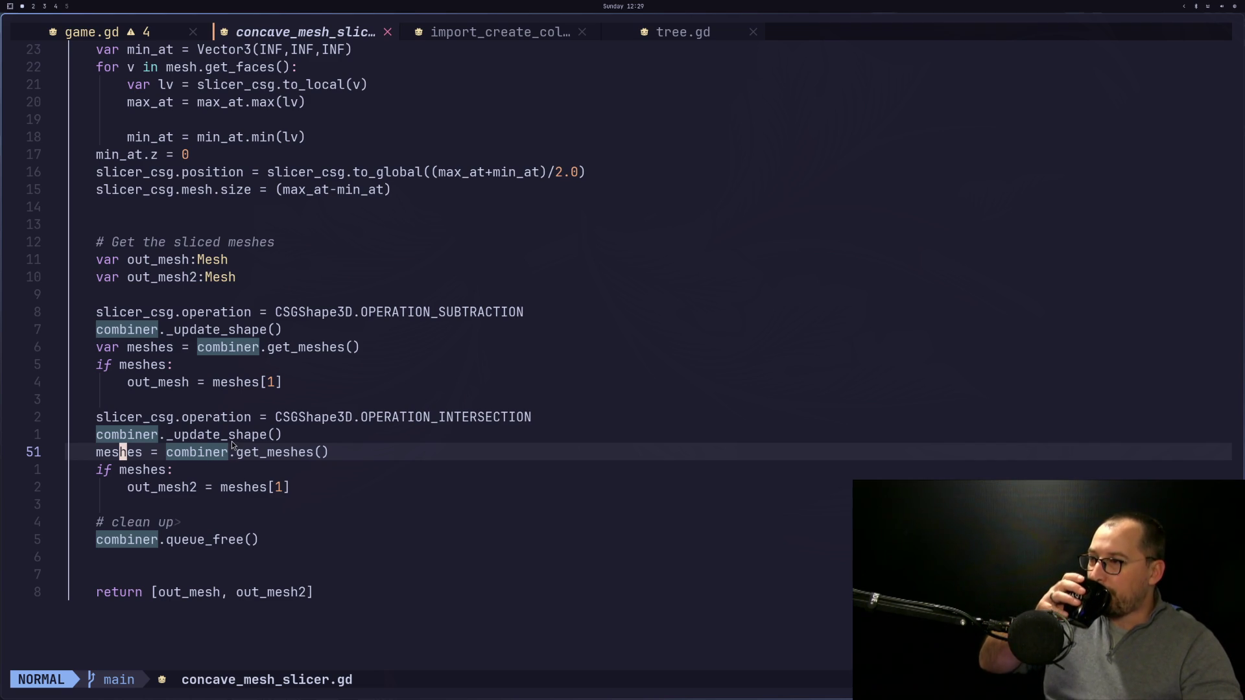
Scroll back over the slicing code, then bring up the RigidBody3D documentation workspace.
scroll(234, 447, up, 7)
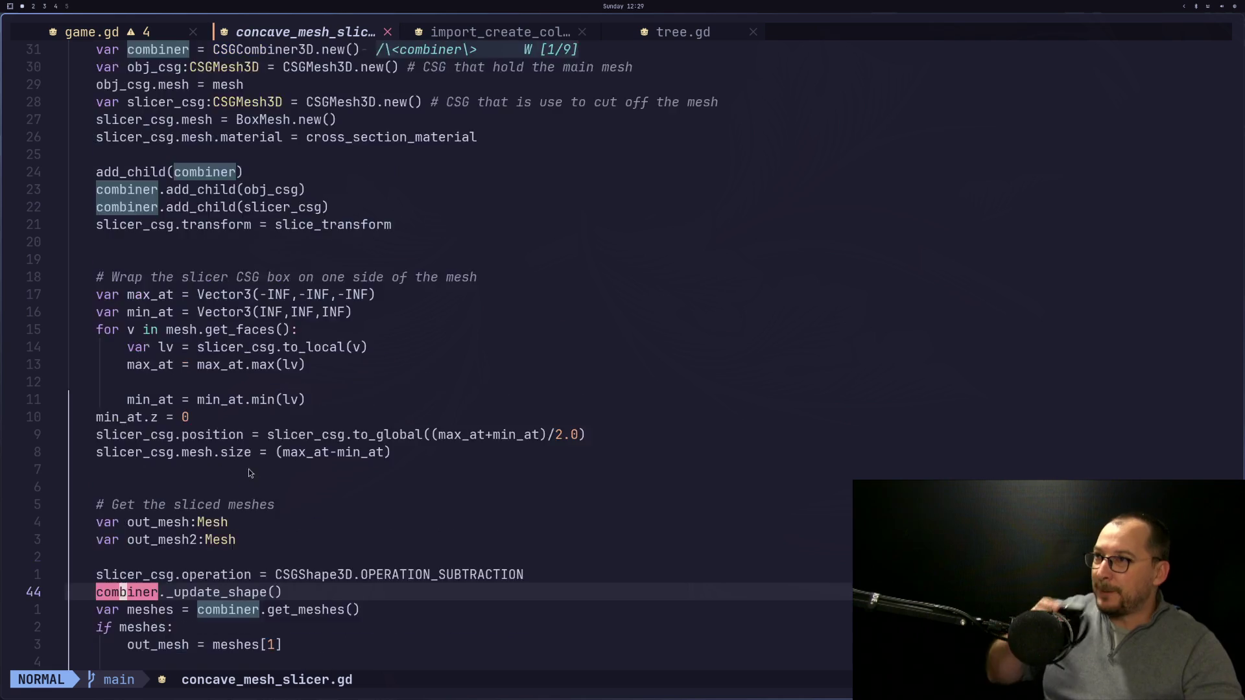
scroll(255, 488, up, 1)
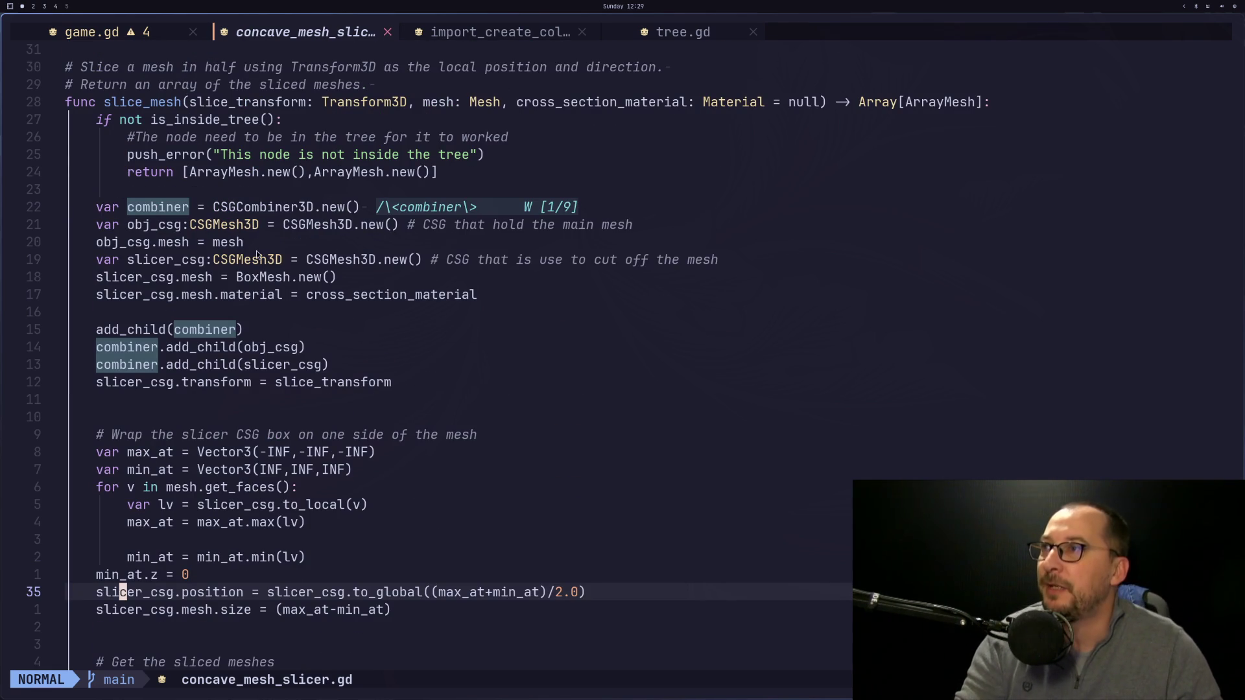
scroll(252, 279, down, 1)
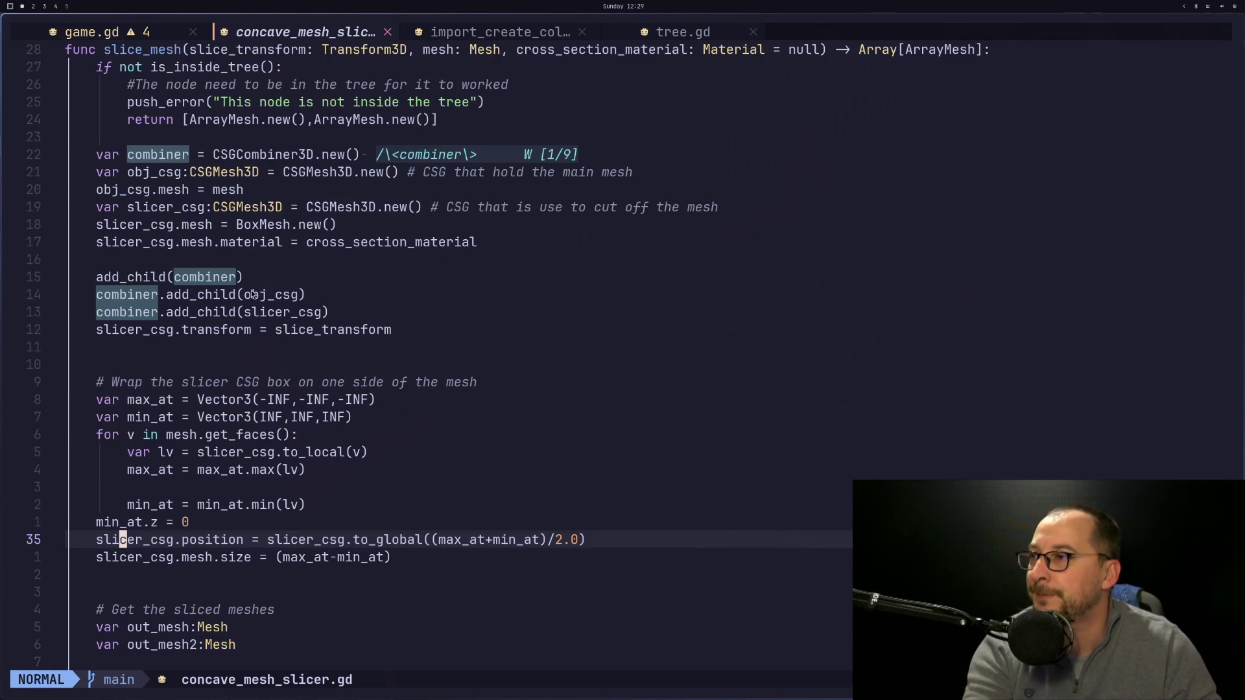
key(super+3)
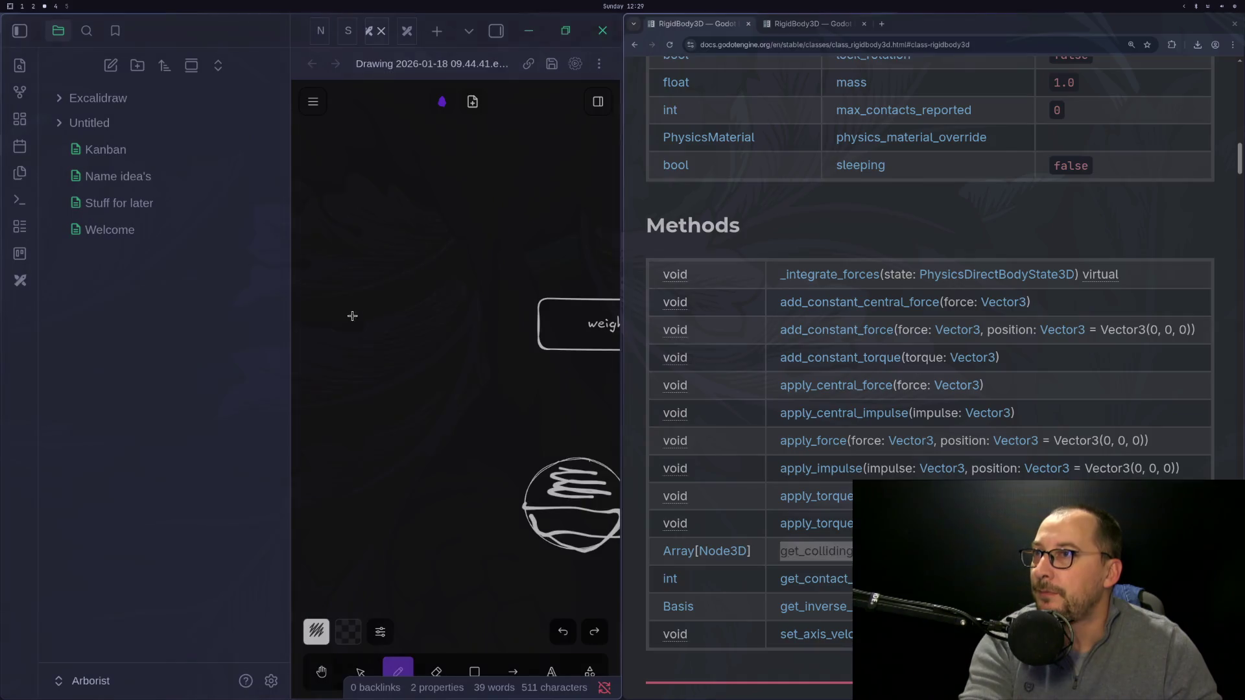
Return to the docs workspace and open the documentation navigation sidebar.
scroll(827, 206, up, 2)
scroll(828, 206, up, 5)
key(super+1)
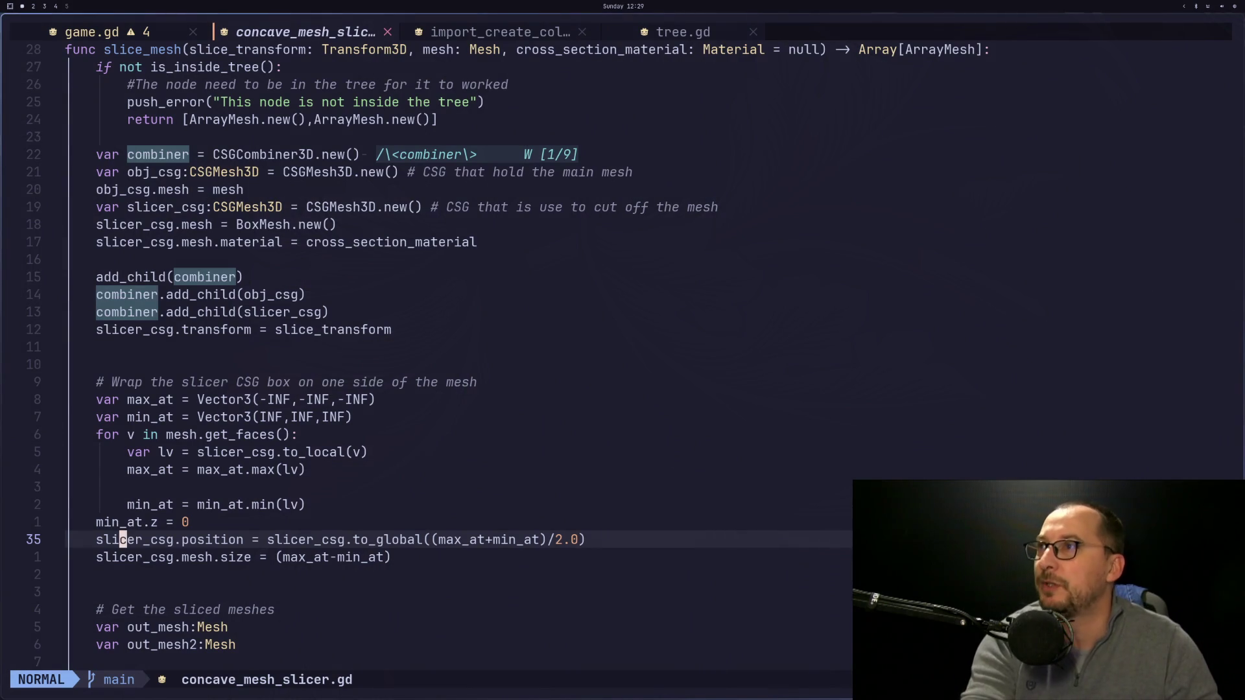
key(super+3)
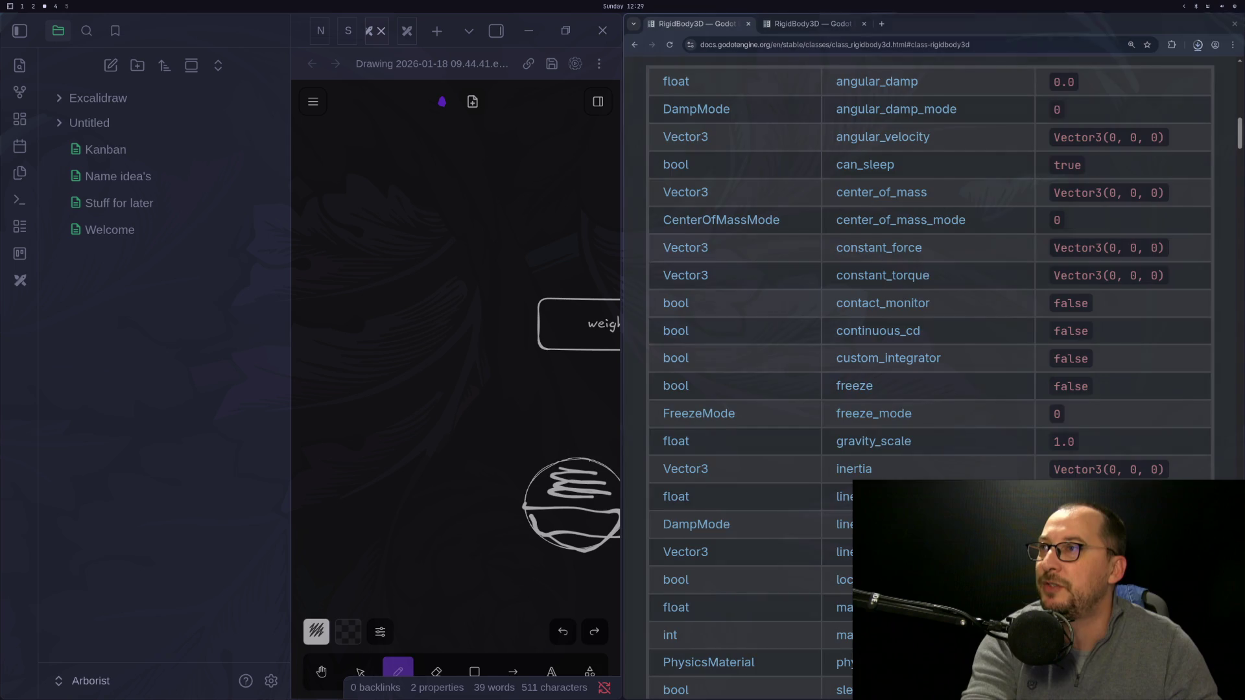
scroll(688, 80, up, 15)
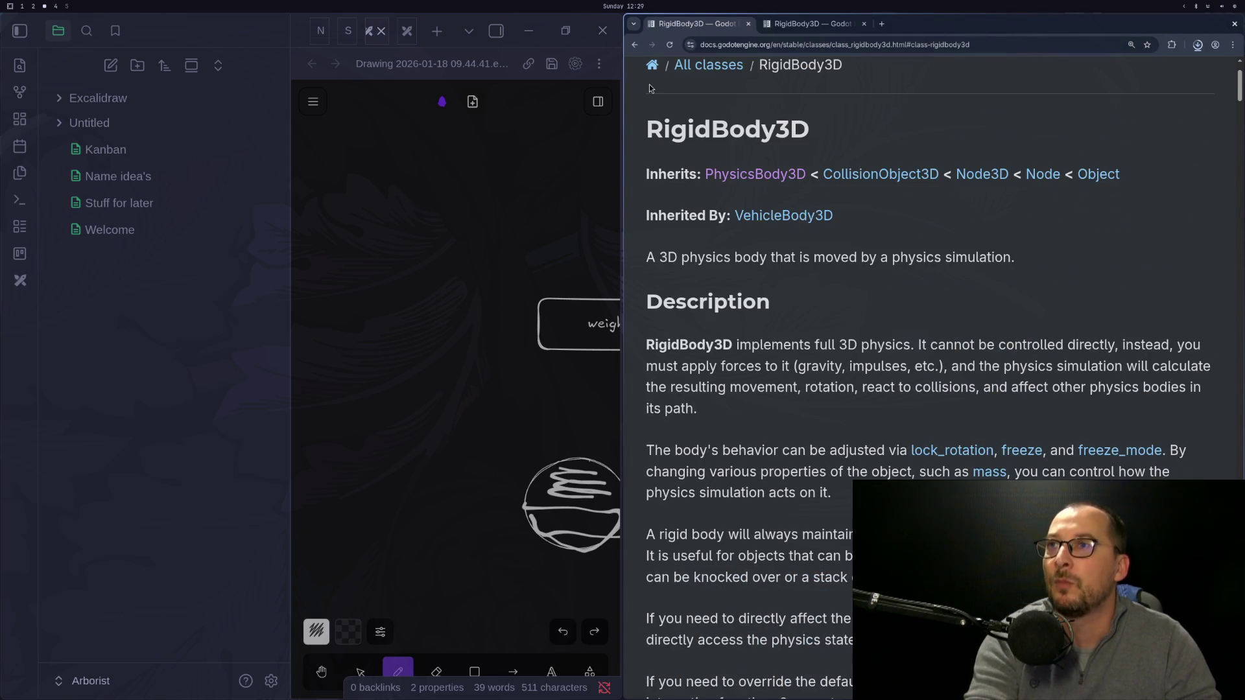
scroll(688, 80, up, 3)
click(690, 87)
scroll(843, 273, up, 10)
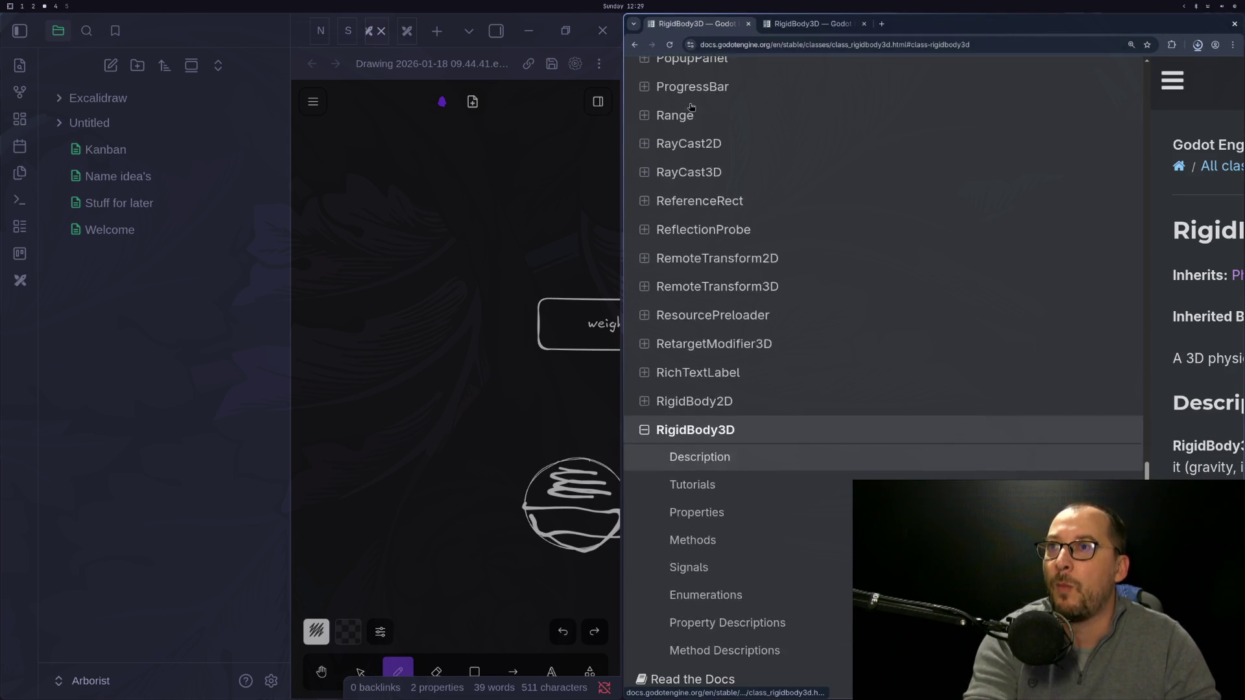
scroll(1117, 132, up, 15)
scroll(1117, 132, up, 5)
Search the Godot docs for 'CSGCombiner', fixing the mistyped last letter.
click(820, 158)
text(CSGCombinee)
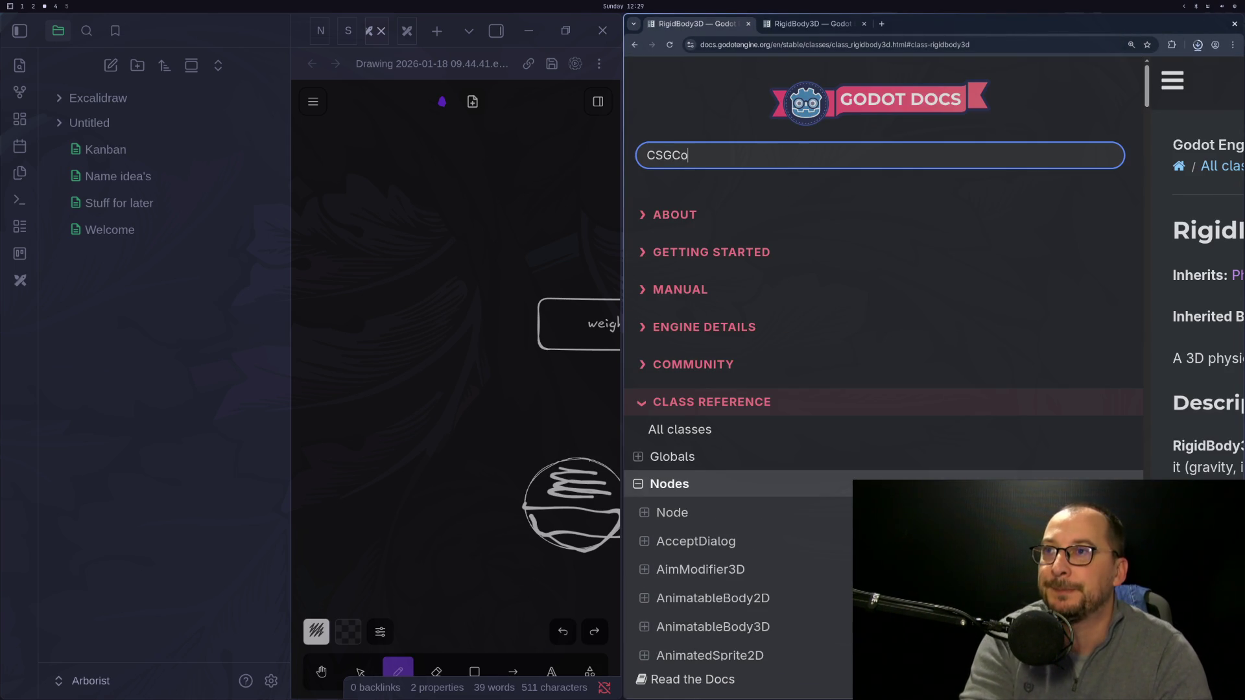
key(BackSpace)
text(r)
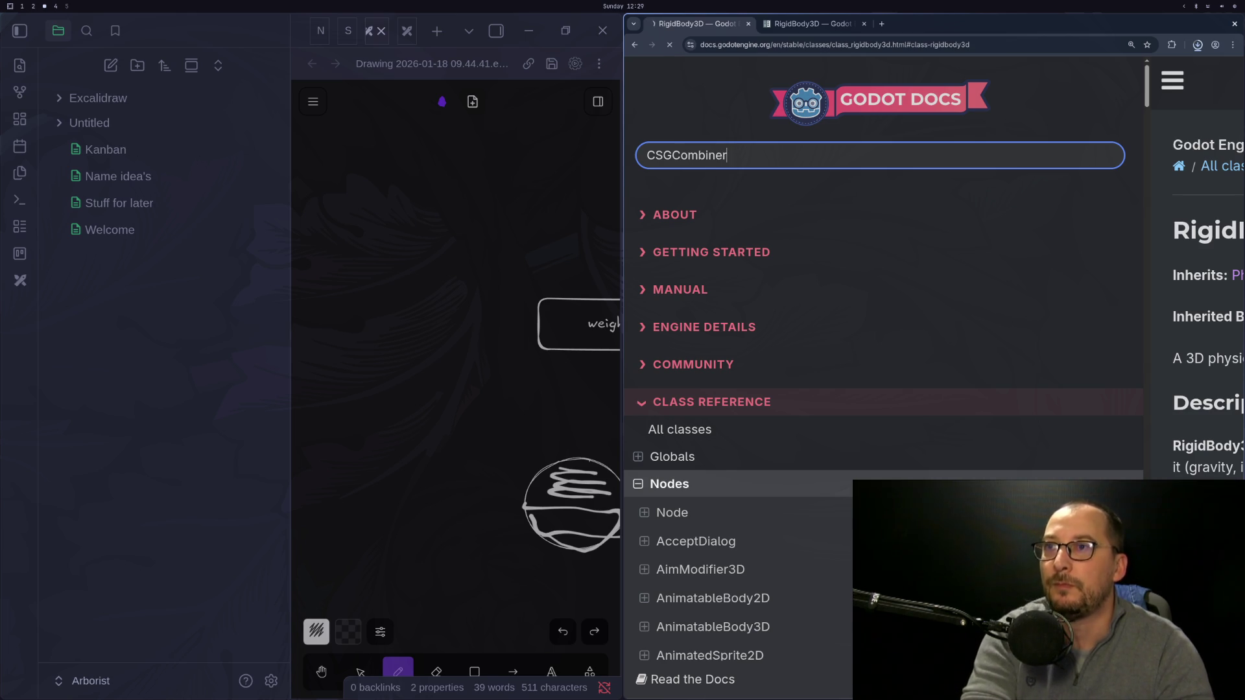
key(Return)
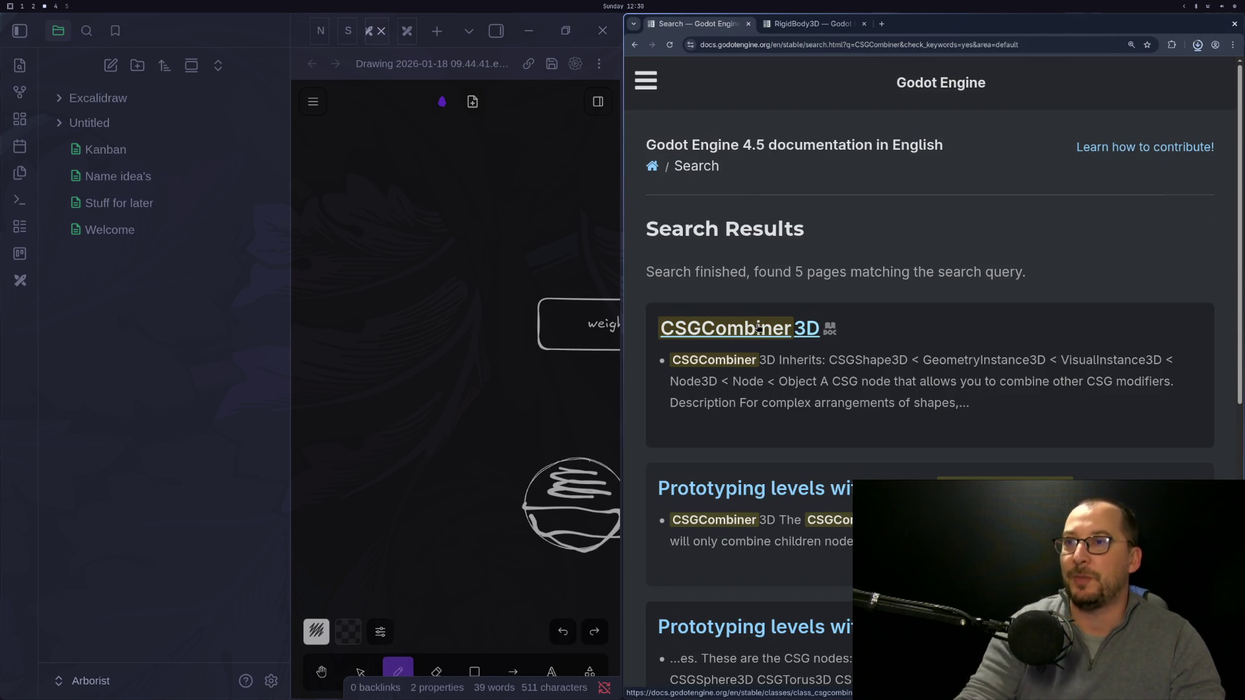
Open the CSGCombiner3D class page from the search results.
click(759, 327)
scroll(900, 393, down, 3)
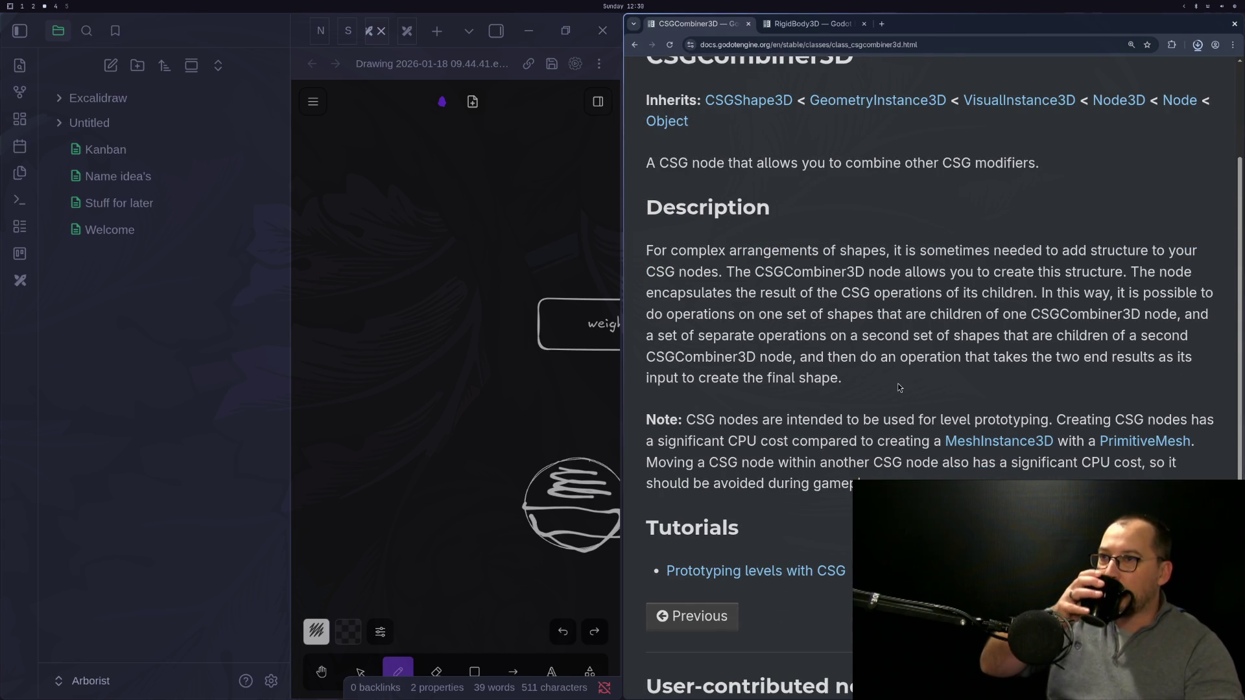
scroll(896, 383, down, 5)
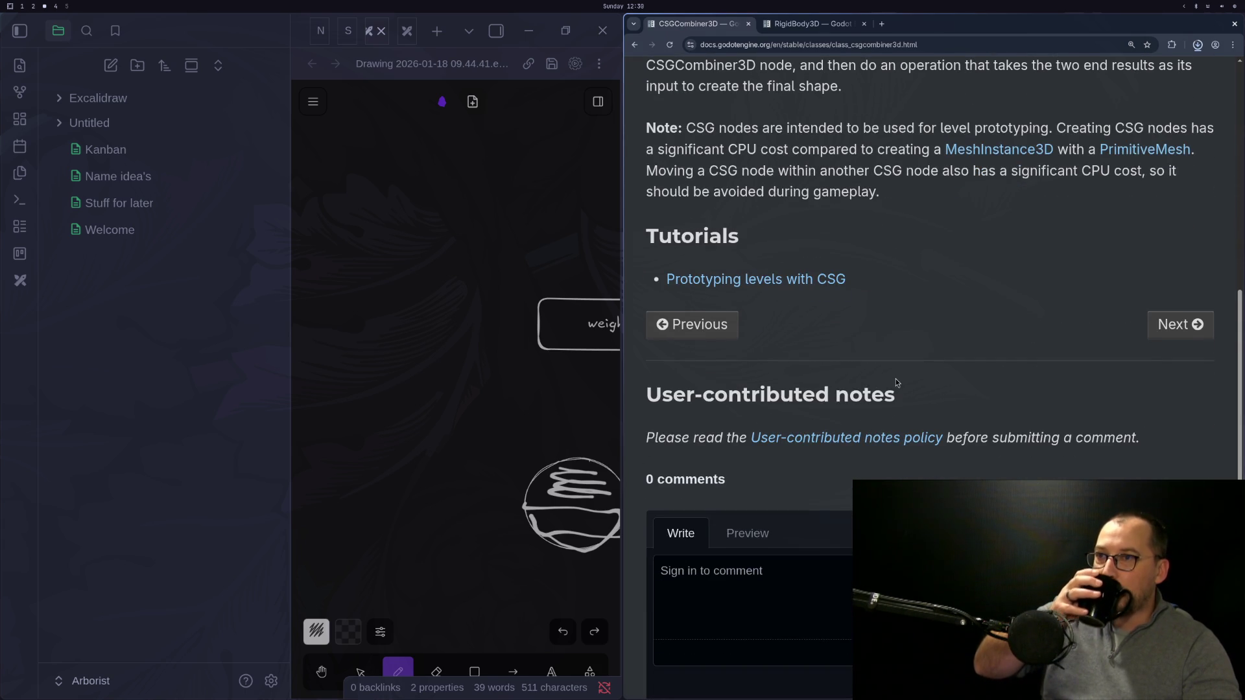
scroll(896, 383, up, 6)
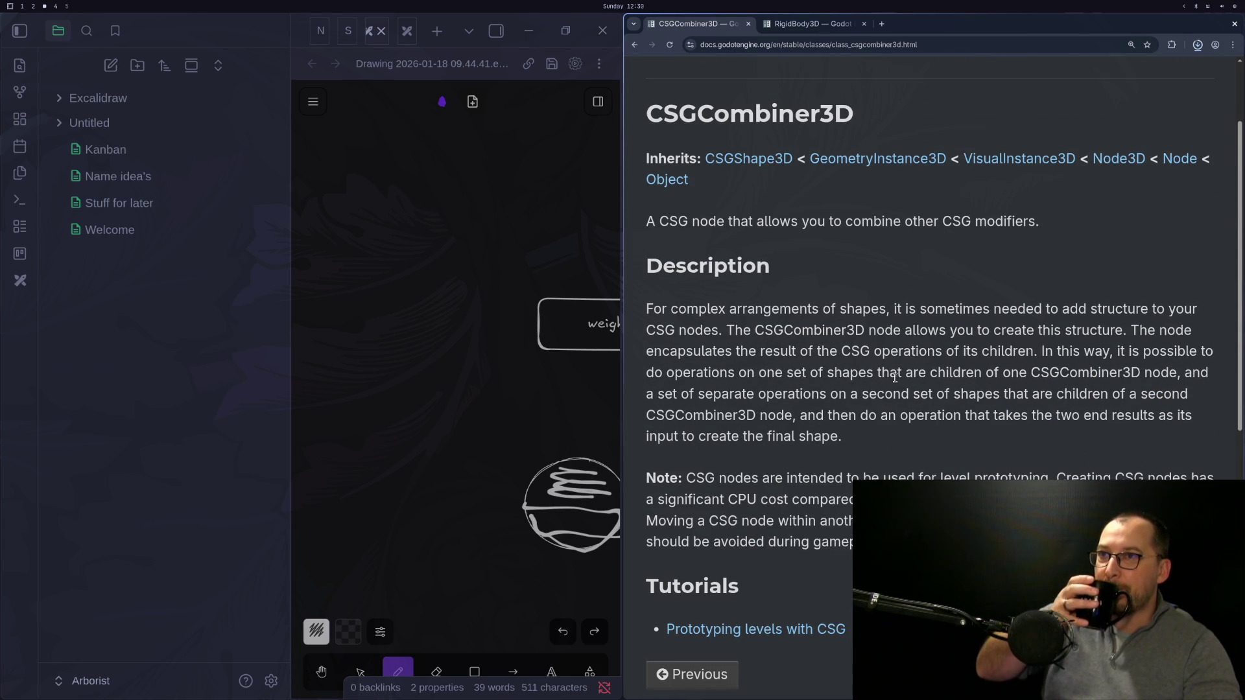
Open the parent CSGShape3D page and scroll to its Methods list, including bake_collision_shape.
click(767, 163)
scroll(855, 390, down, 10)
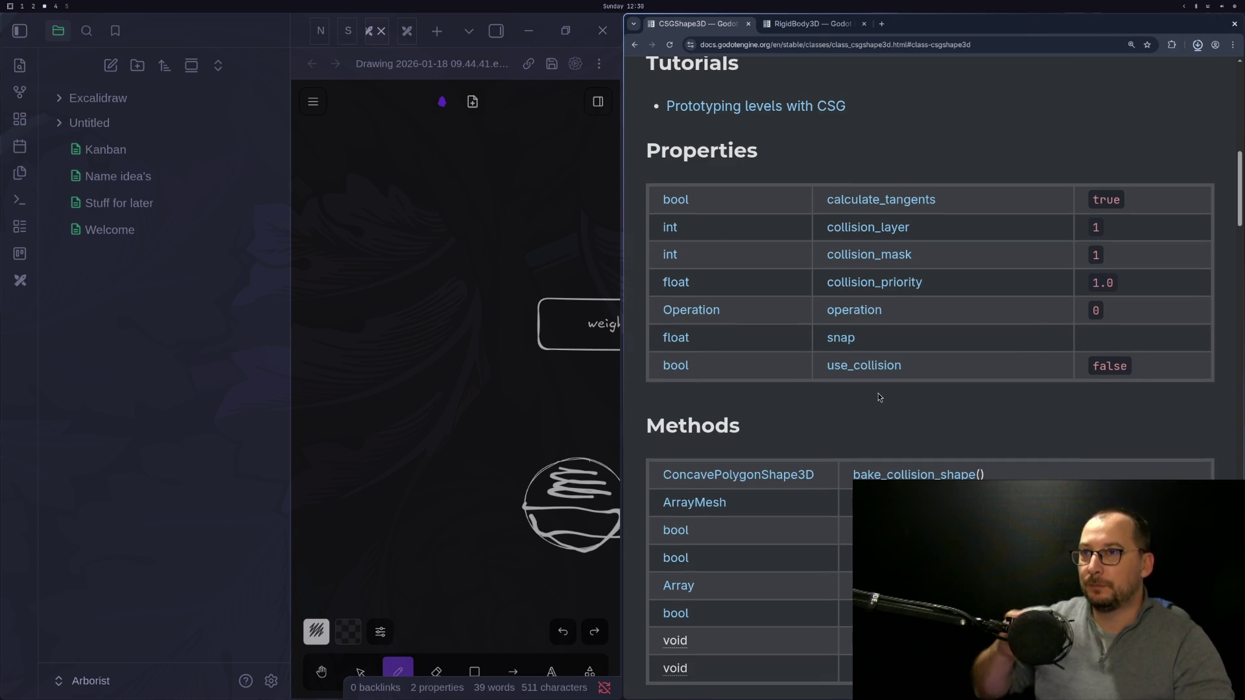
scroll(877, 402, down, 2)
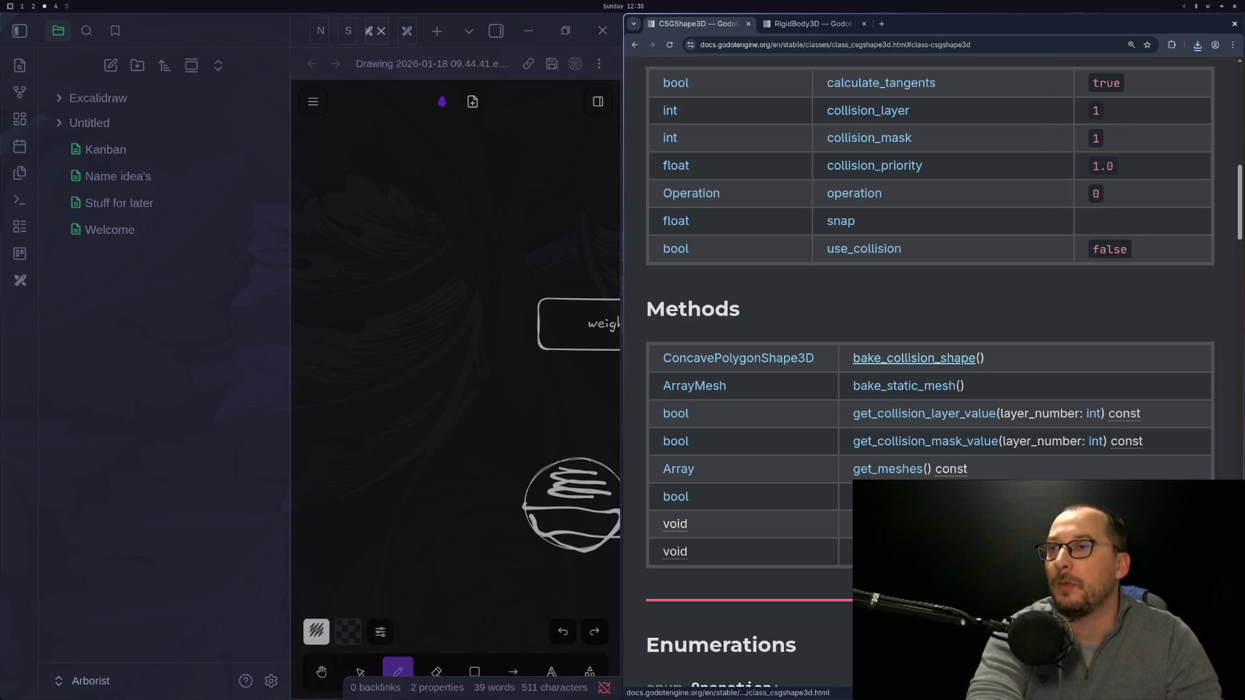
key(super+1)
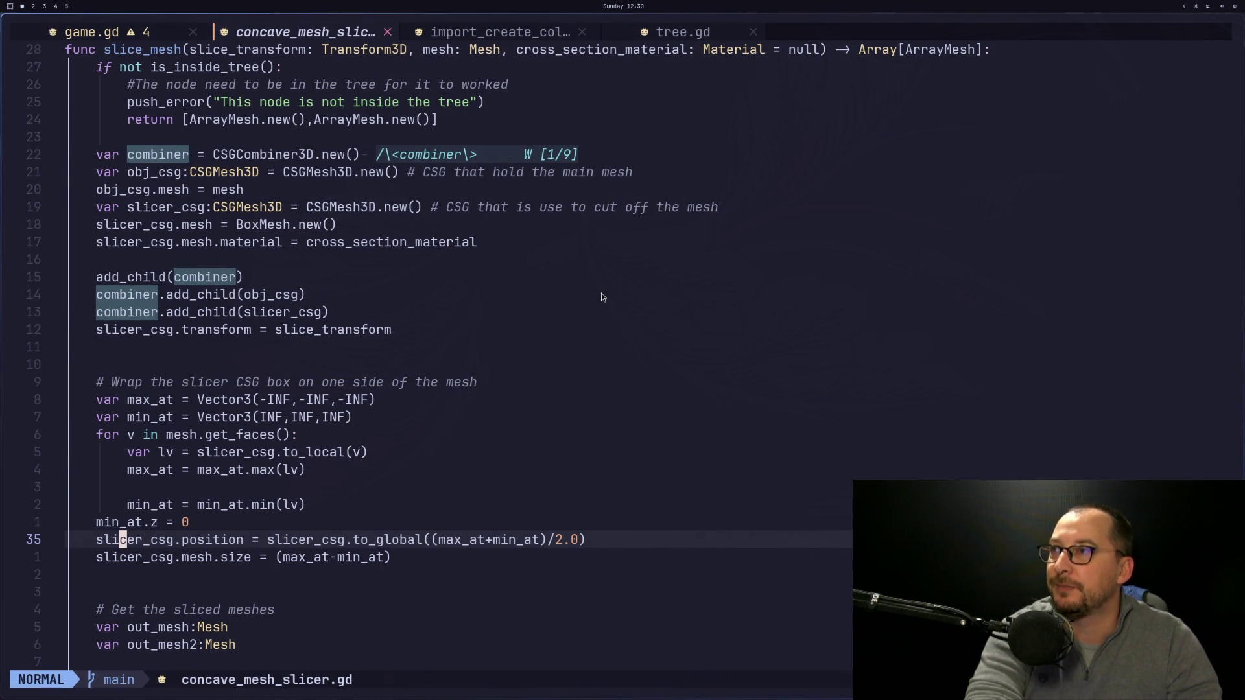
key(super+3)
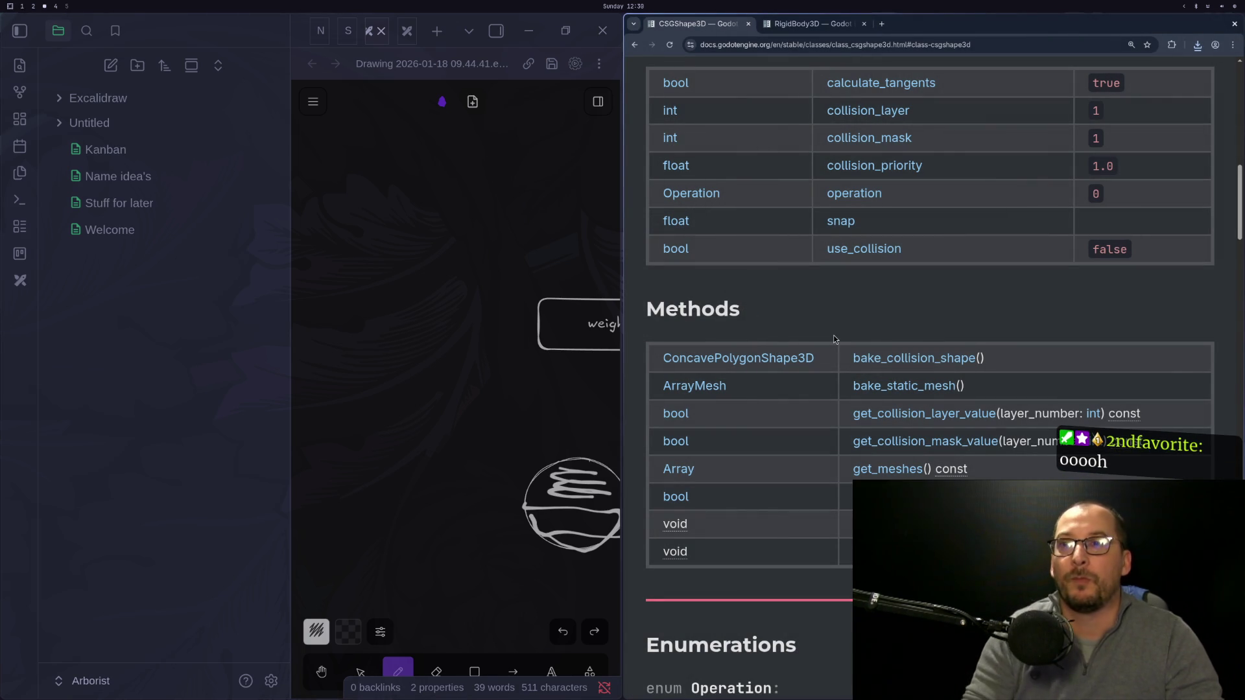
scroll(834, 334, up, 15)
Follow the inheritance chain through GeometryInstance3D and VisualInstance3D up to Node3D.
click(774, 235)
scroll(872, 409, down, 10)
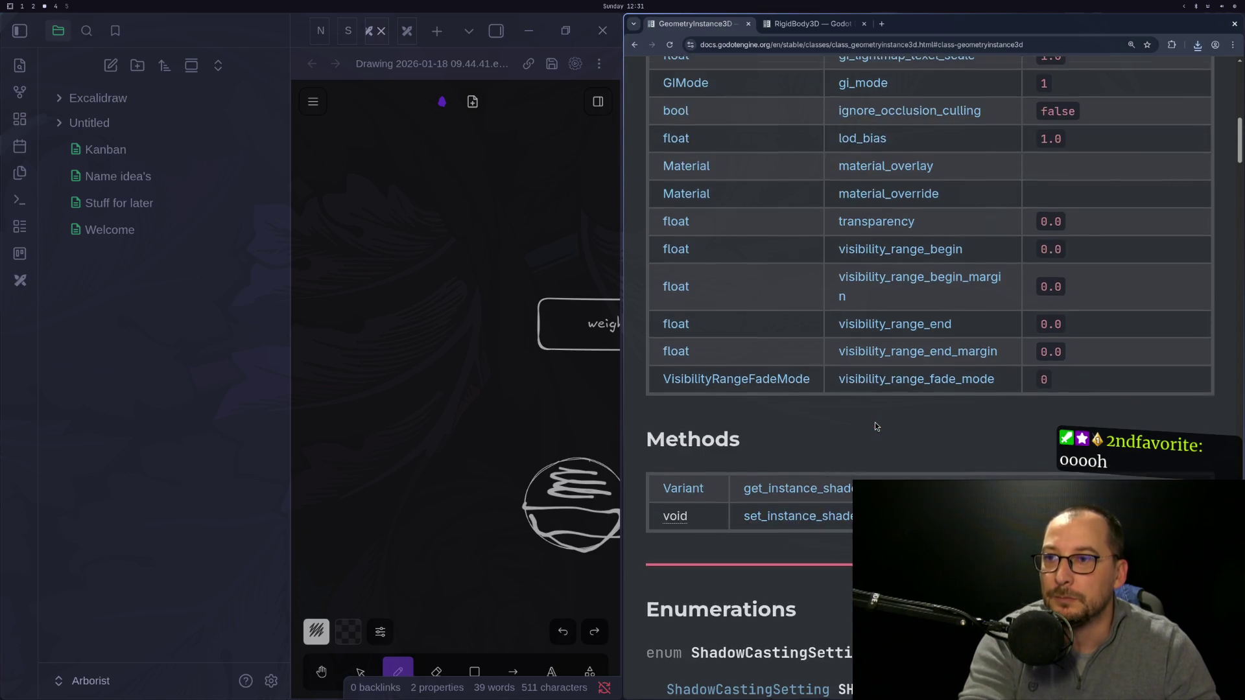
scroll(876, 426, down, 3)
scroll(856, 429, up, 8)
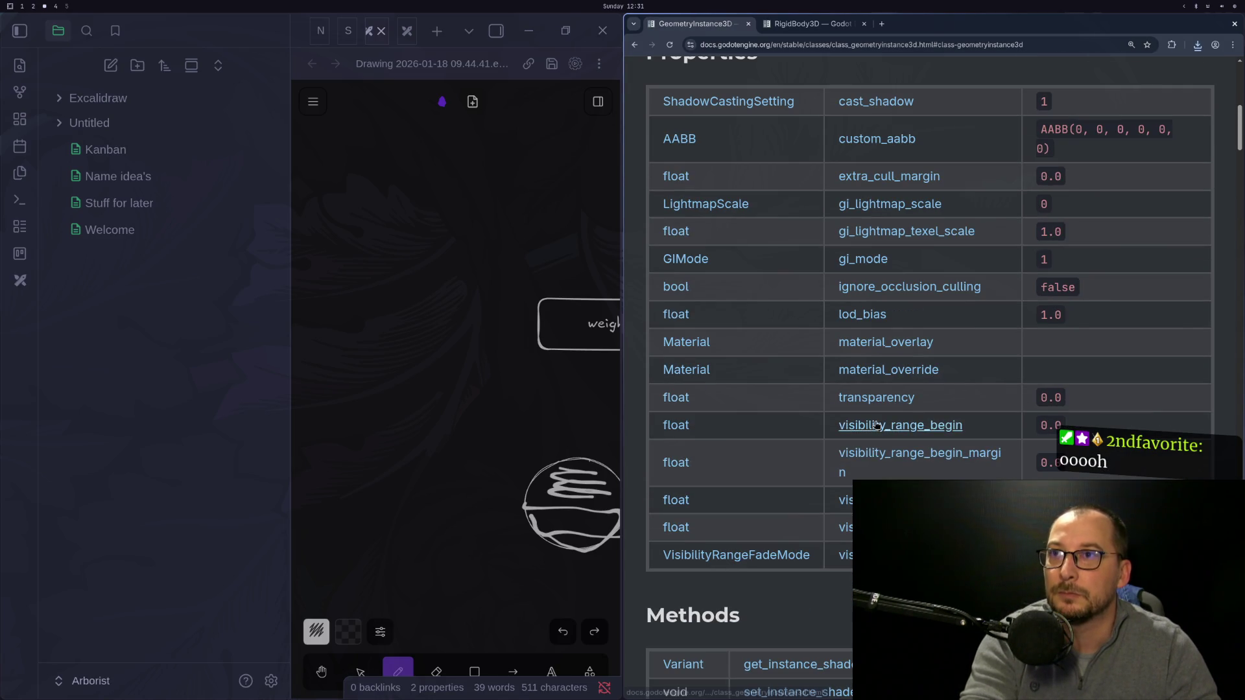
scroll(831, 433, up, 8)
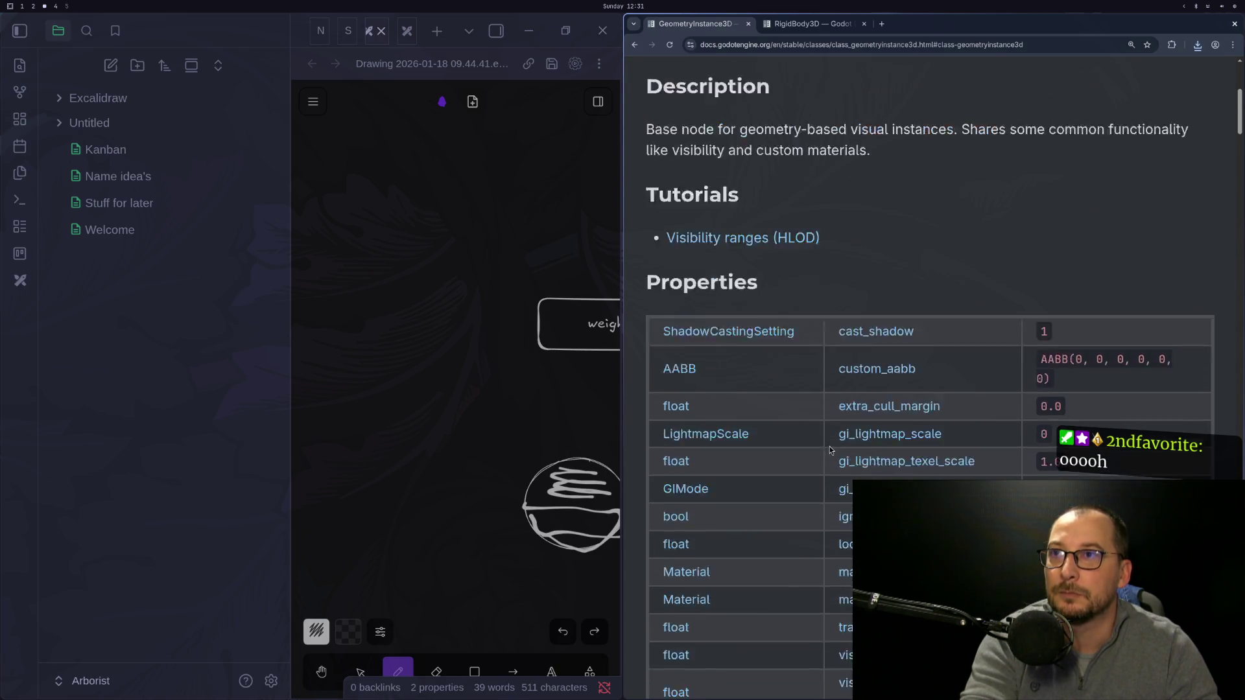
click(759, 277)
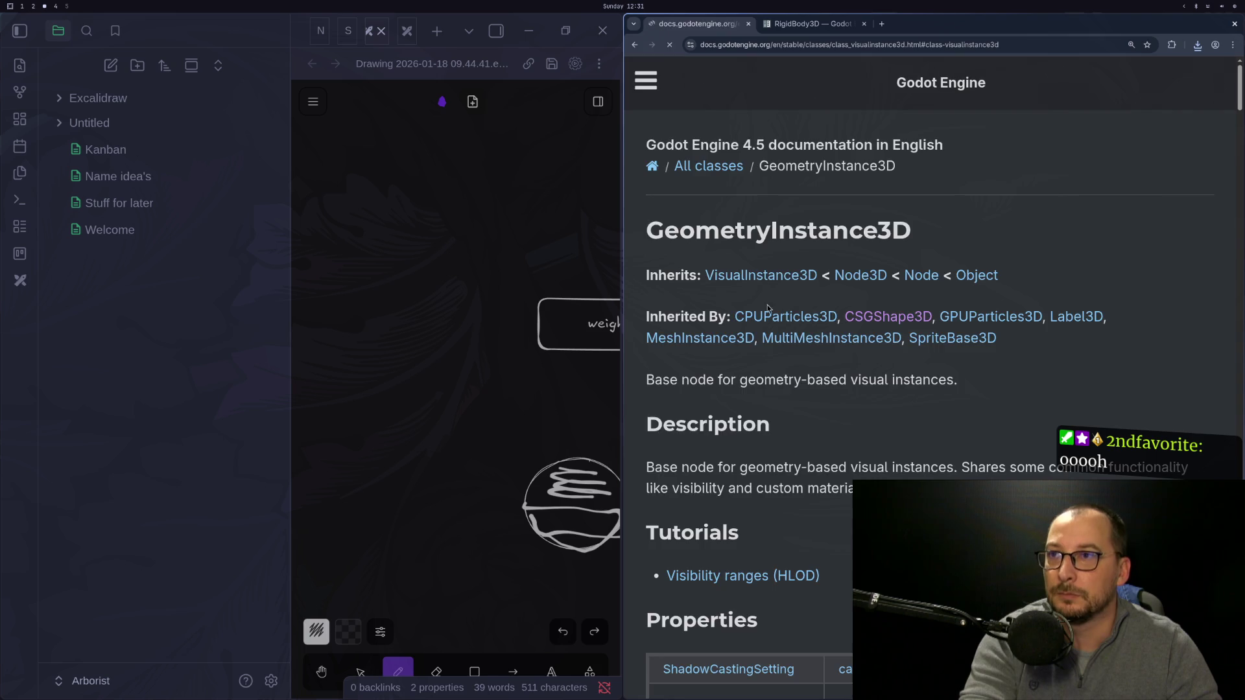
scroll(815, 375, down, 4)
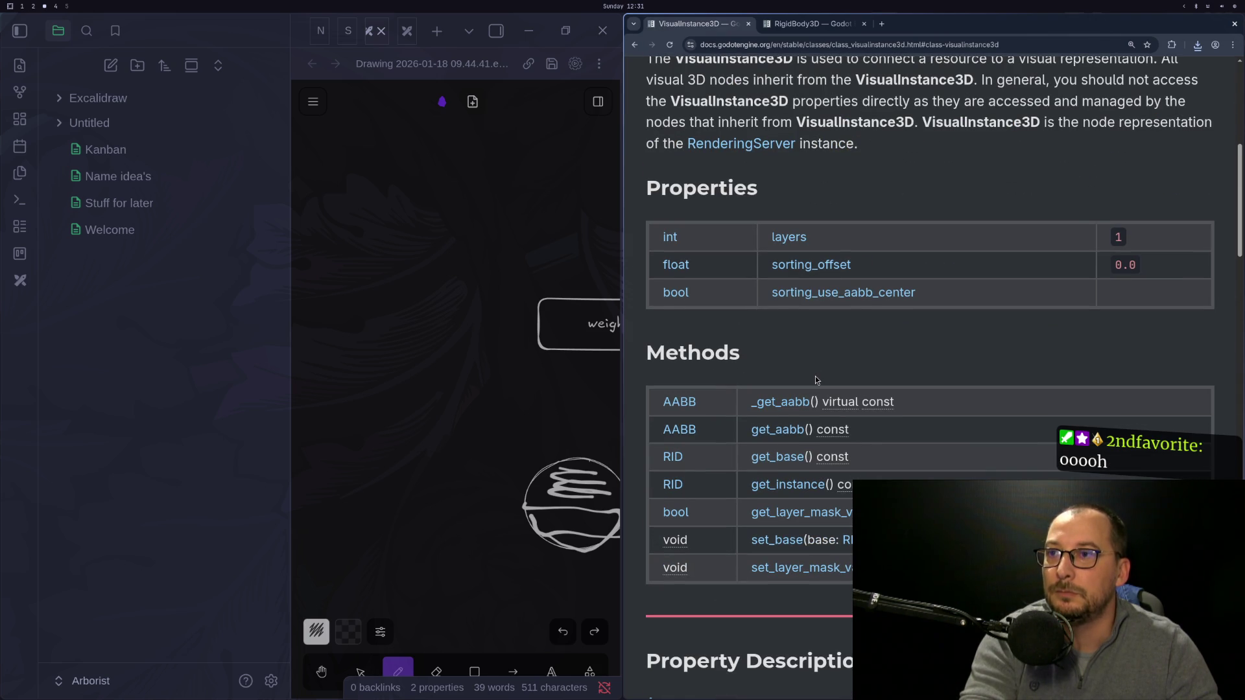
scroll(816, 380, up, 5)
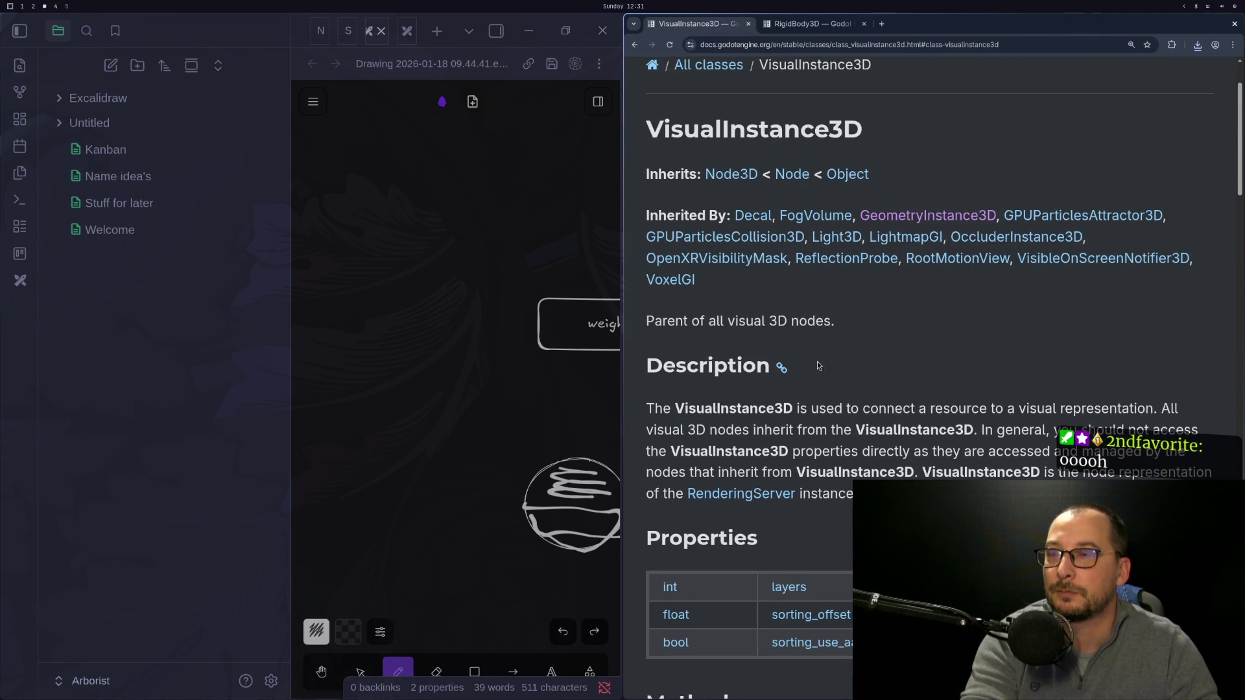
click(731, 173)
scroll(880, 314, down, 2)
scroll(881, 314, down, 12)
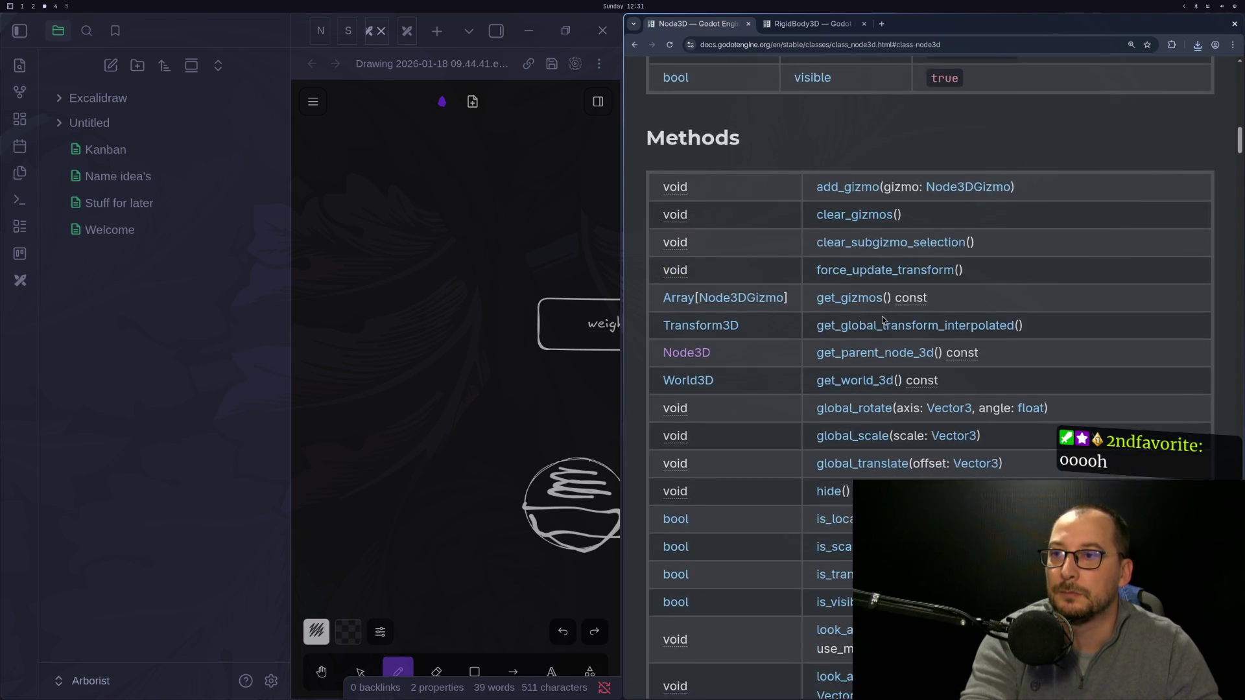
scroll(882, 320, down, 5)
Search the Node3D page for _update_shape (no match), then go back two class pages.
key(F11)
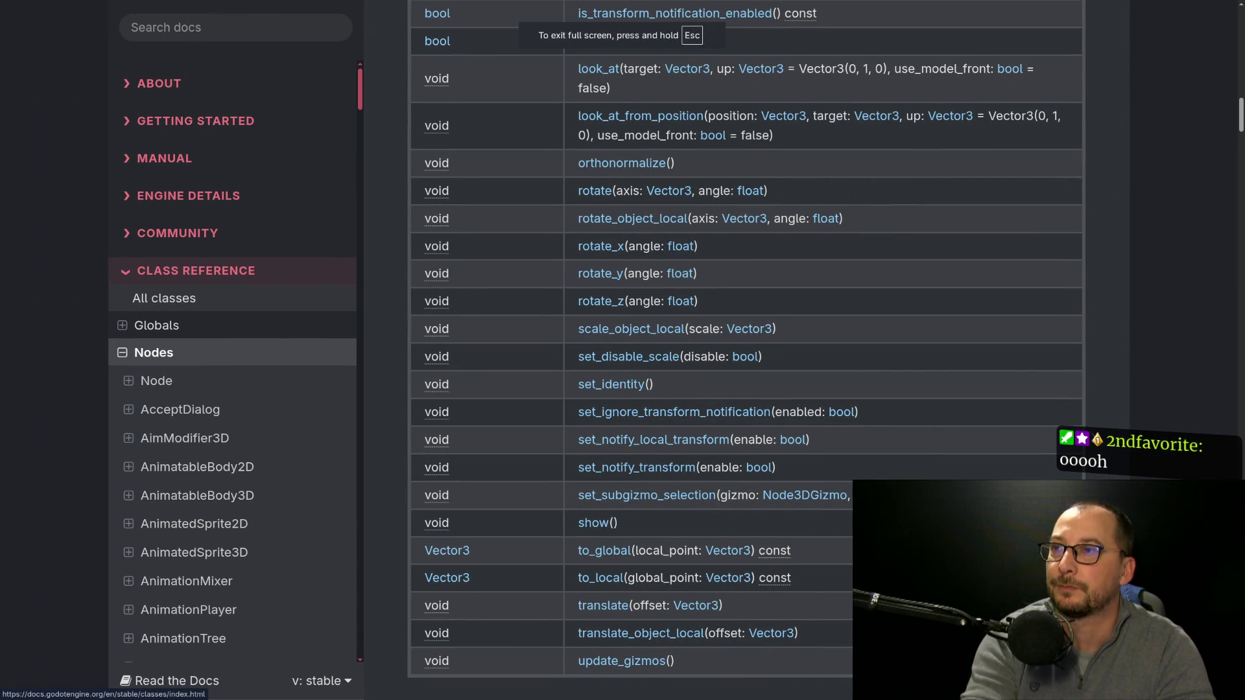
key(F11)
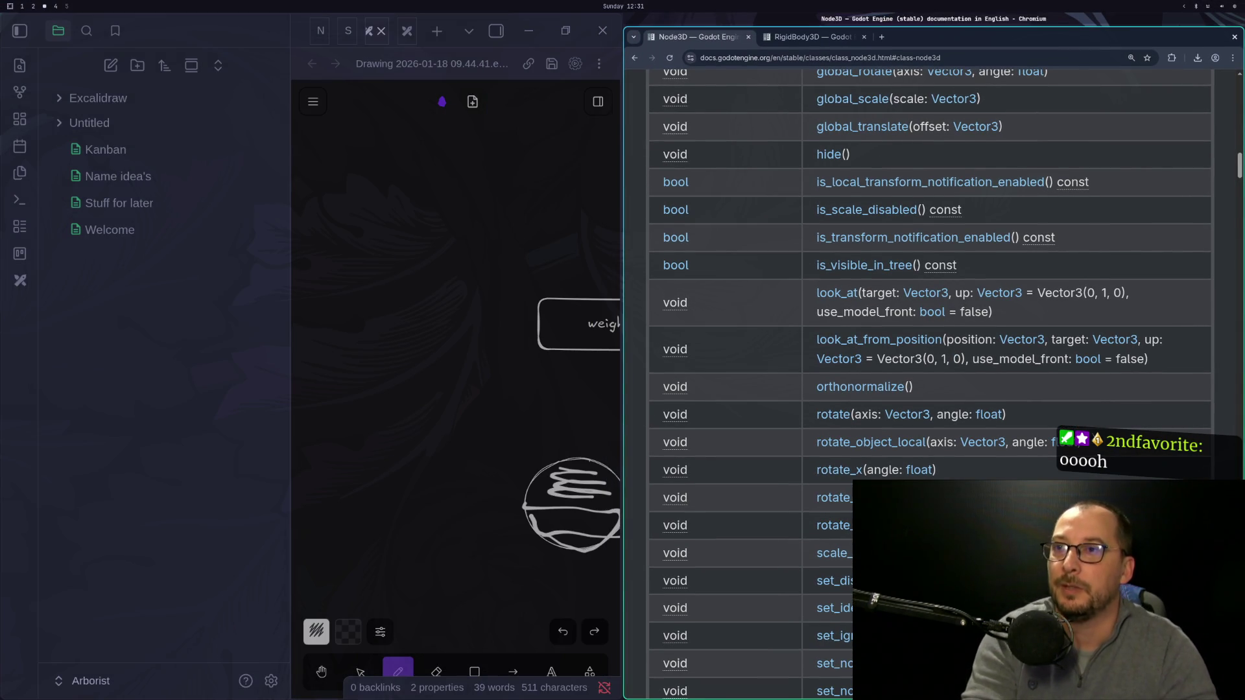
key(F11)
key(F11)
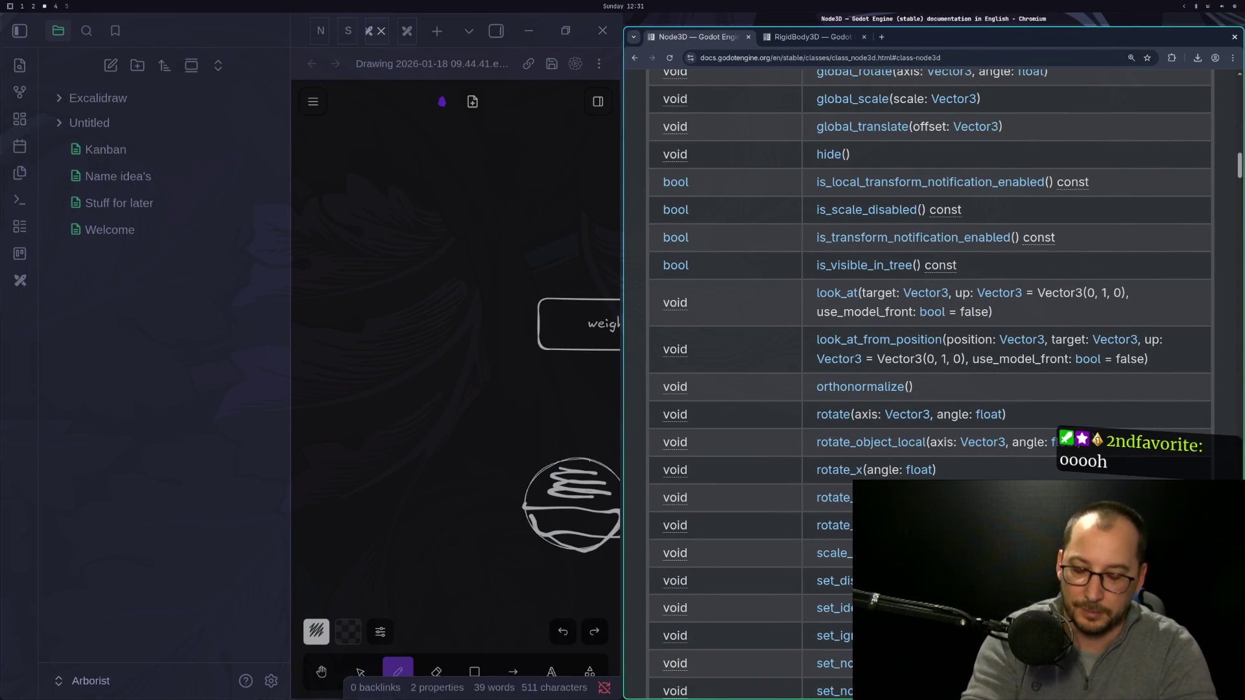
key(ctrl+f)
text(_)
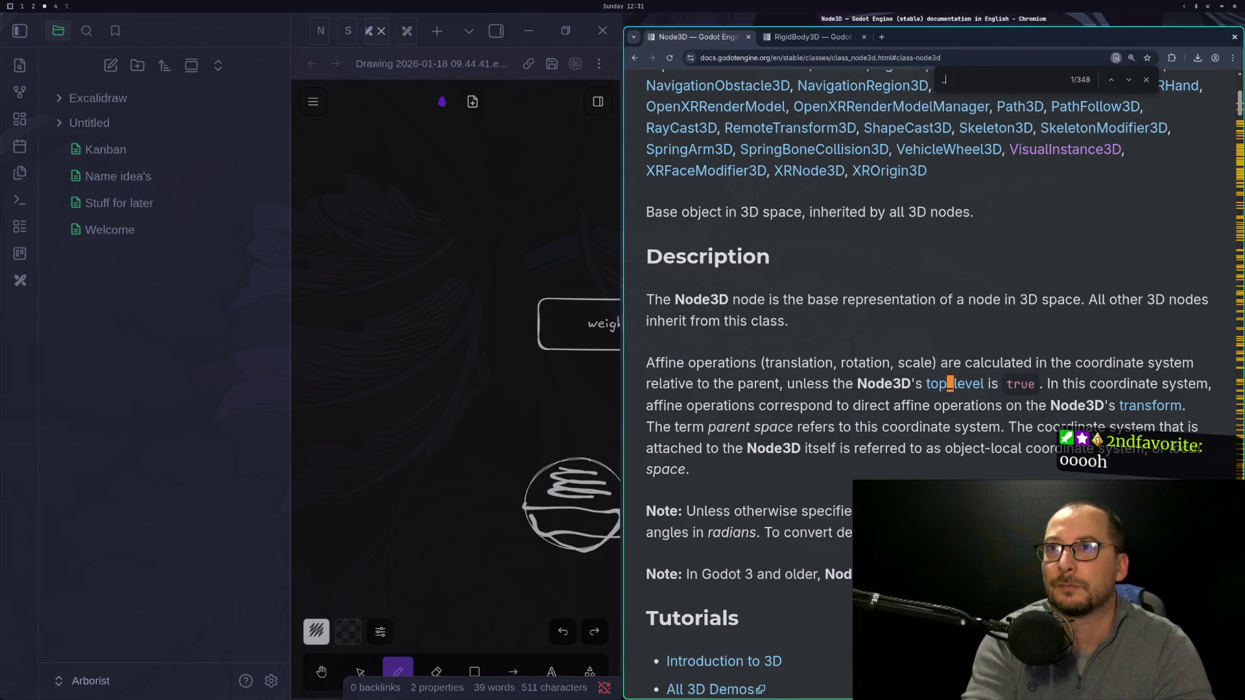
text(udat)
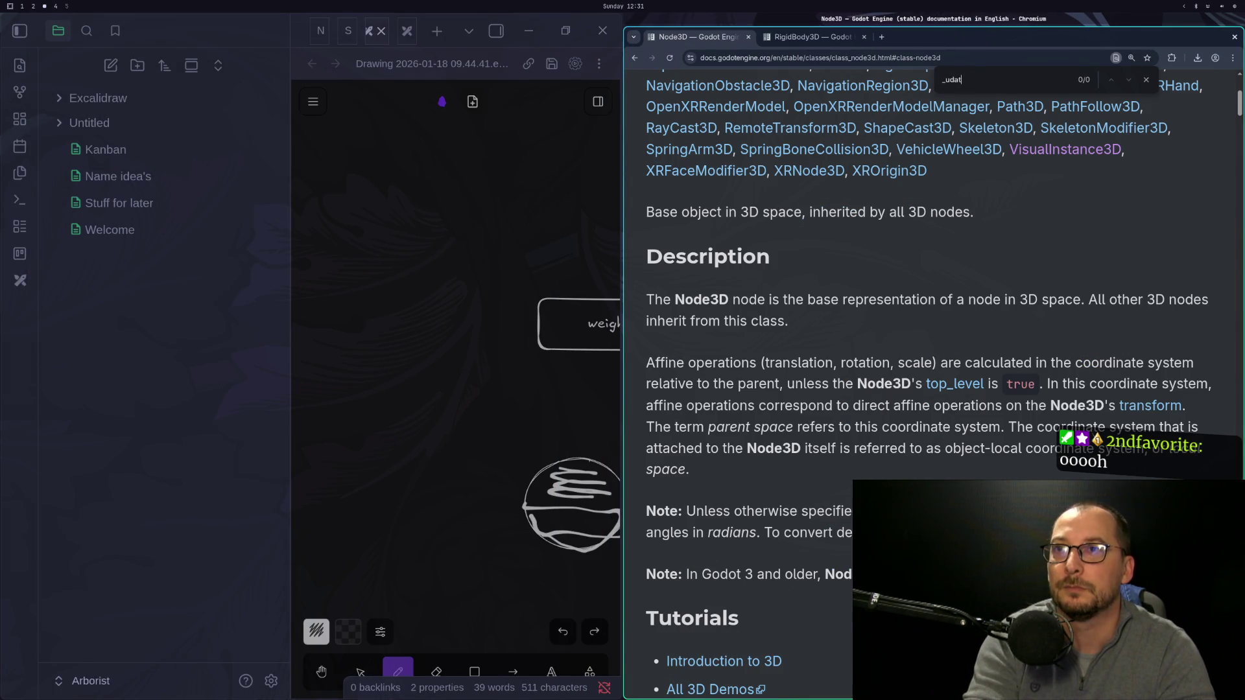
text(date_shap)
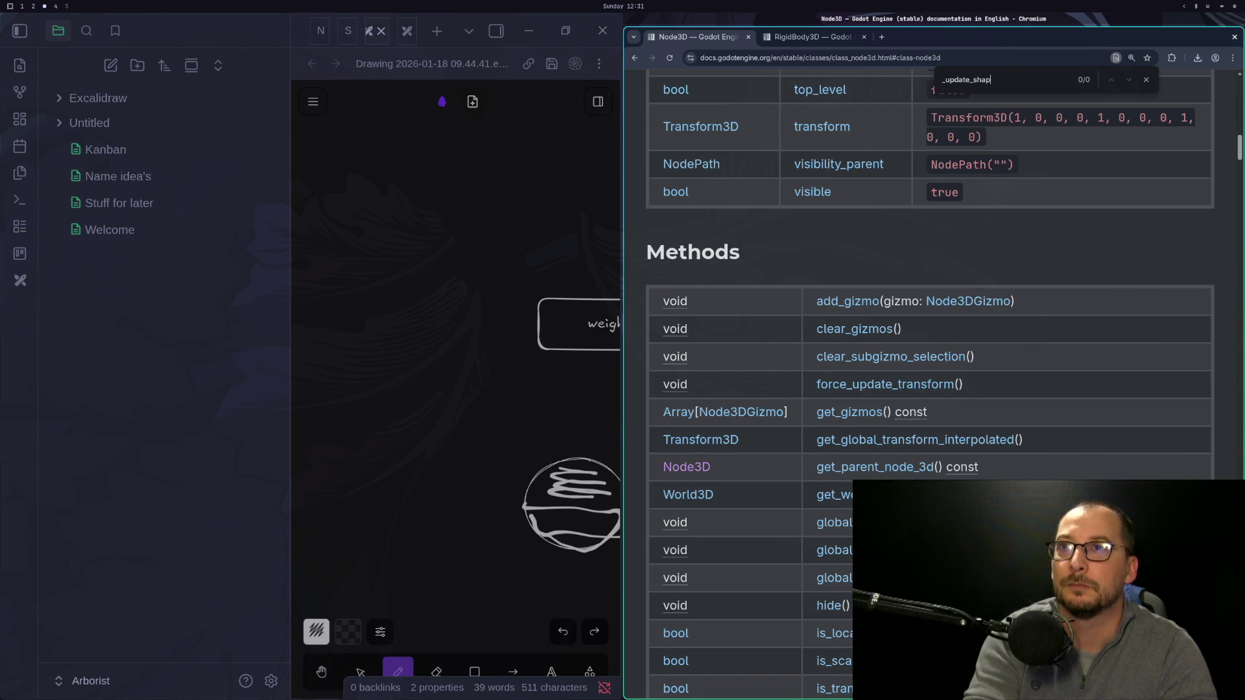
click(631, 58)
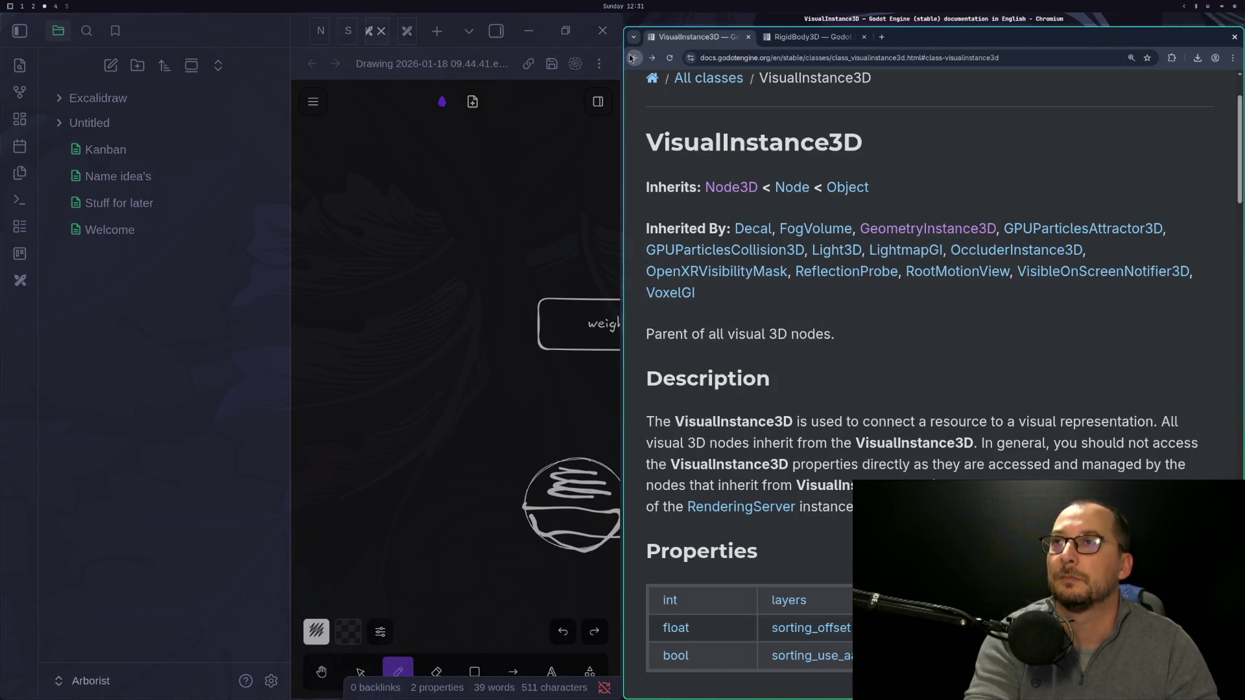
click(631, 57)
key(super+1)
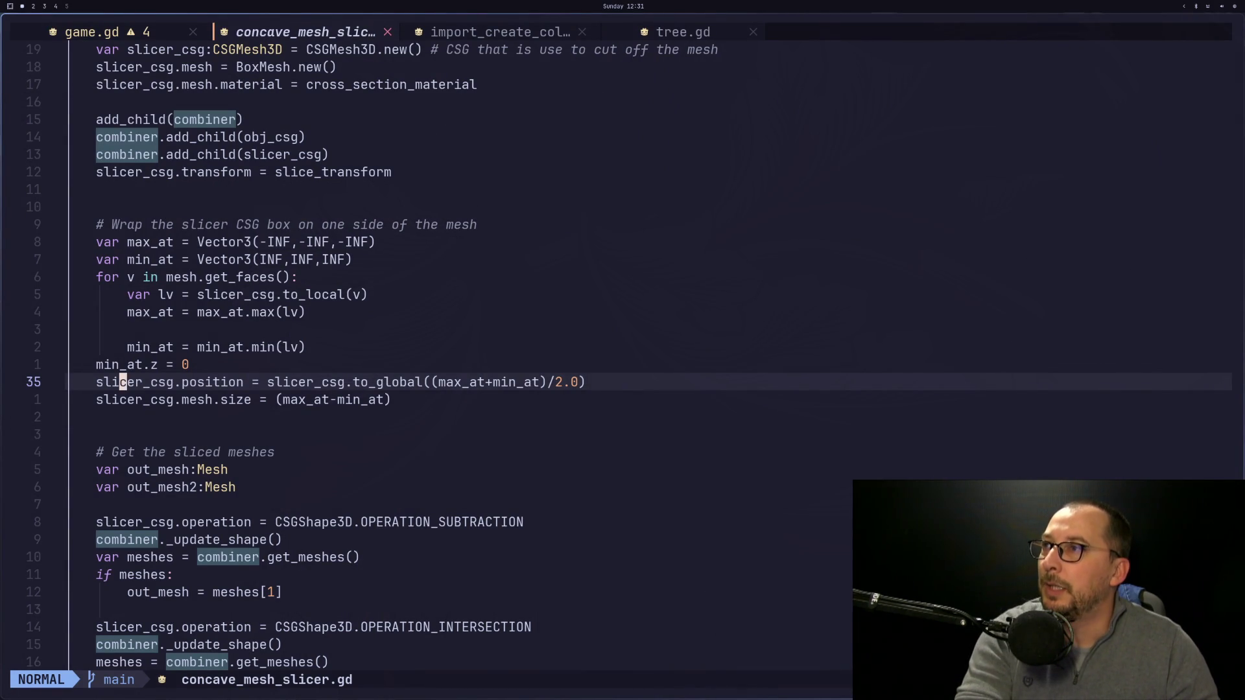
Check completion for _update_shape on the combiner._update_shape() line, leaving it unchanged.
scroll(383, 279, down, 2)
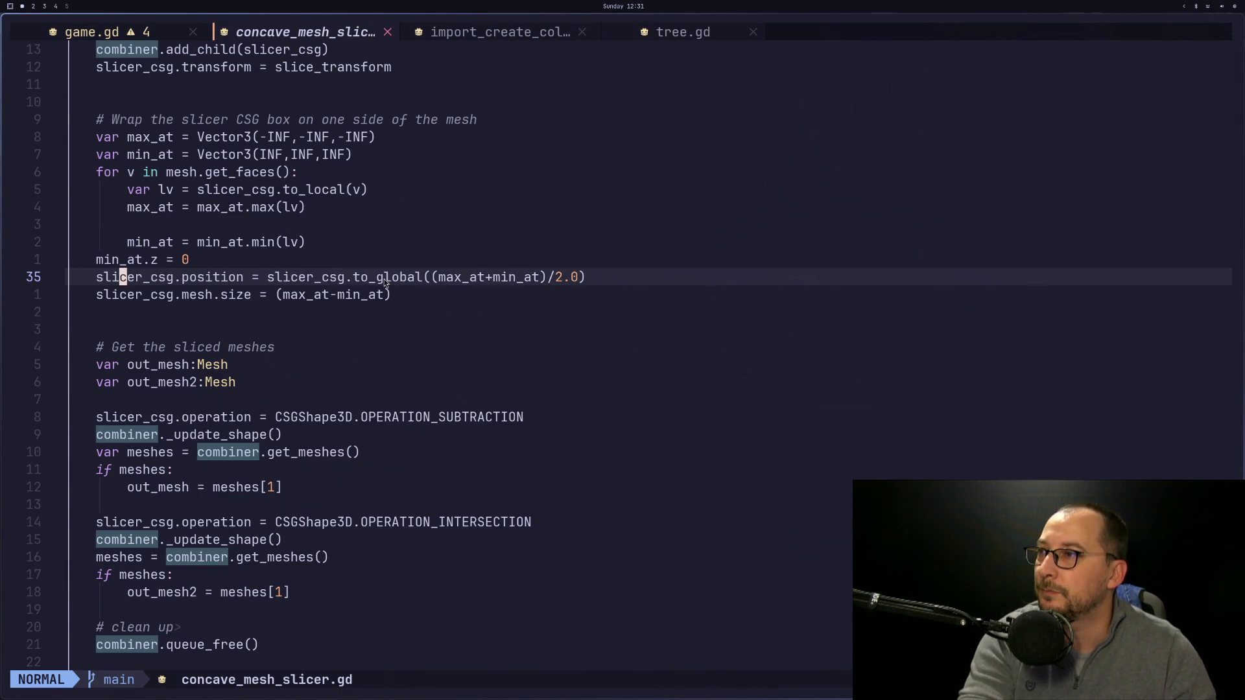
scroll(316, 311, down, 1)
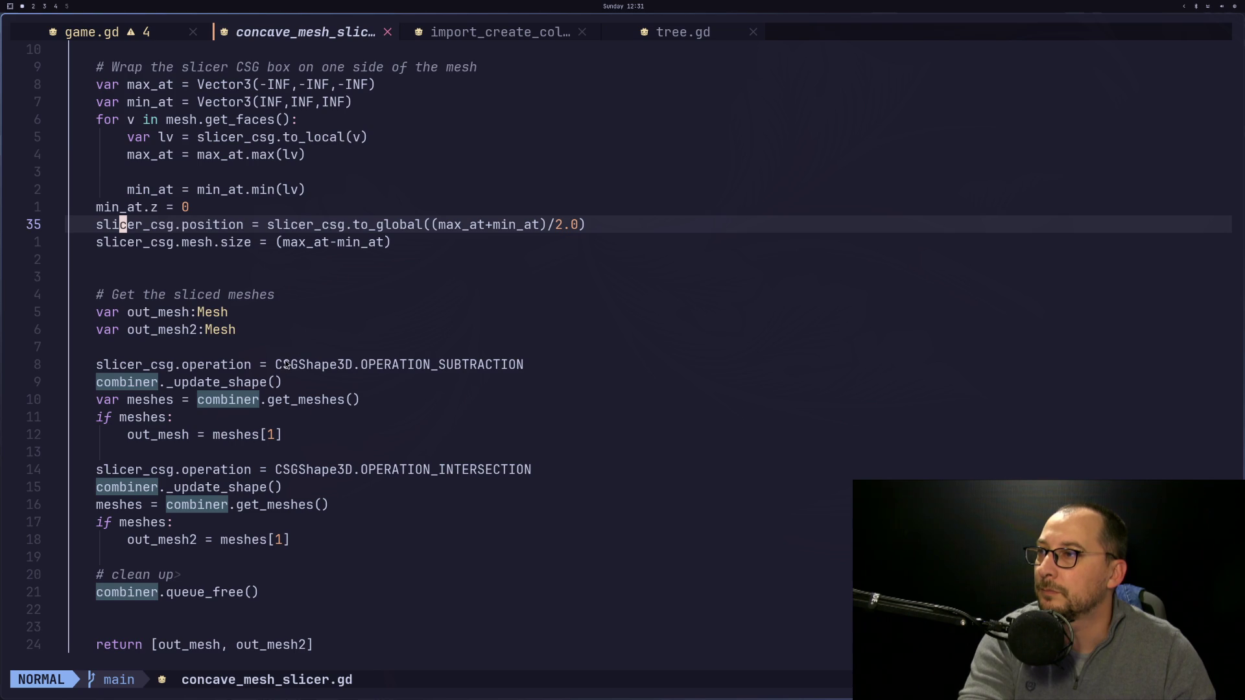
click(212, 387)
key(l)
key(l)
key(l)
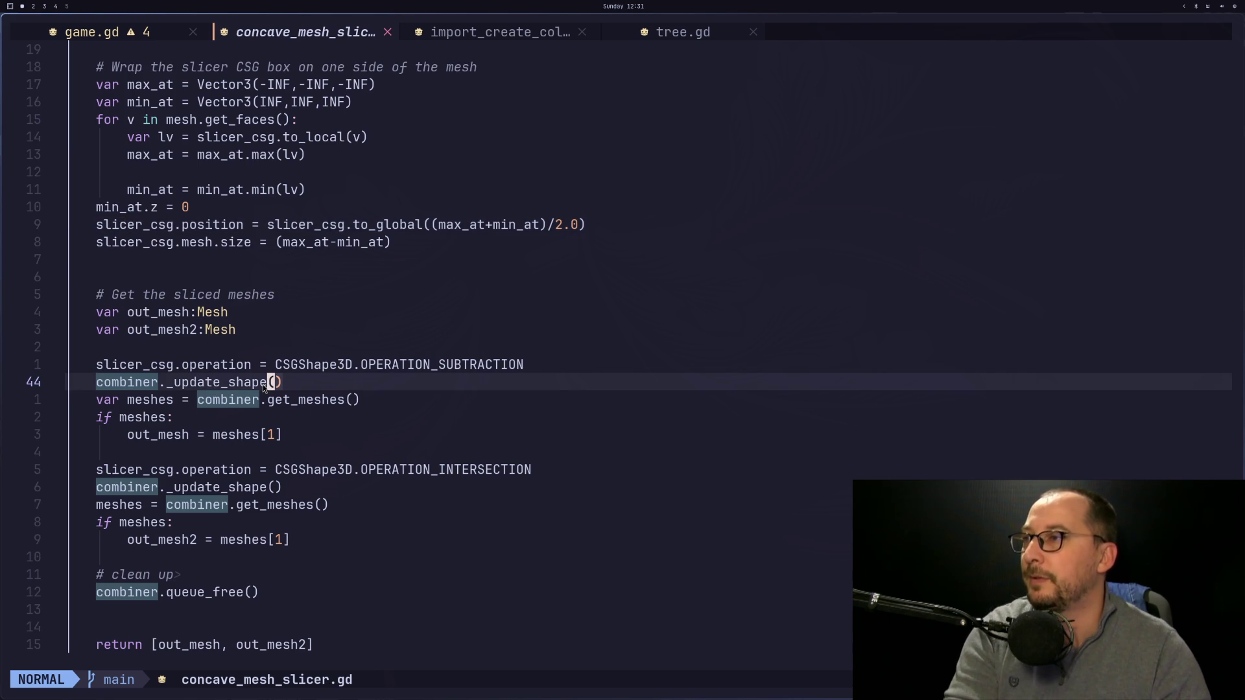
key(o)
key(Escape)
key(u)
key(i)
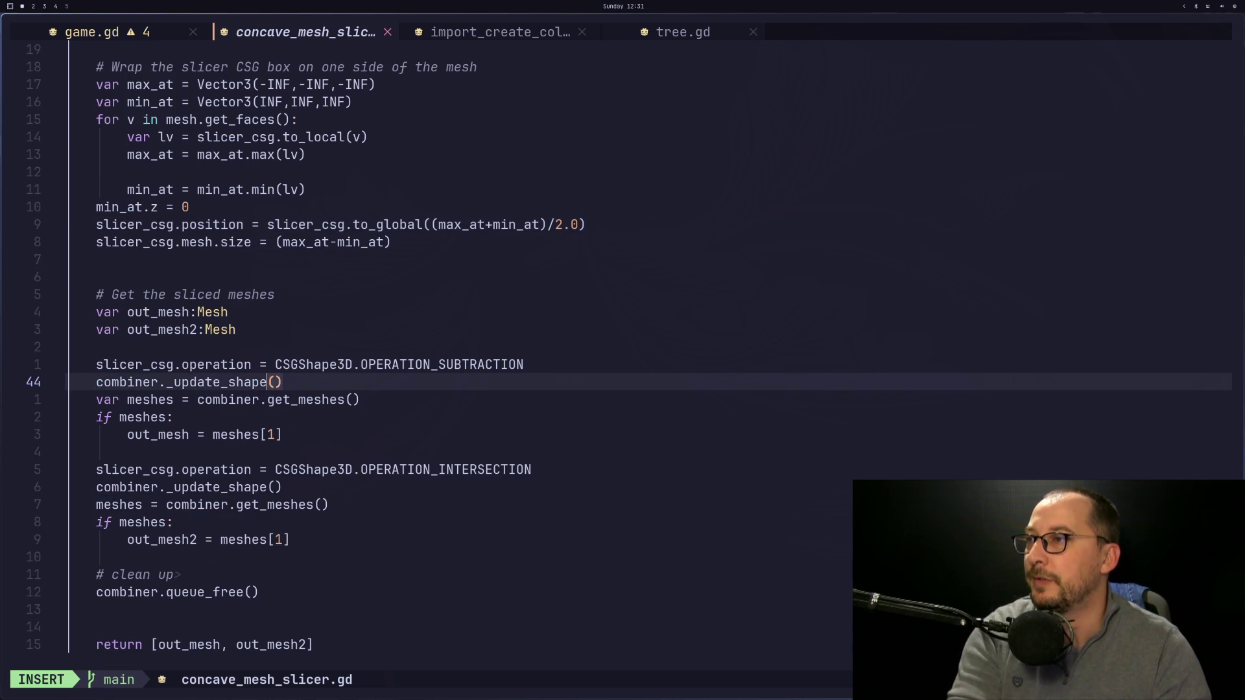
key(ctrl+space)
key(BackSpace)
key(BackSpace)
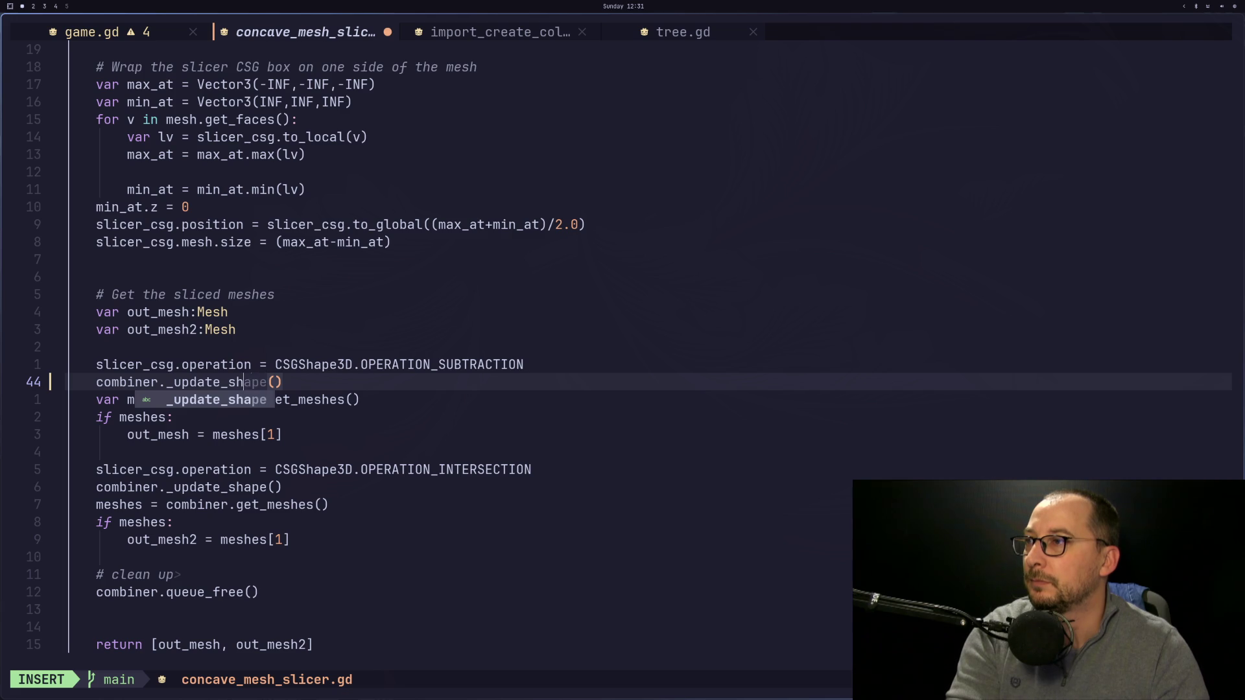
key(BackSpace)
text(ape)
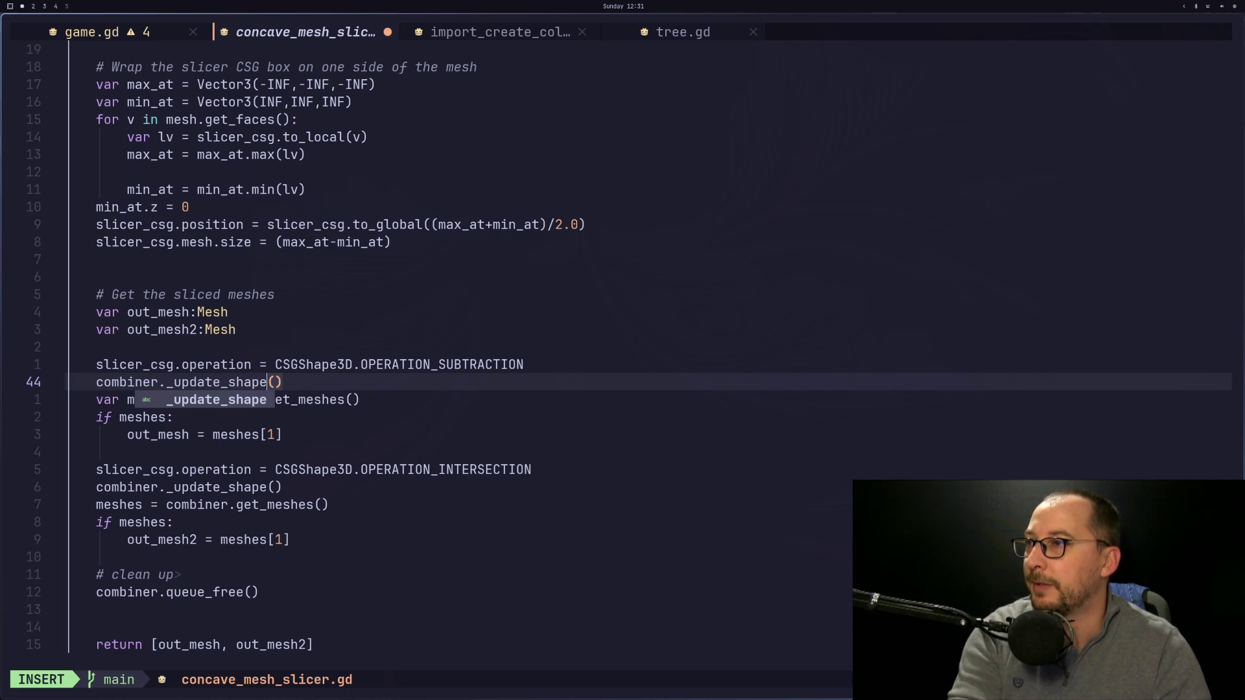
key(Escape)
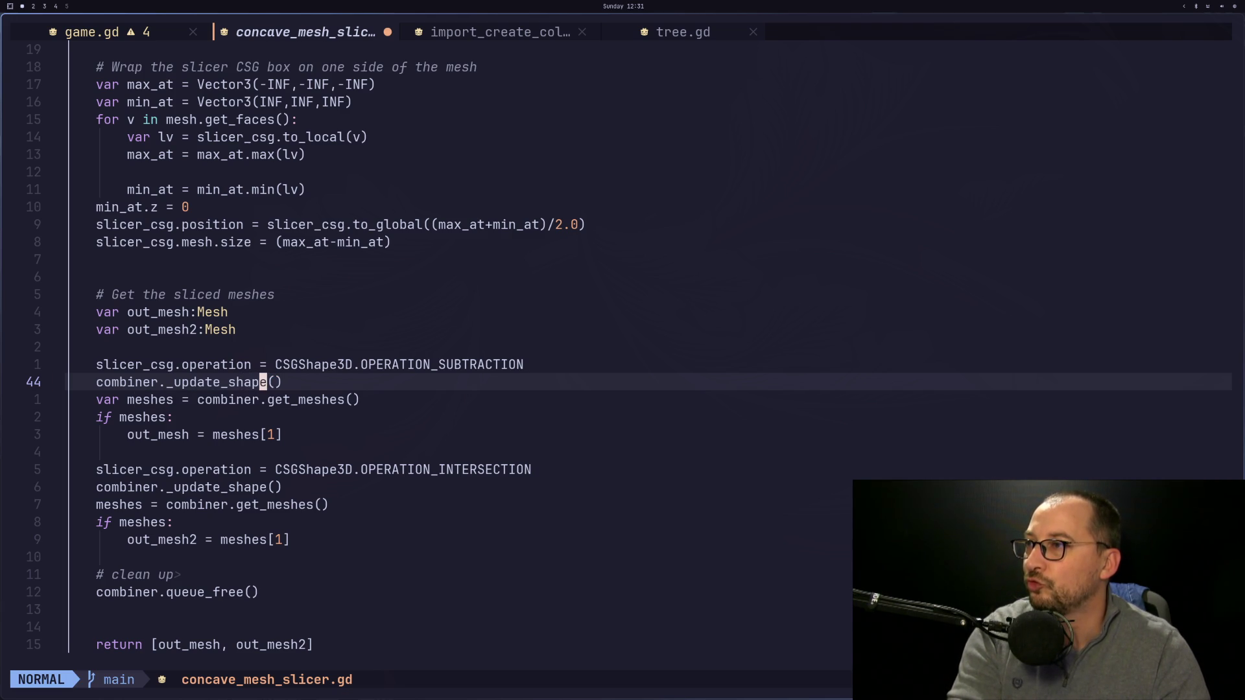
Open the CSGShape3D class reference in the Godot documentation.
scroll(214, 354, up, 7)
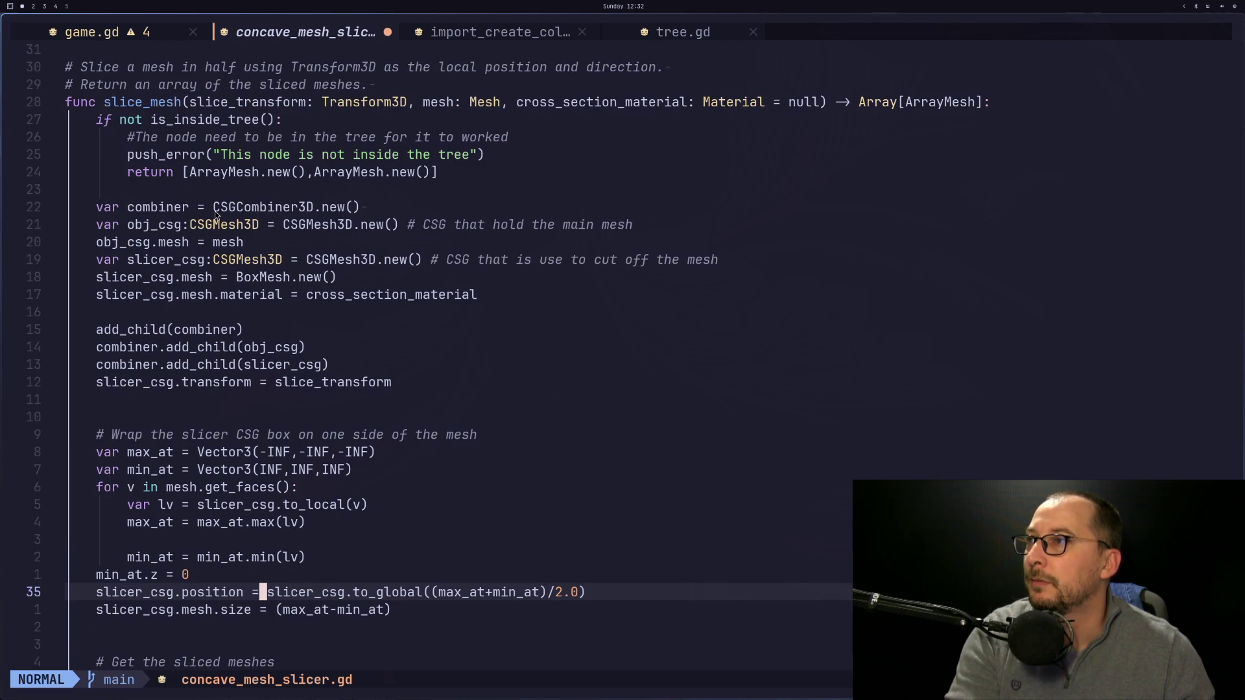
key(super+2)
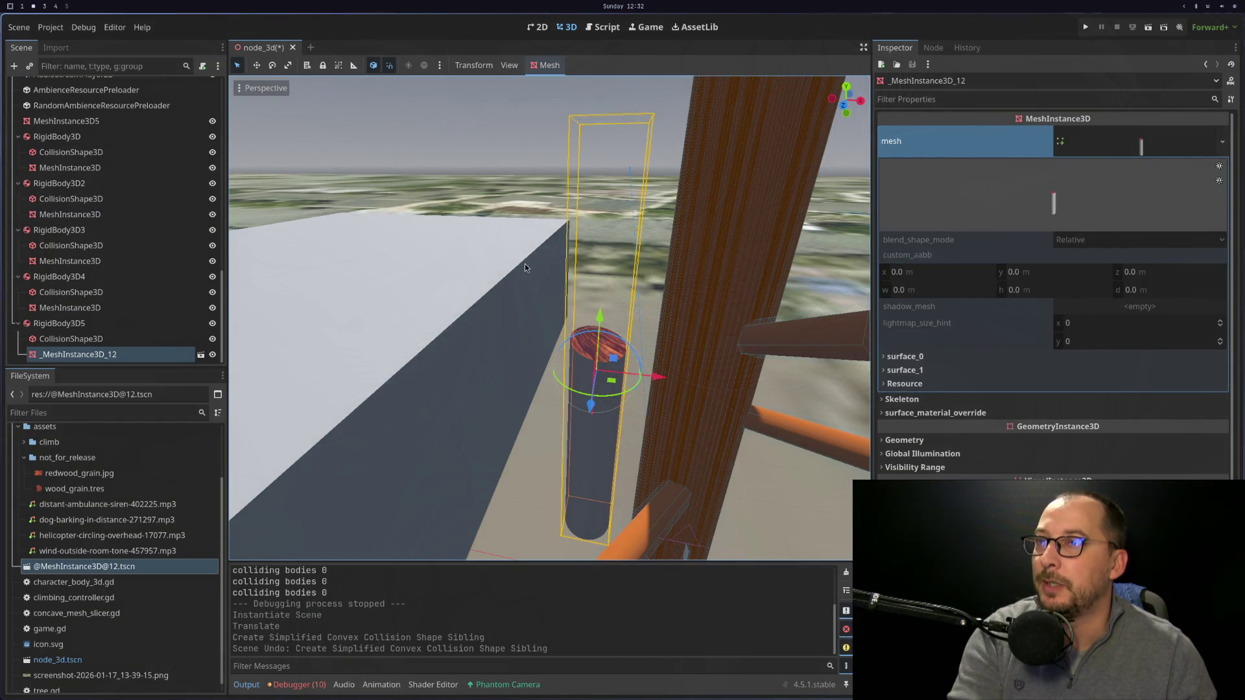
key(super+3)
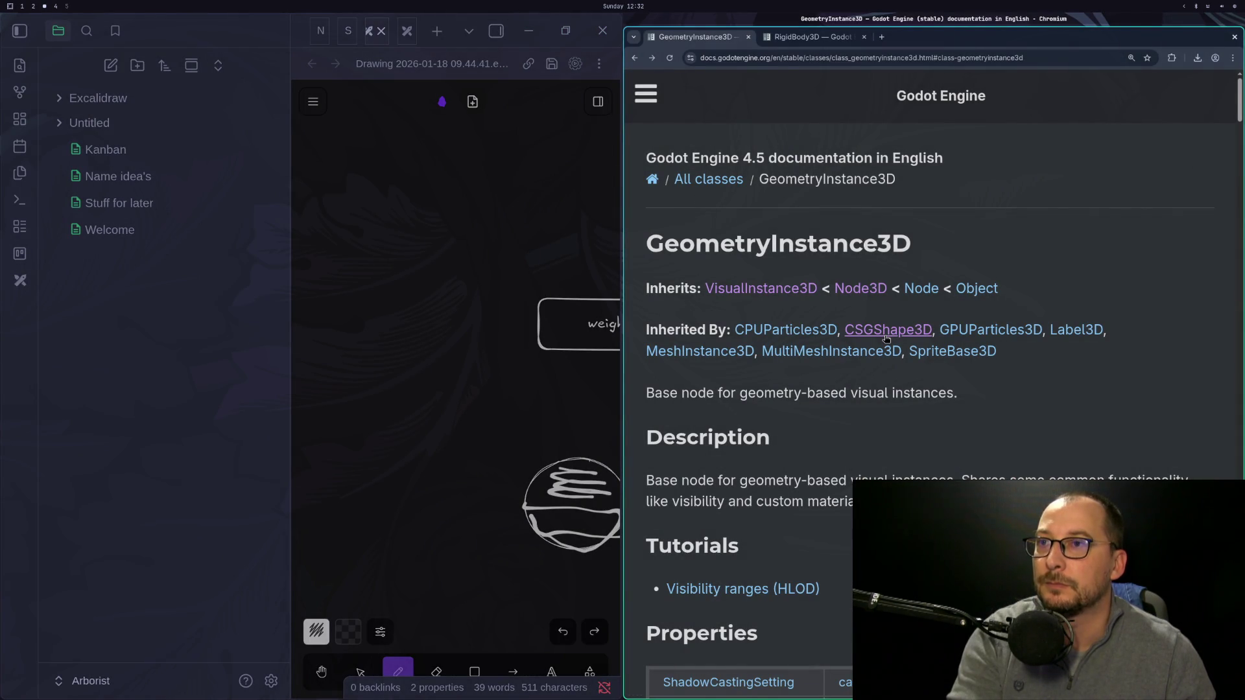
click(886, 331)
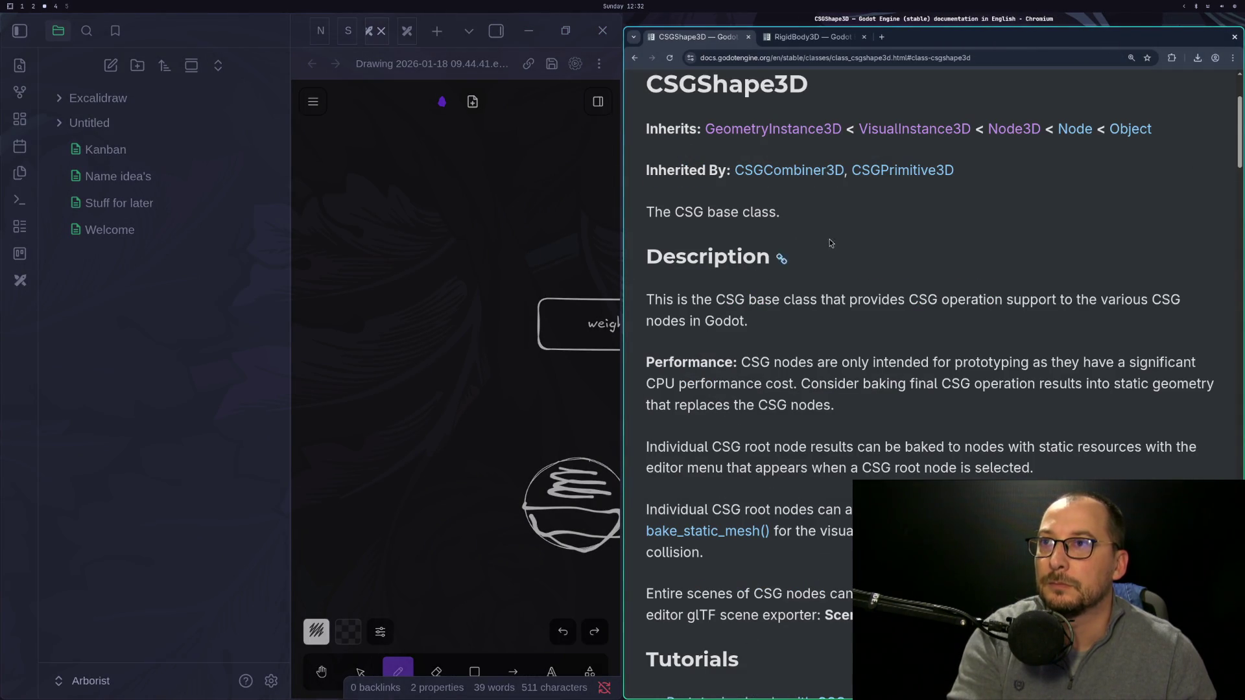
scroll(807, 304, down, 10)
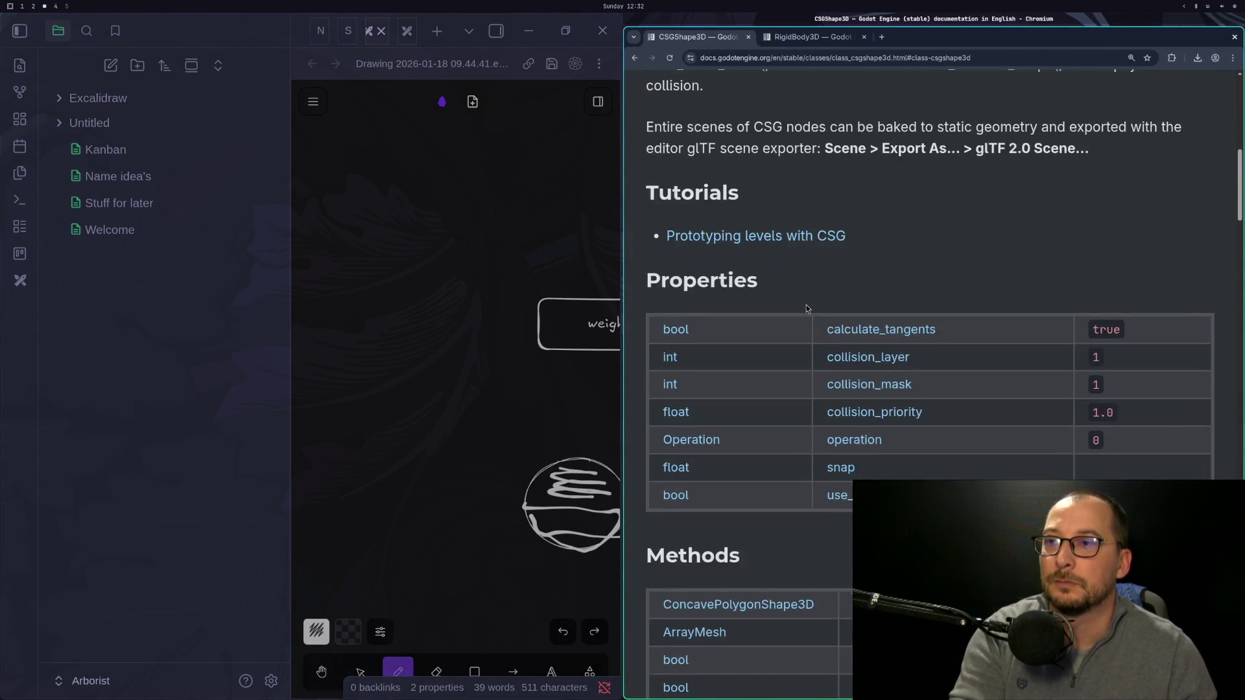
scroll(807, 305, down, 2)
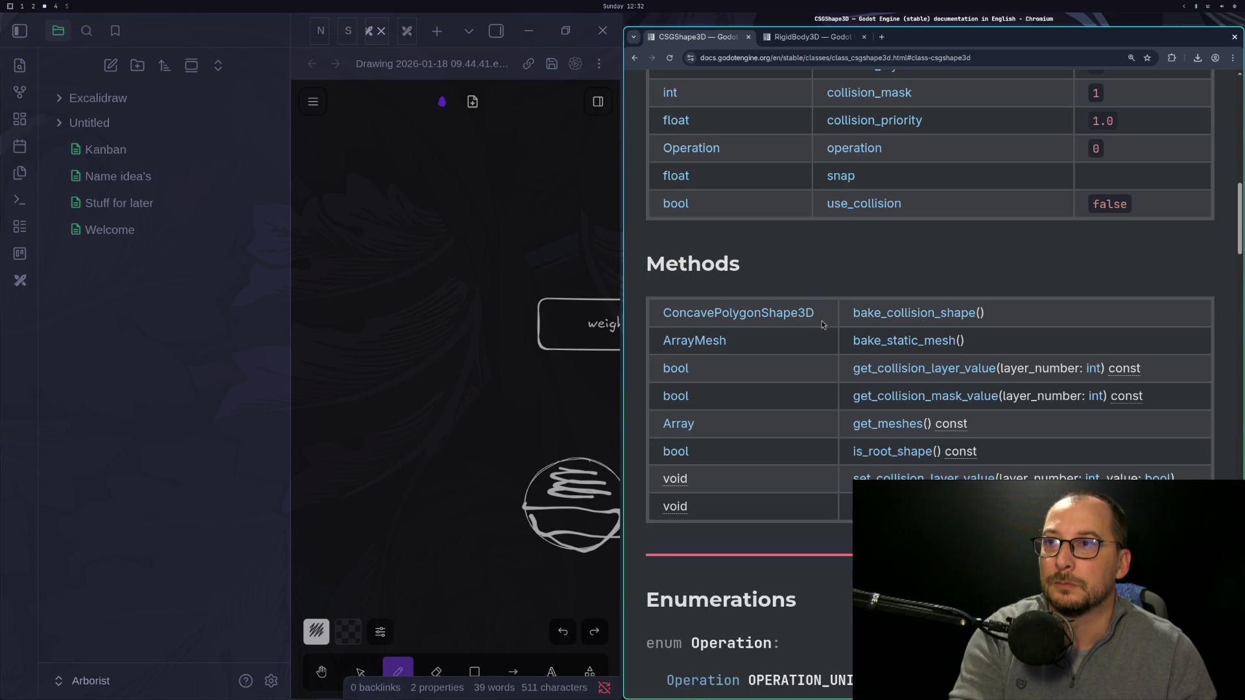
scroll(810, 310, up, 3)
scroll(824, 325, down, 3)
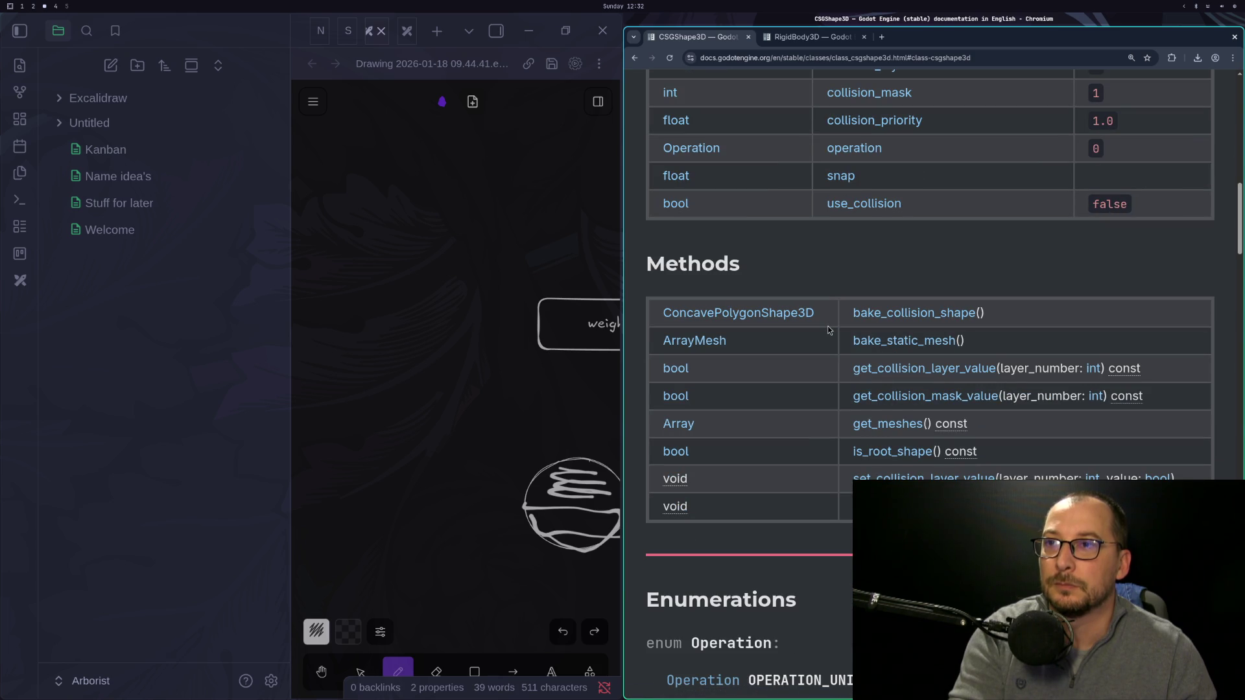
scroll(828, 330, up, 12)
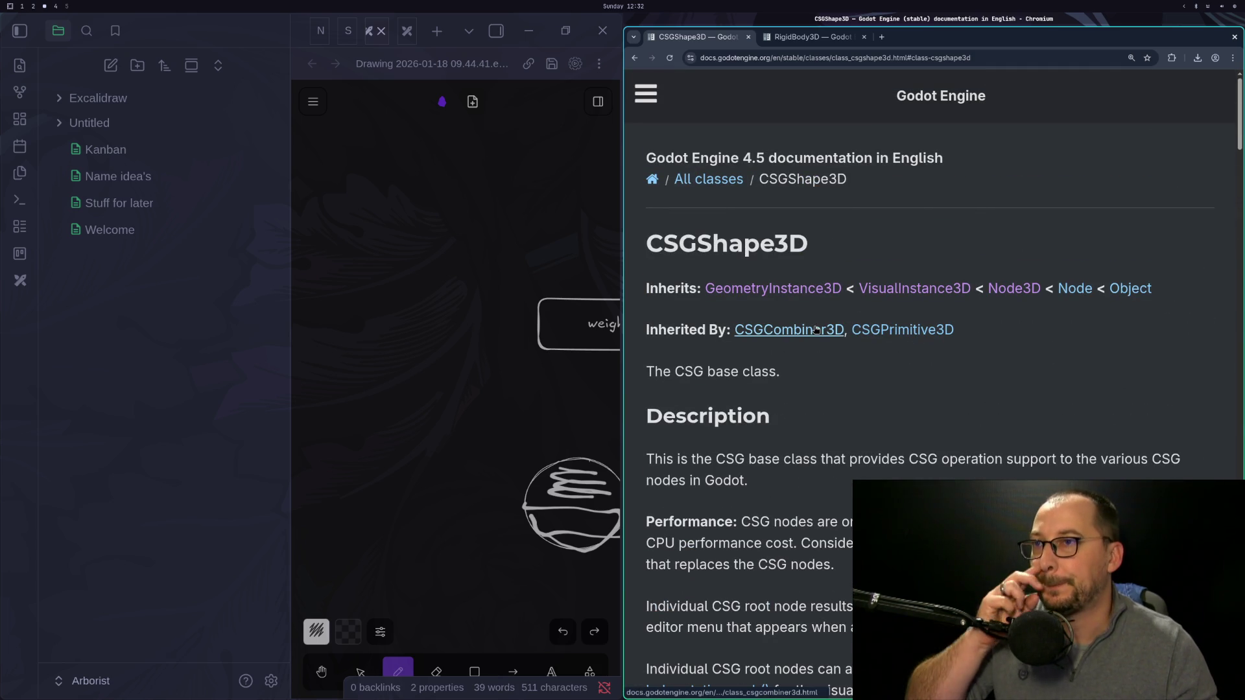
click(816, 335)
scroll(823, 334, down, 6)
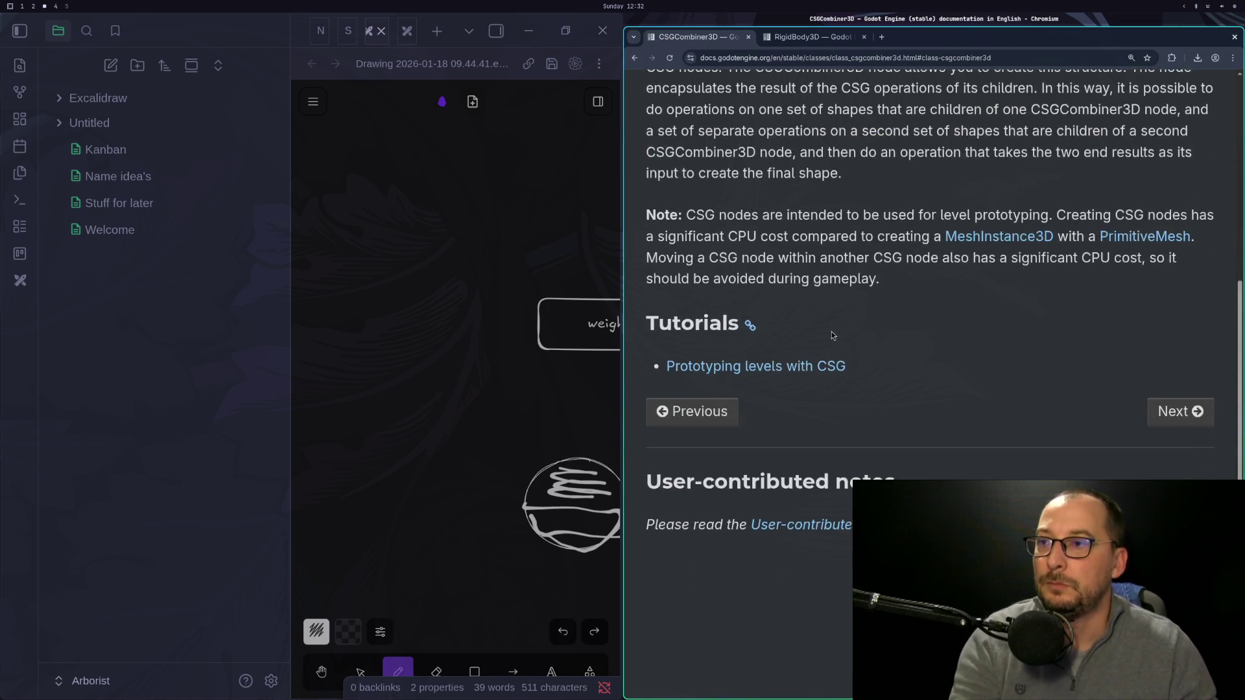
scroll(831, 331, up, 3)
scroll(831, 331, up, 4)
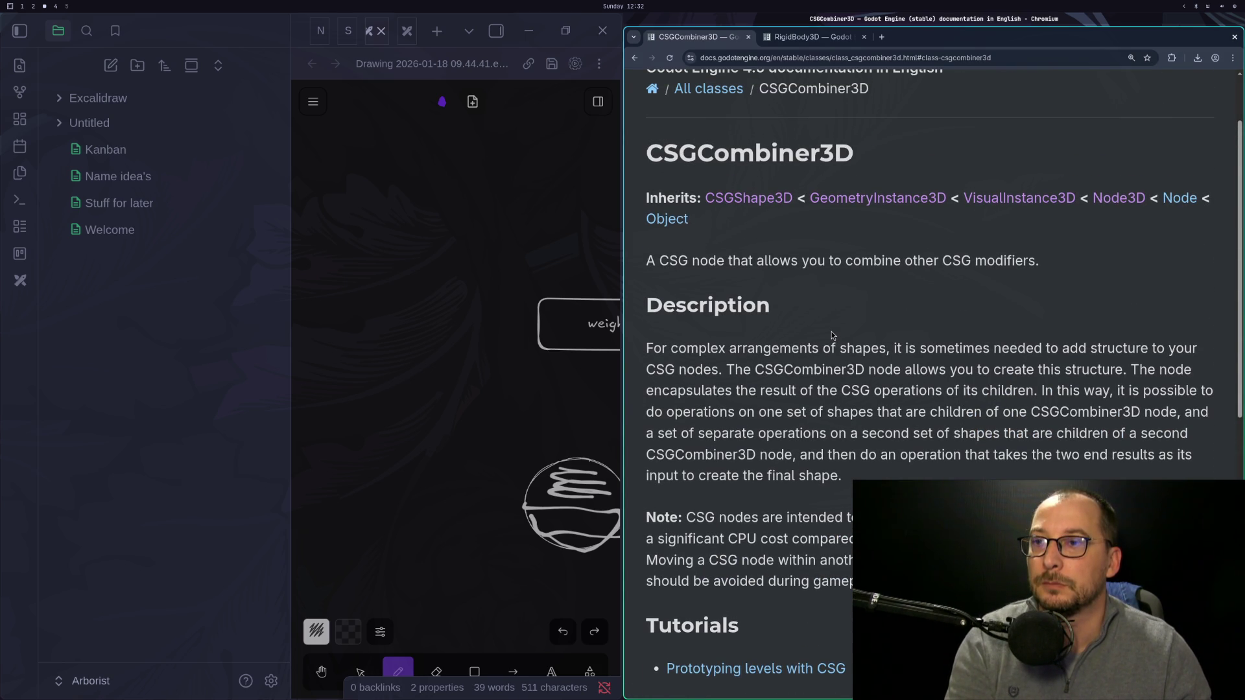
click(766, 198)
scroll(850, 245, down, 5)
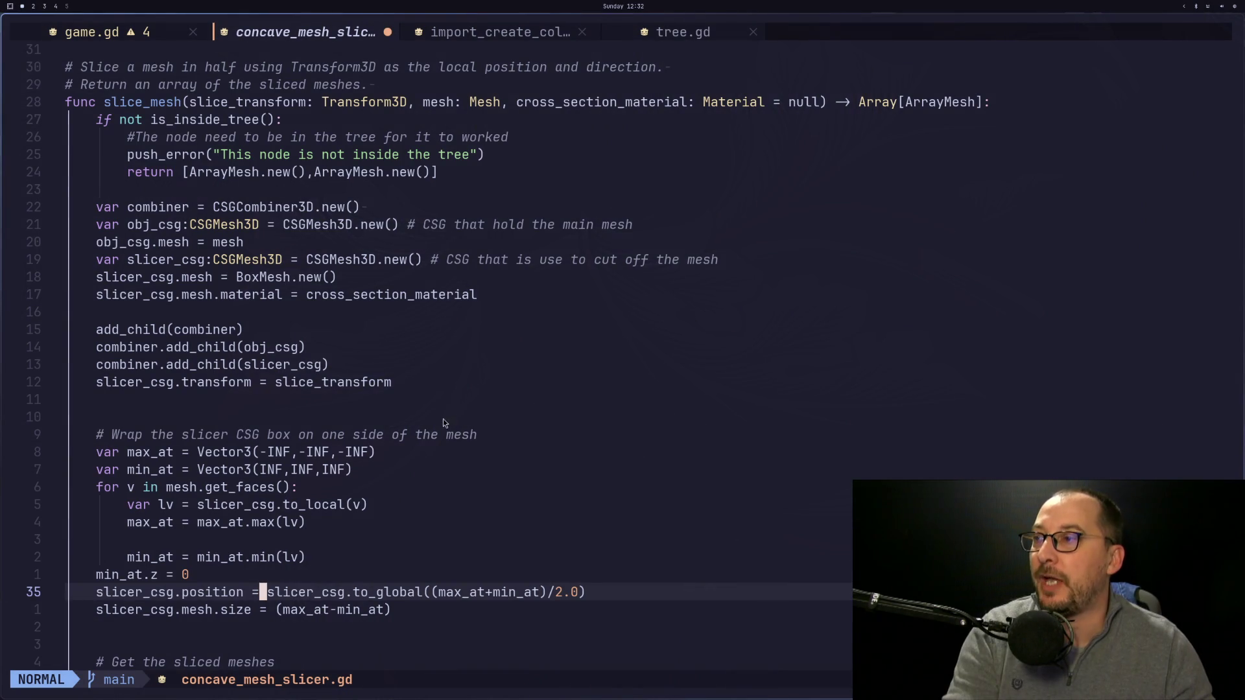
scroll(442, 419, down, 3)
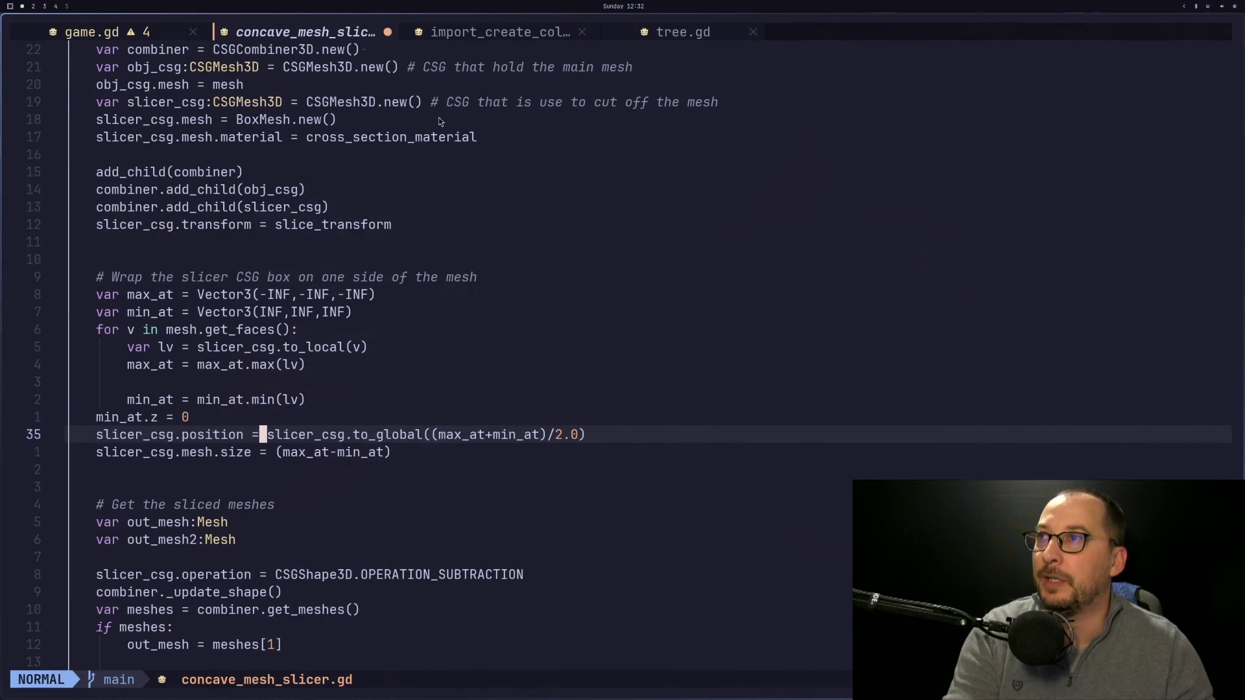
scroll(439, 122, down, 4)
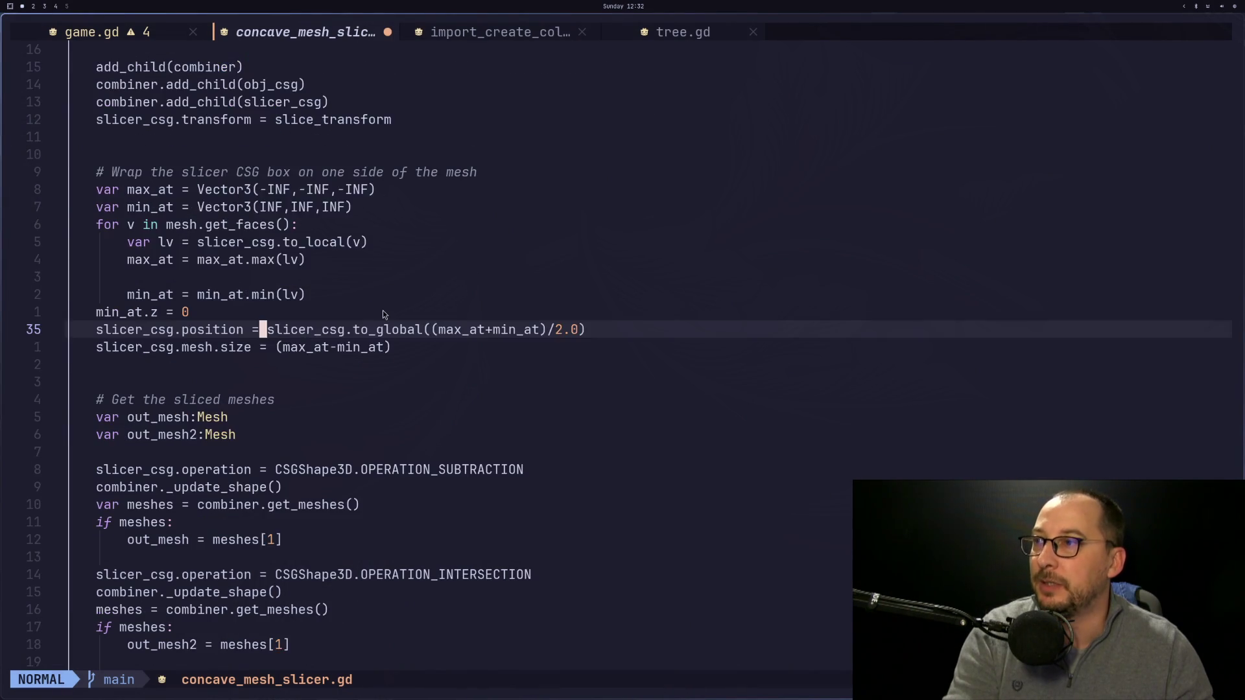
click(136, 31)
scroll(274, 503, down, 3)
scroll(273, 503, up, 2)
click(305, 32)
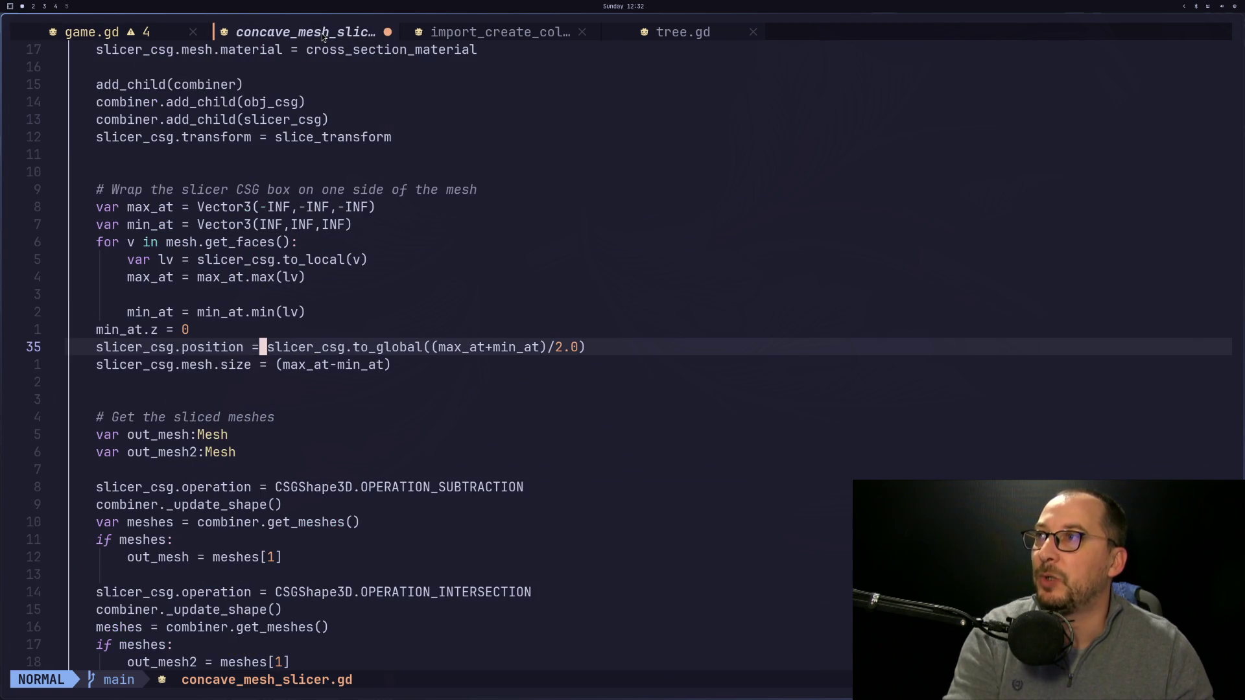
scroll(217, 357, down, 4)
key(super+3)
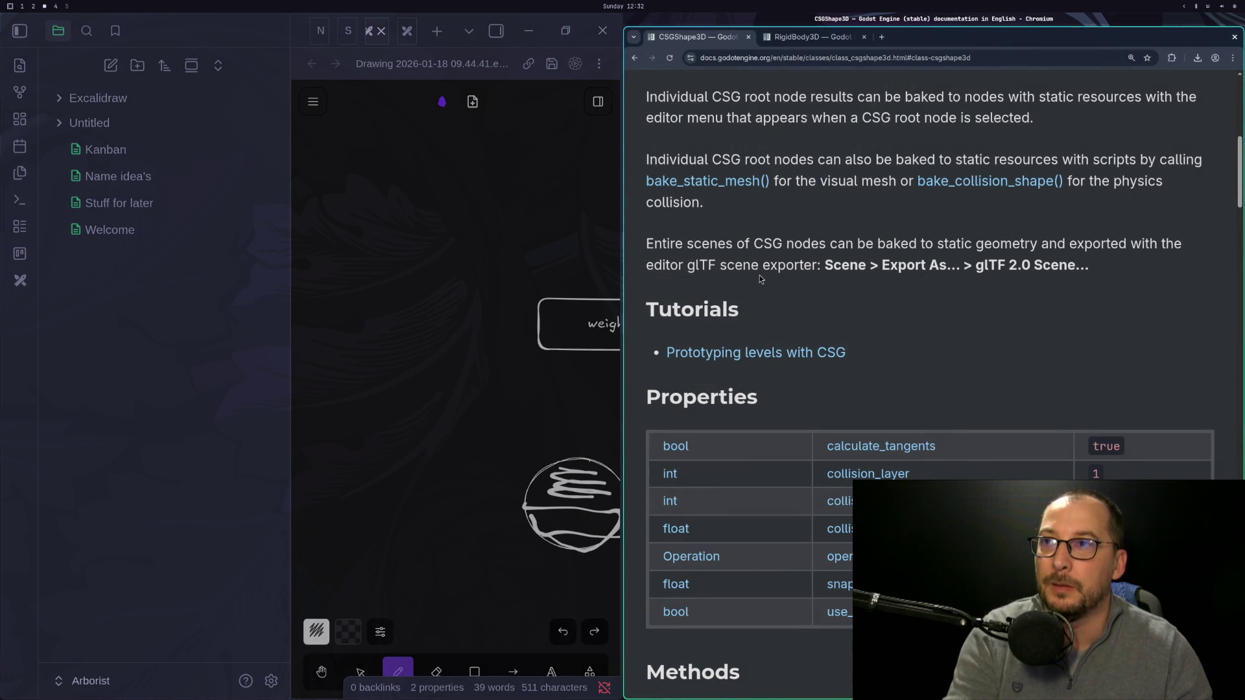
key(super+1)
key(super+2)
key(super+3)
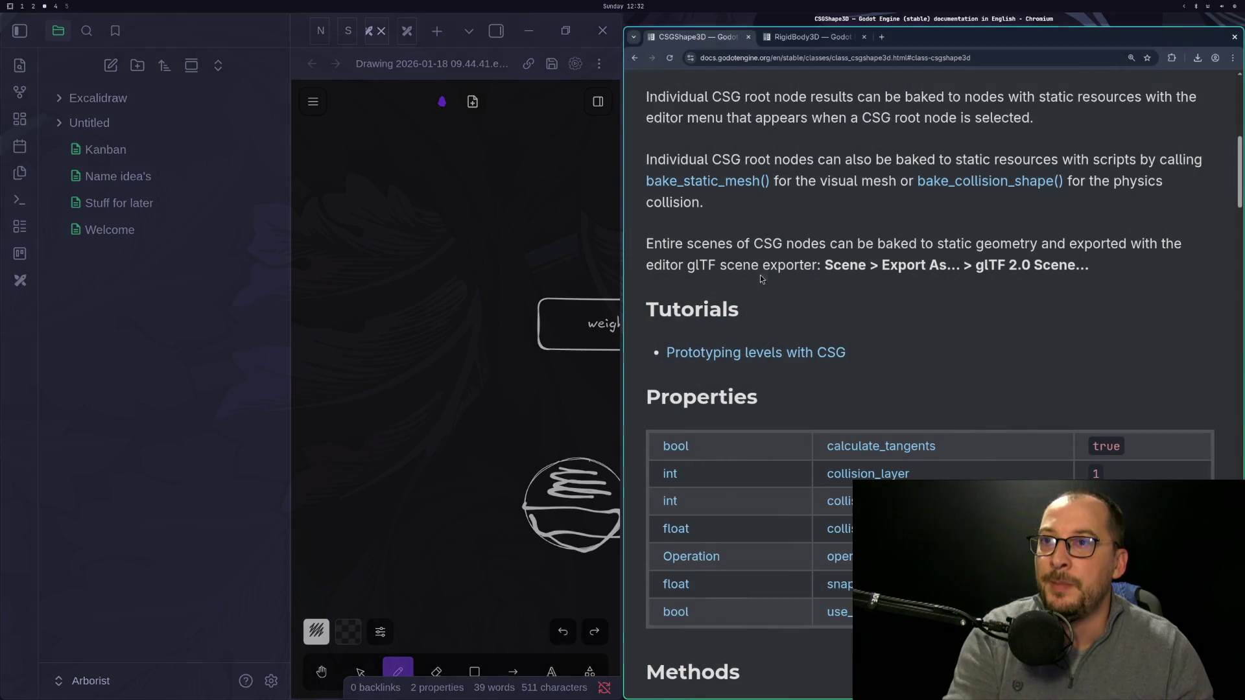
scroll(866, 306, up, 3)
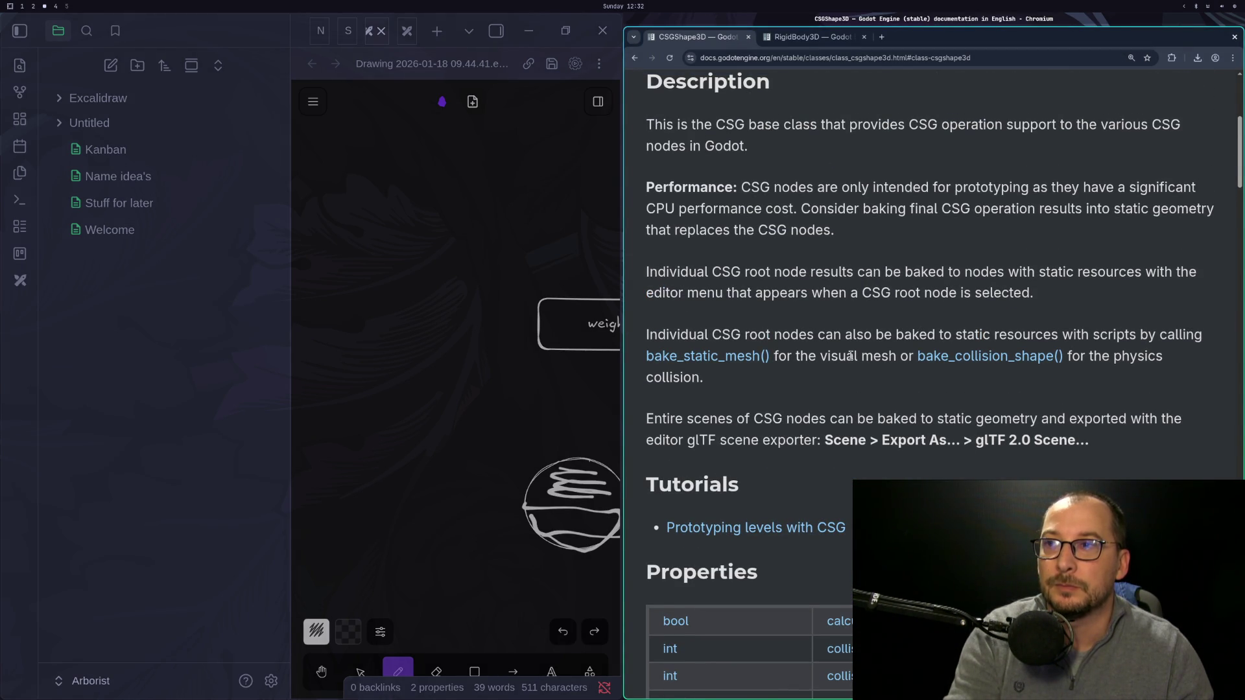
scroll(851, 355, up, 5)
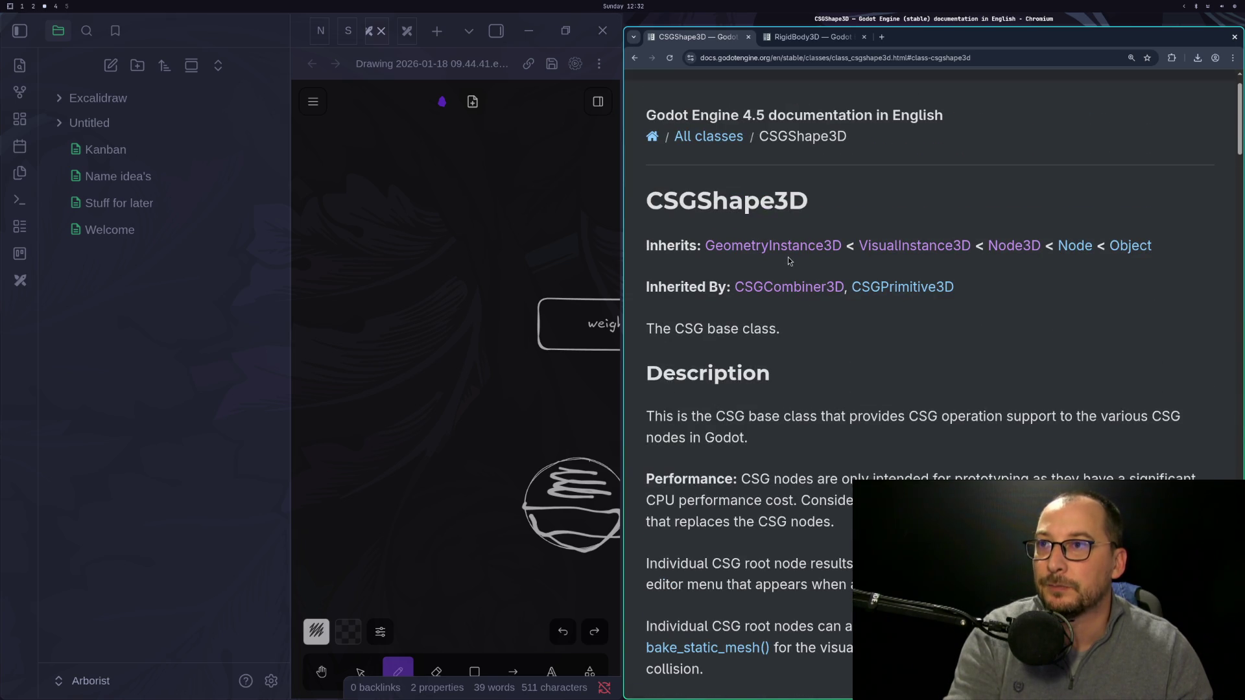
scroll(789, 261, down, 4)
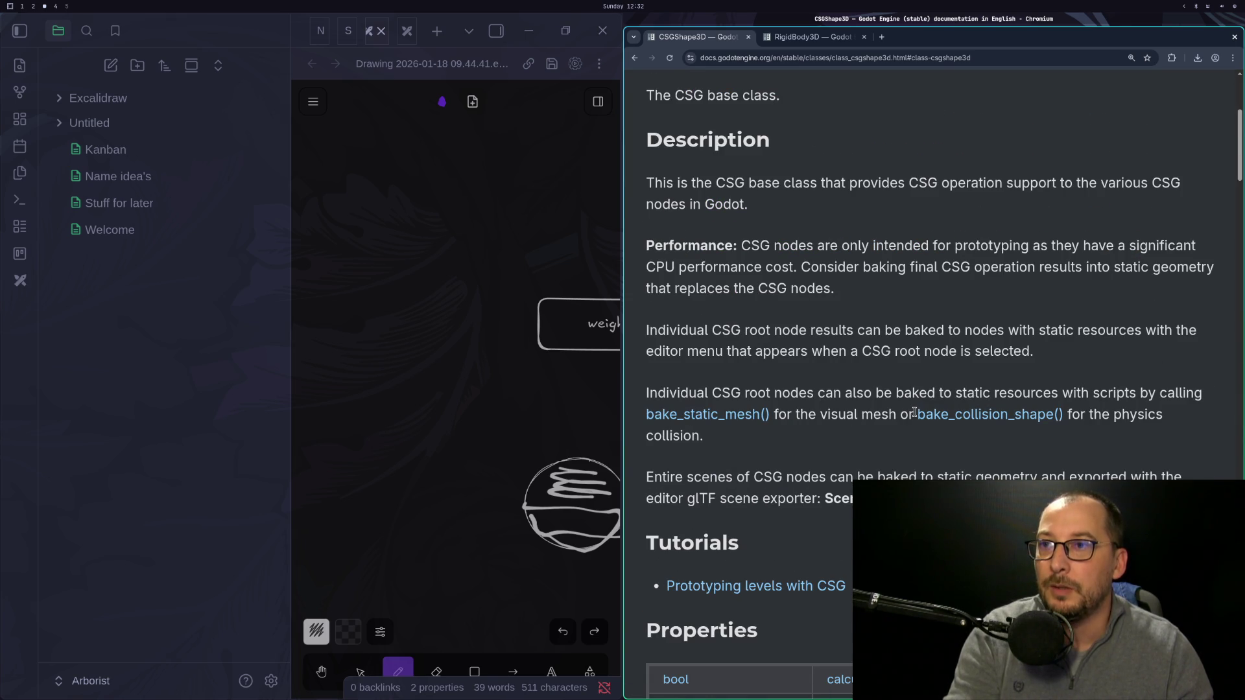
Open a new line below the intersection update and start typing combiner.bak.
key(super+1)
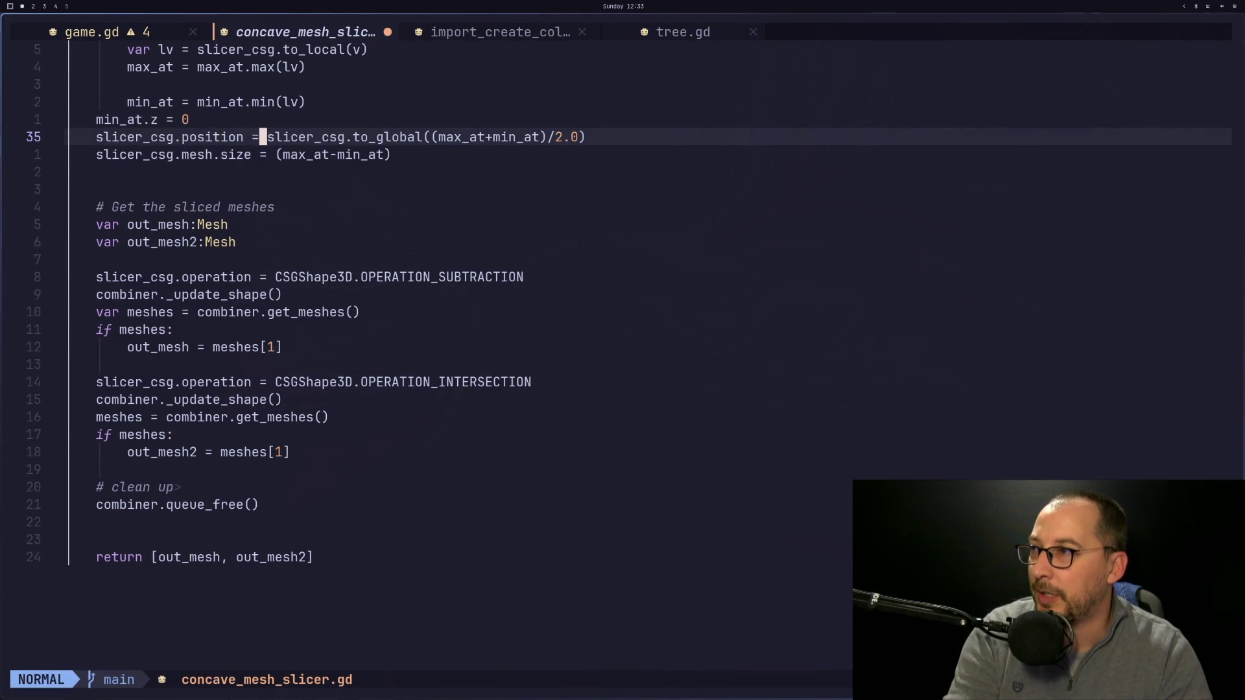
key(j)
key(j)
key(j)
key(j)
key(j)
key(j)
key(k)
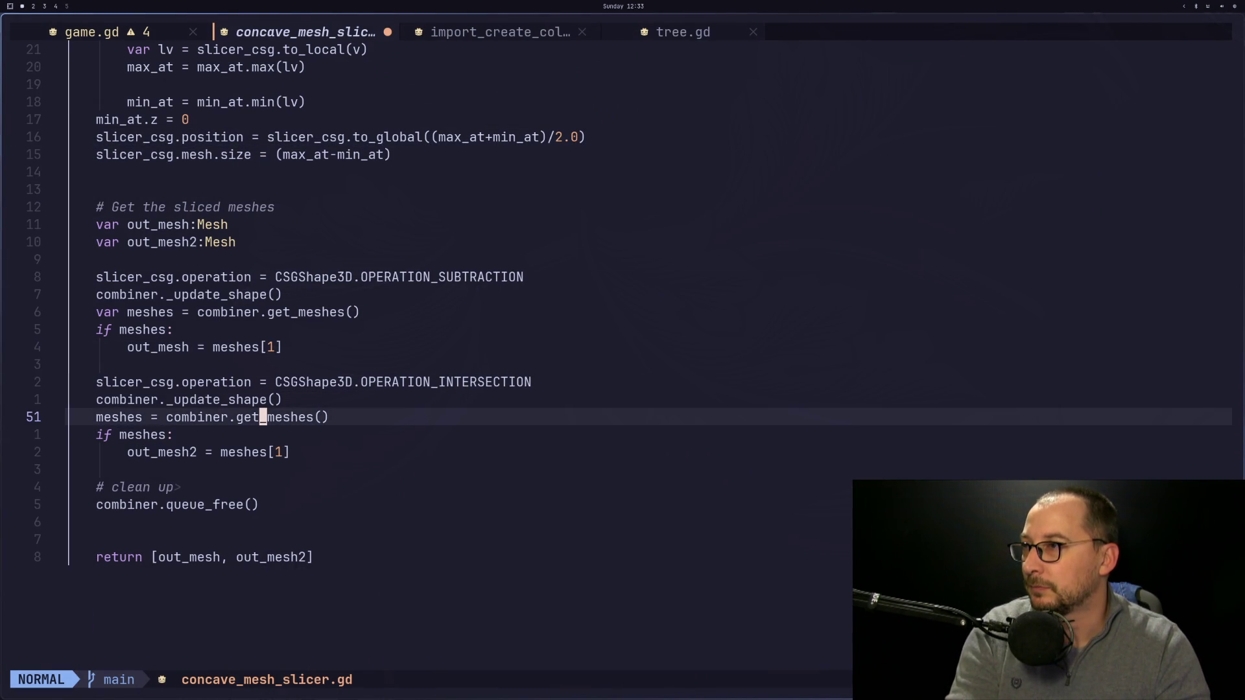
key(k)
key(j)
key(k)
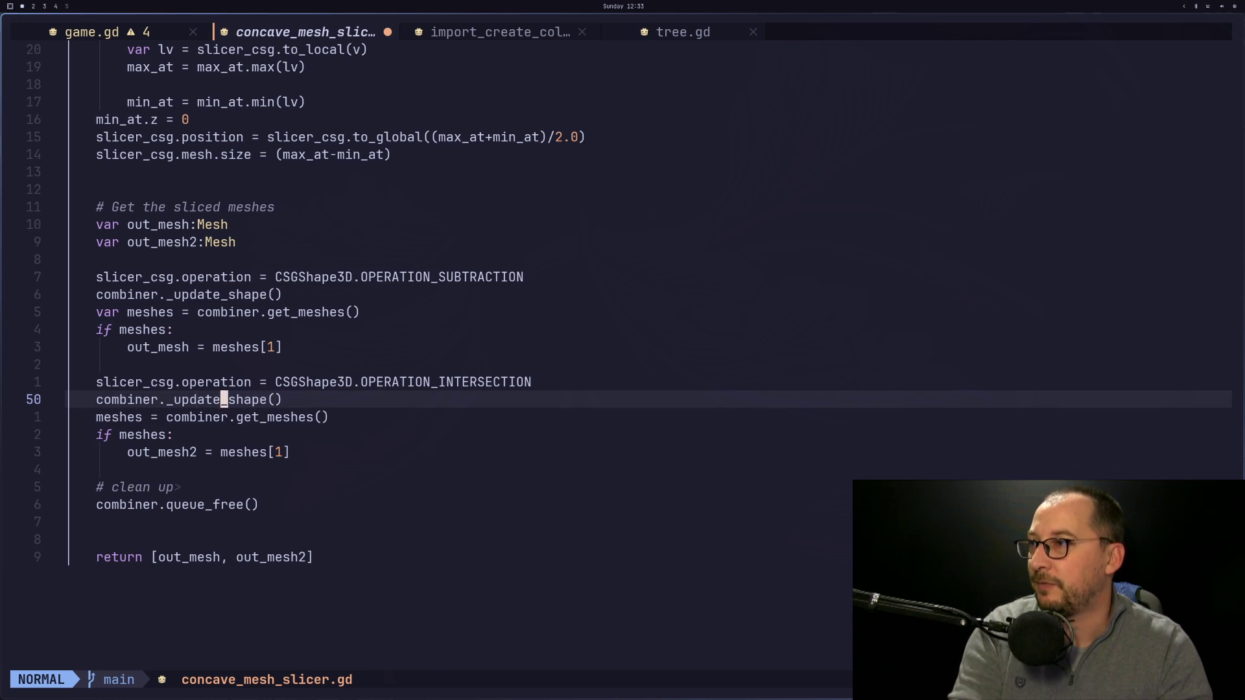
key(dollar)
key(a)
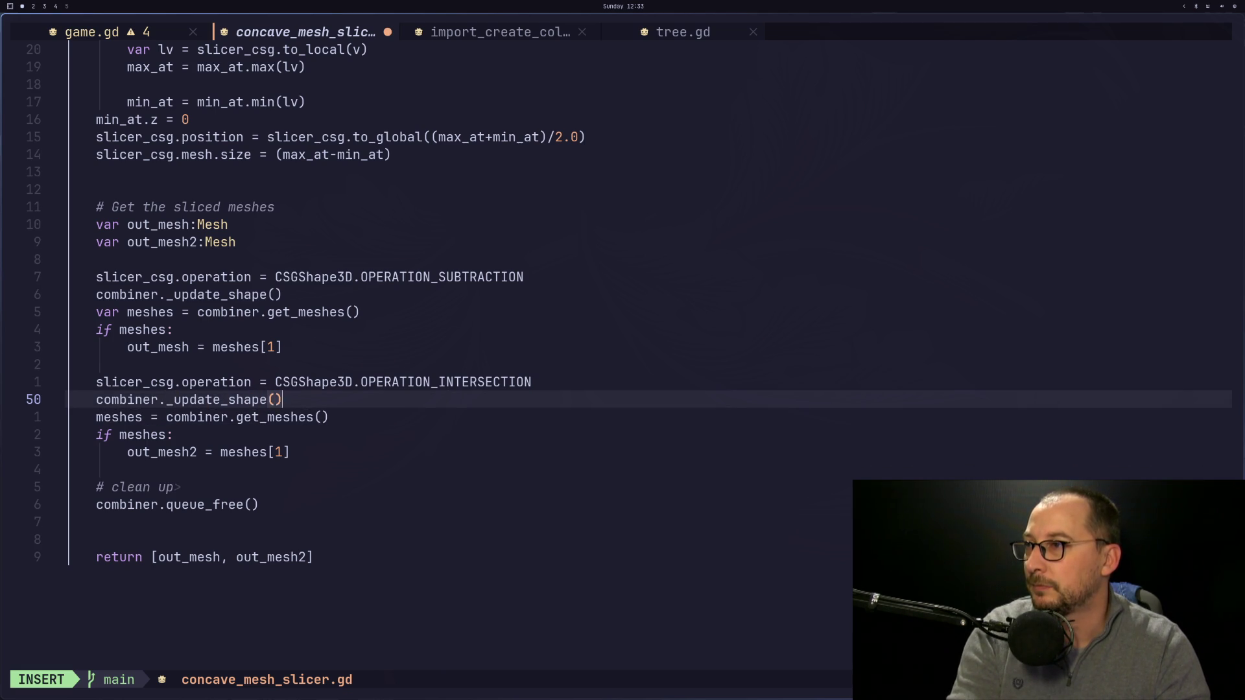
key(Return)
text(combiner.back)
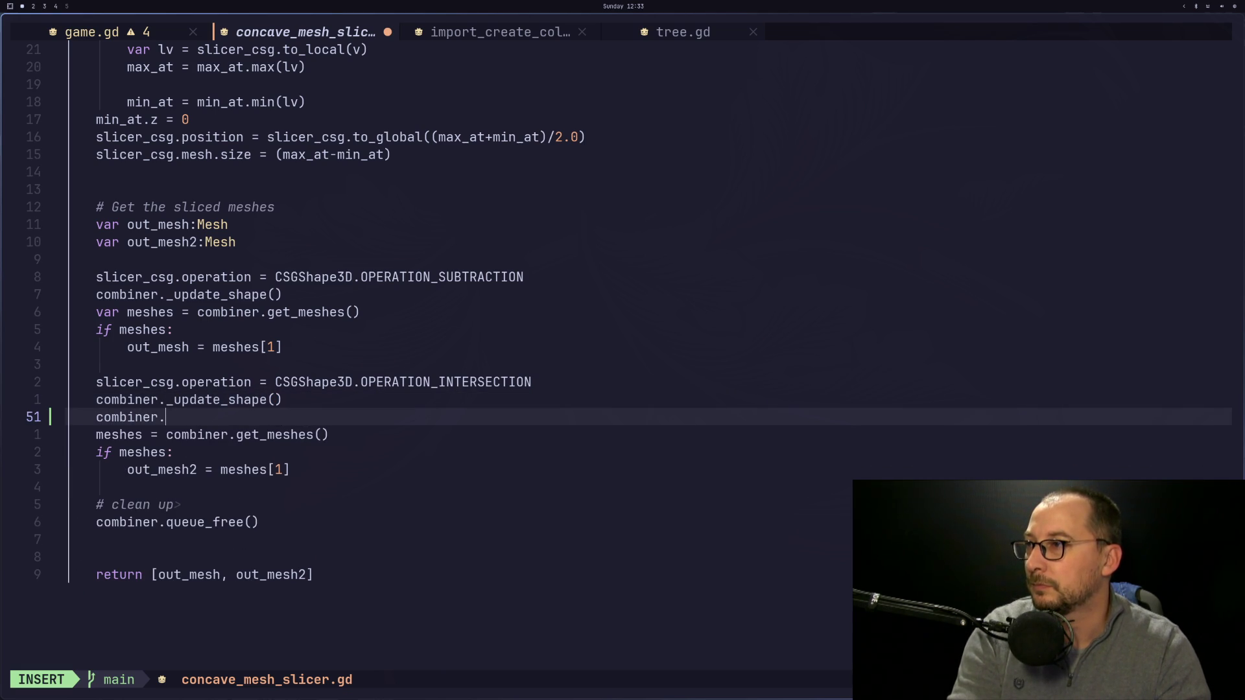
key(BackSpace)
key(BackSpace)
text(k)
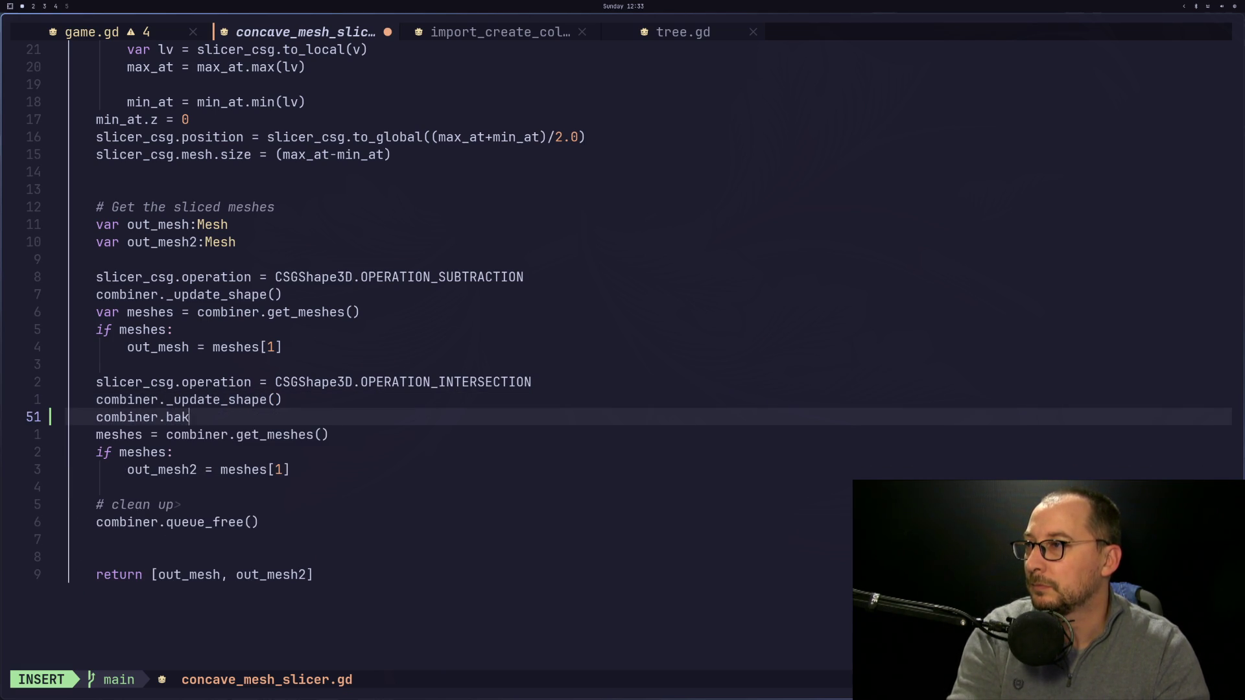
Check the bake_collision_shape method name in the CSGShape3D documentation.
key(super+2)
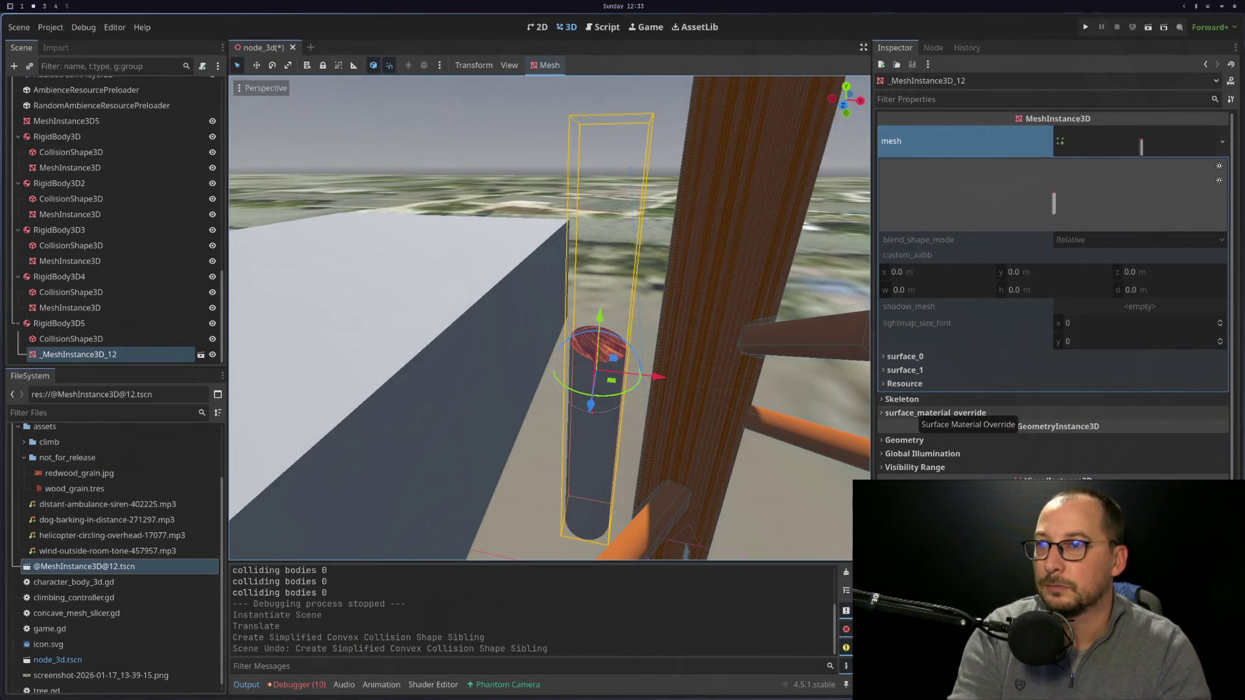
key(super+3)
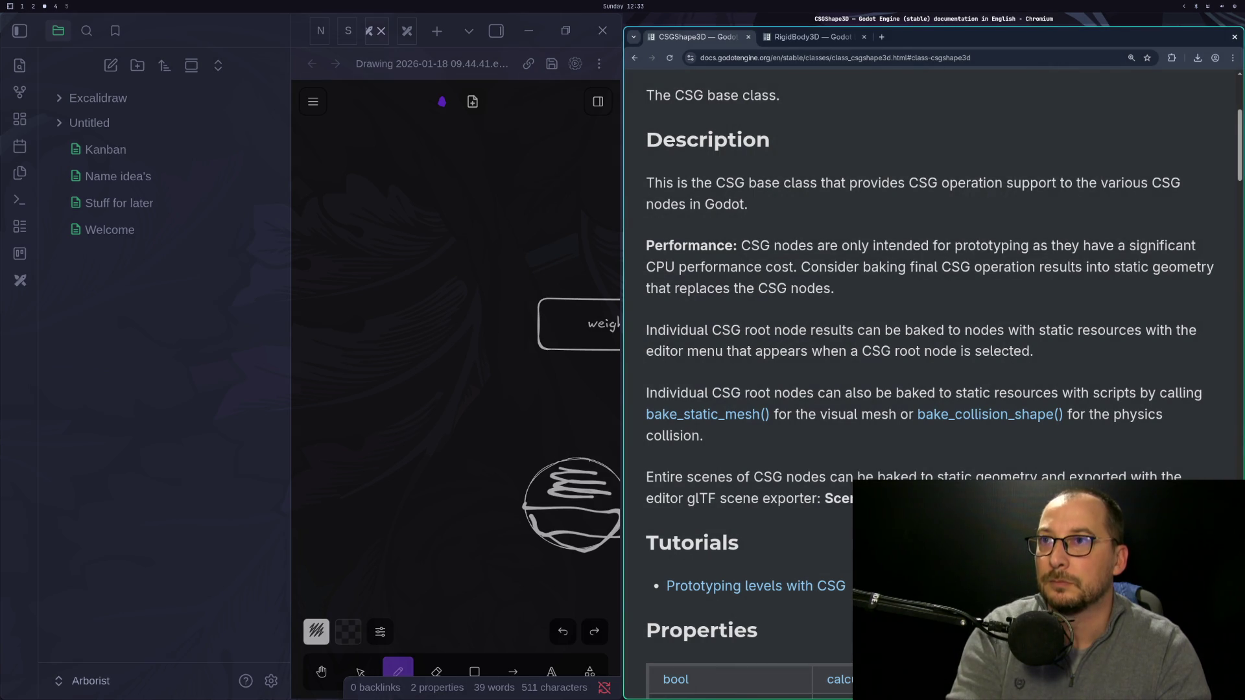
scroll(739, 230, up, 5)
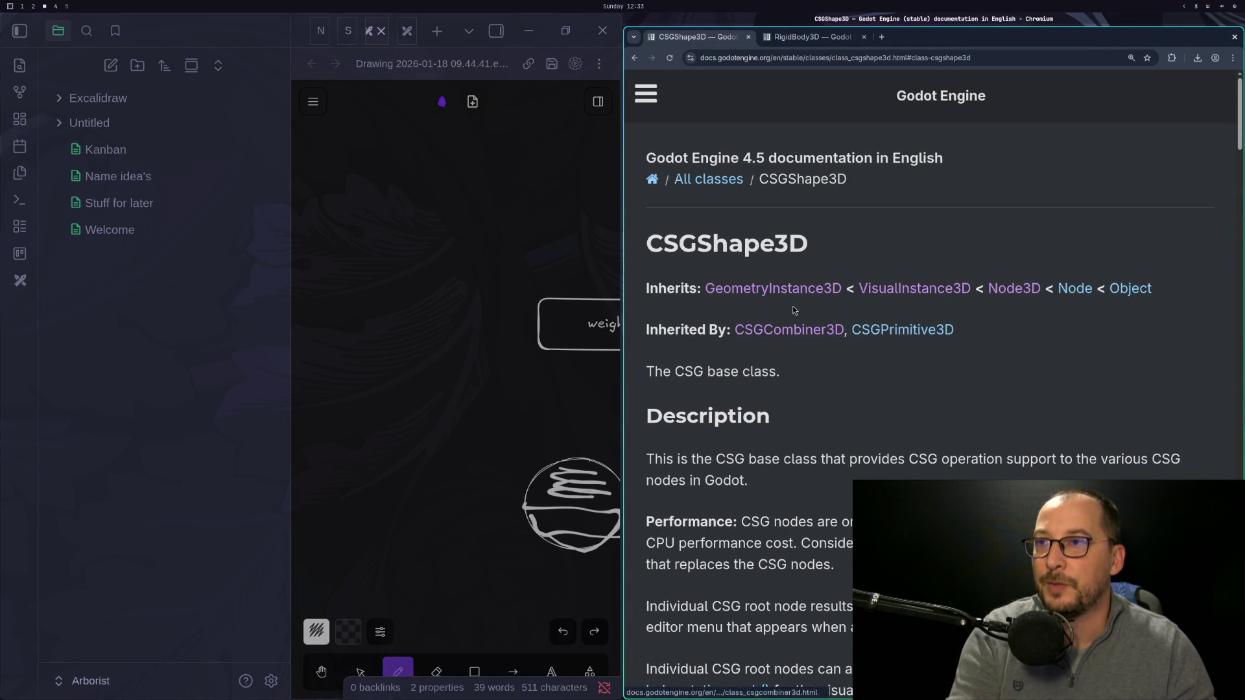
scroll(792, 303, down, 1)
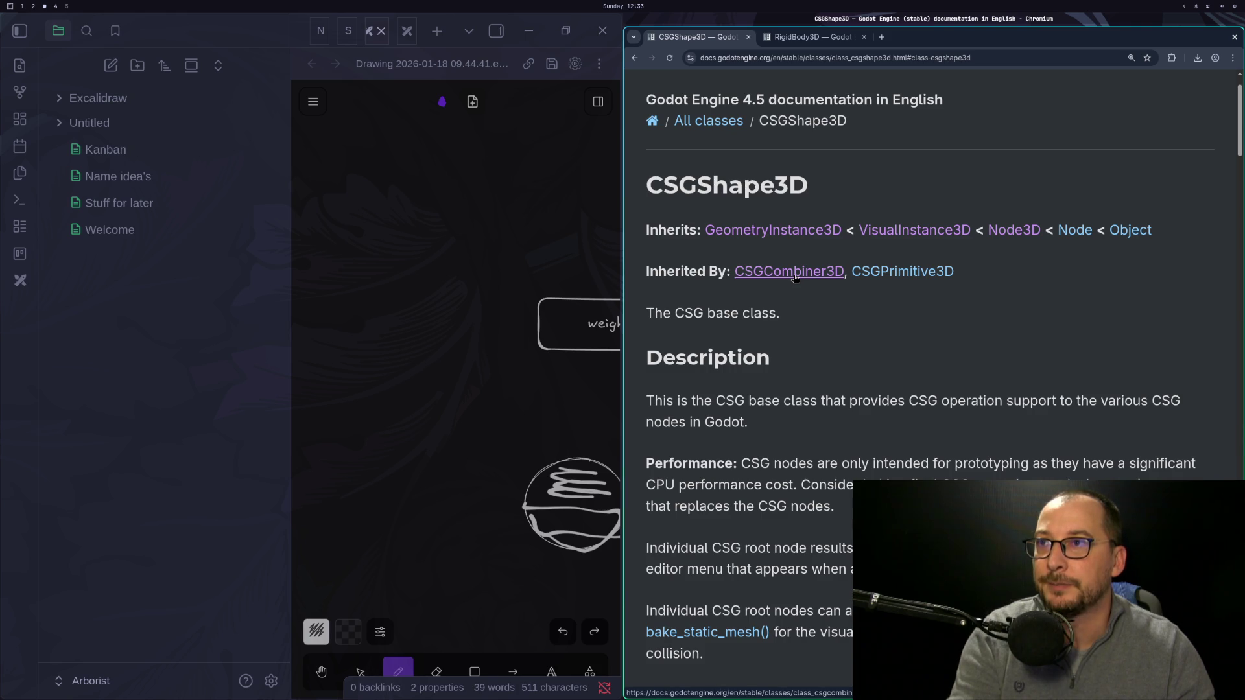
key(super+1)
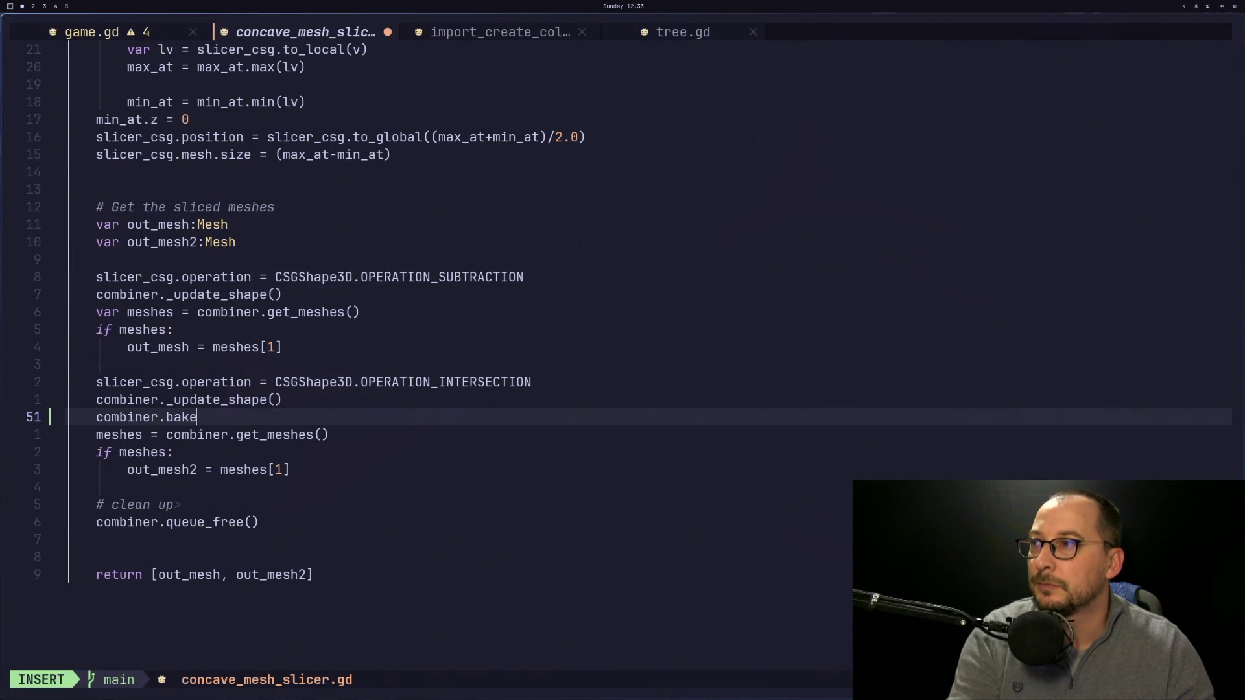
key(super+2)
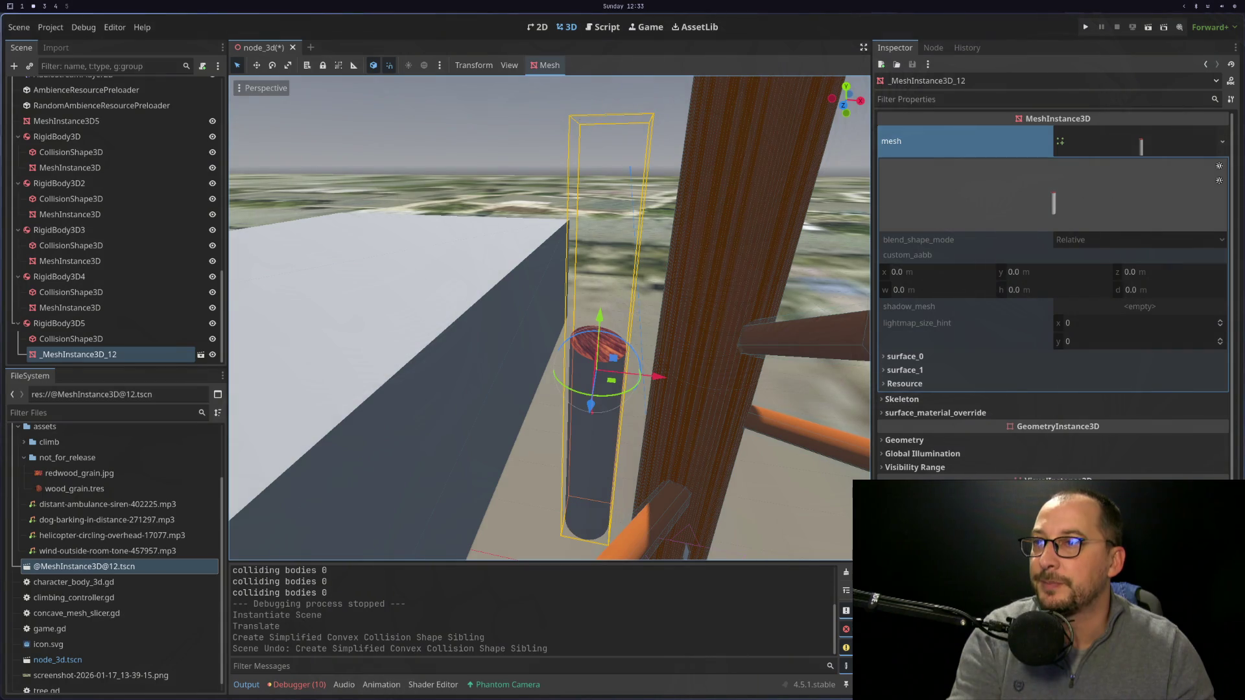
key(super+3)
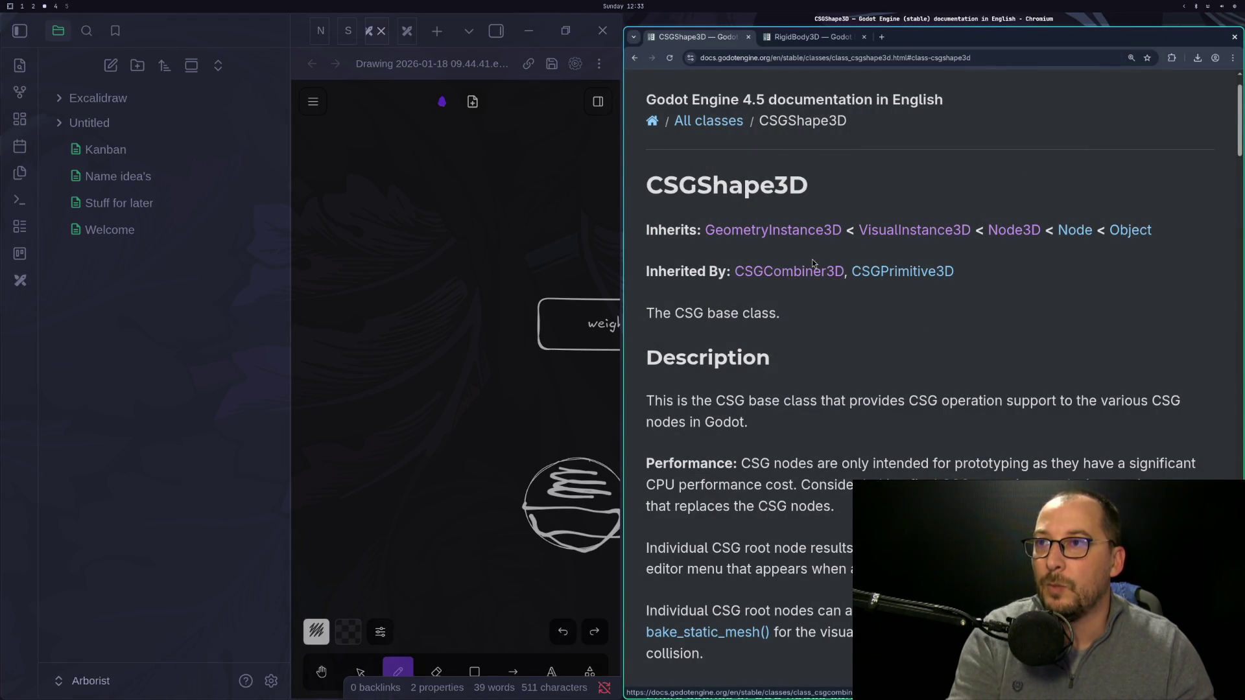
scroll(812, 259, down, 10)
scroll(811, 268, down, 1)
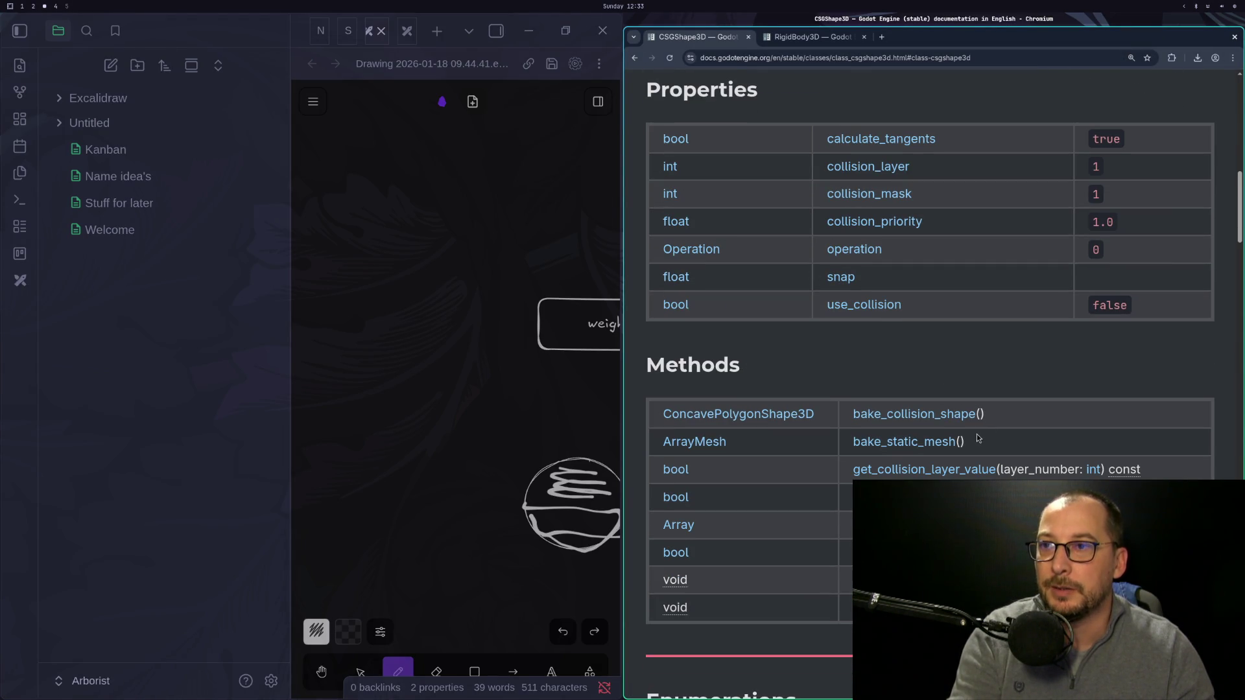
key(super+1)
text(combiner.bake_collision_sha)
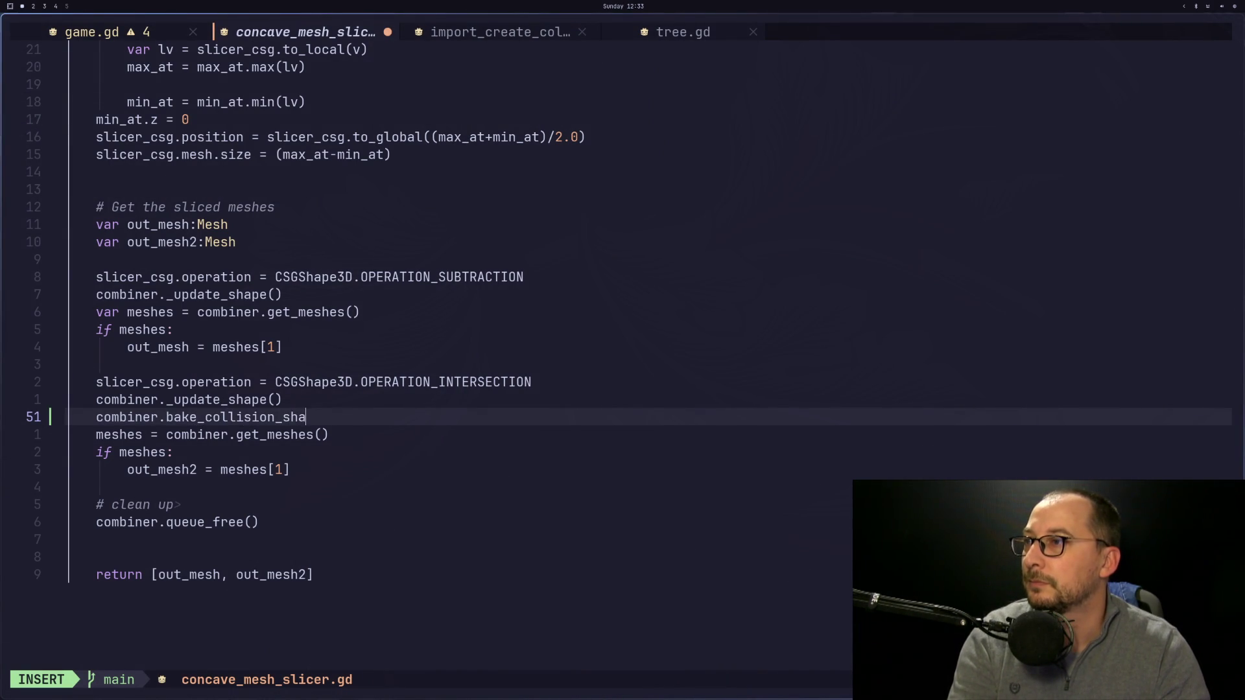
Complete the line as combiner.bake_collision_shape(), save the script, and run the project.
text(pe())
key(Escape)
text(:w)
key(Return)
key(super+2)
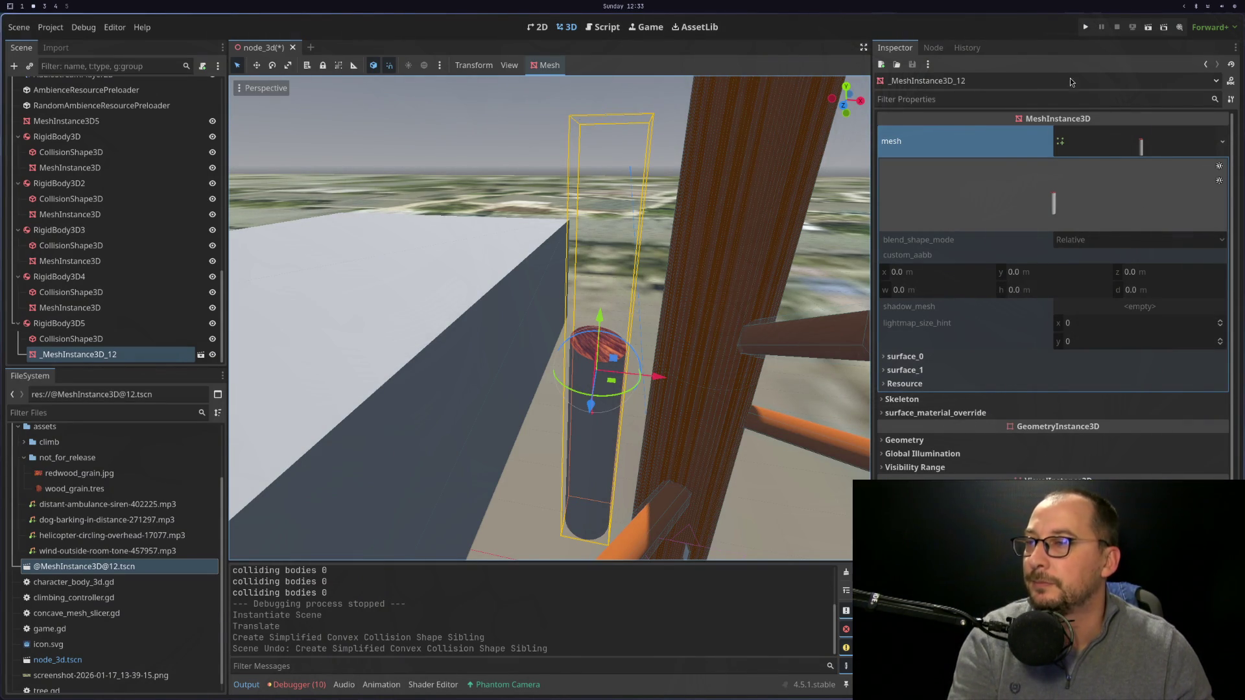
click(1083, 28)
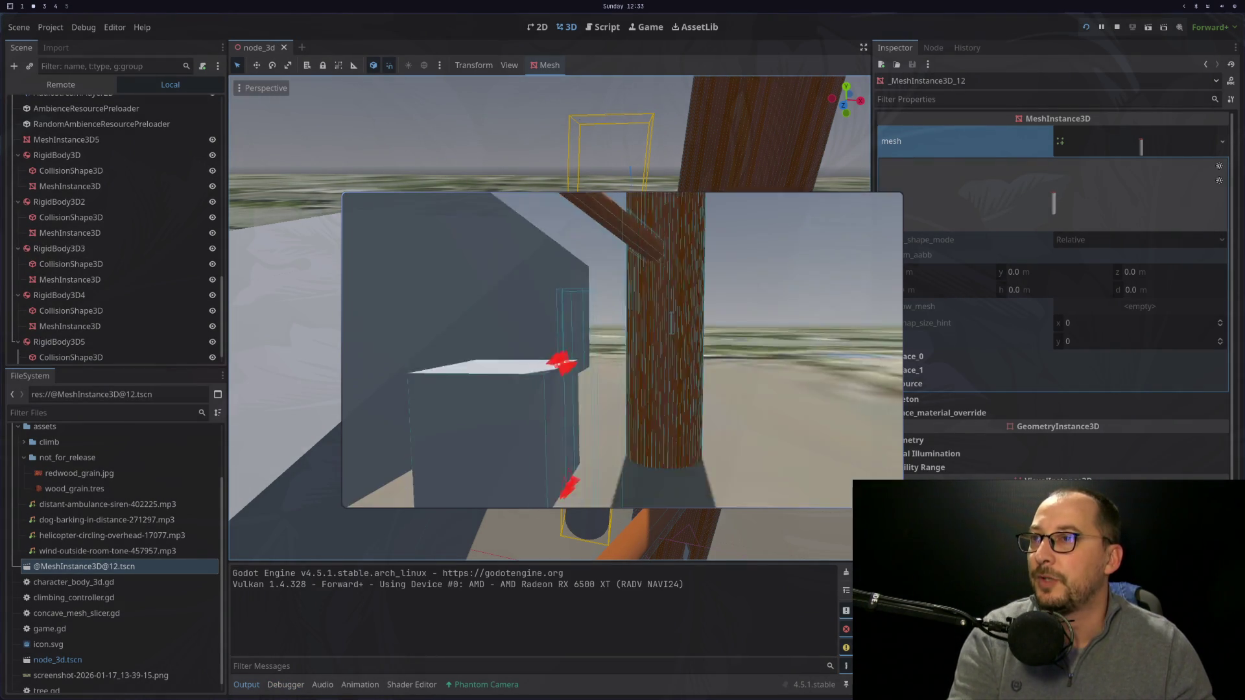
Walk around the running game toward the tree and grey cube.
key(w)
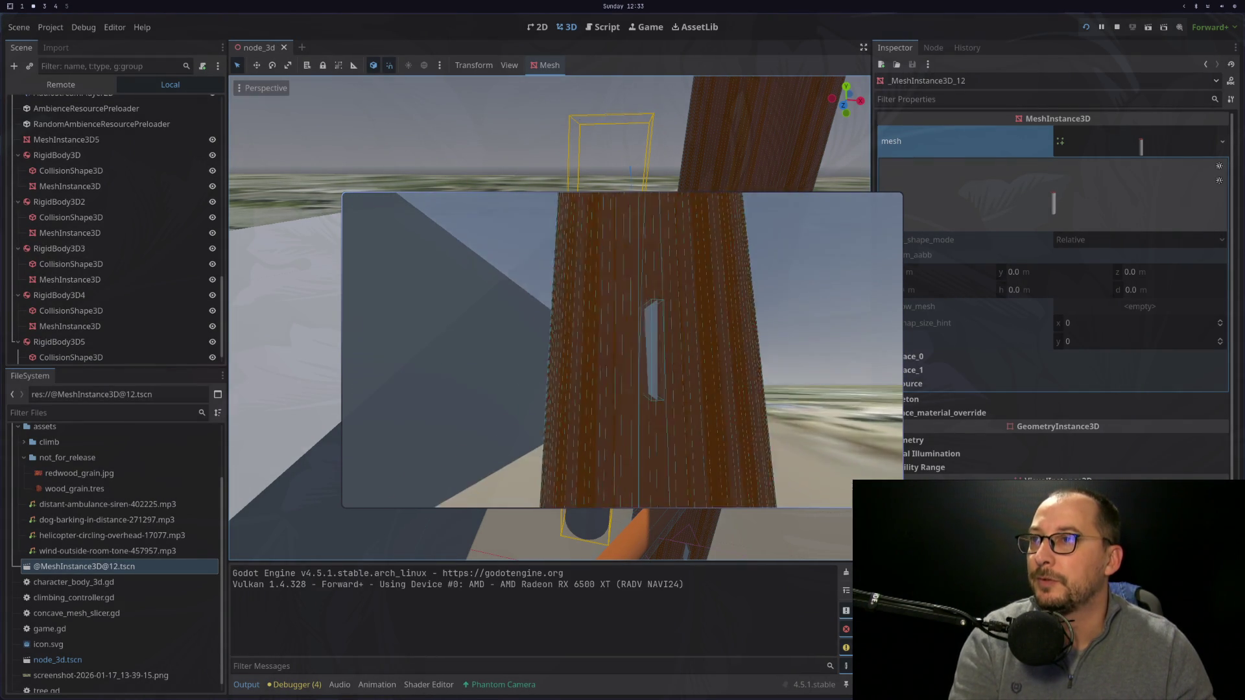
key(w)
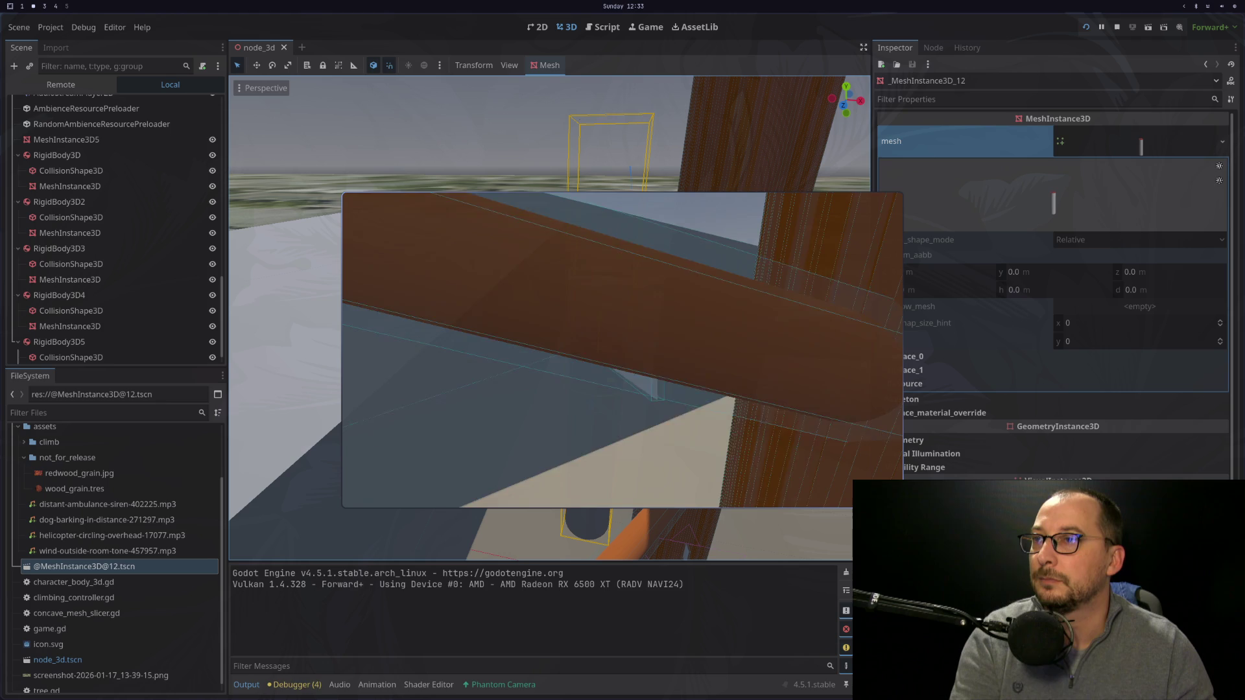
key(w)
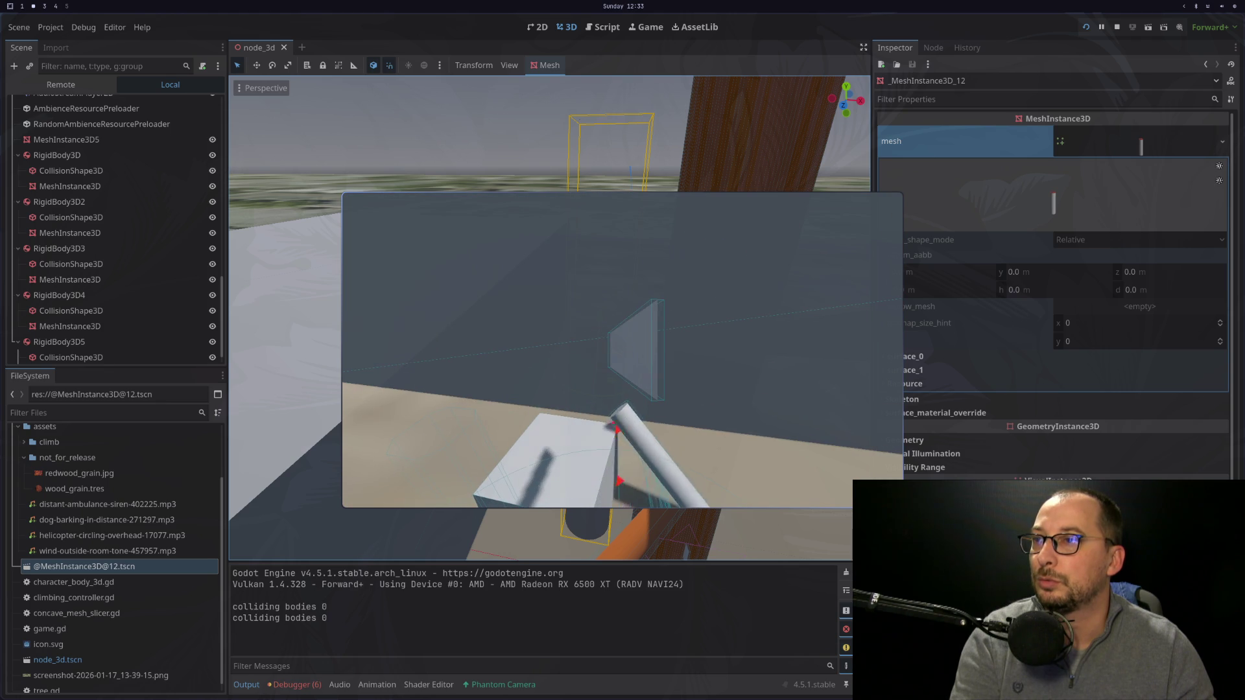
key(w)
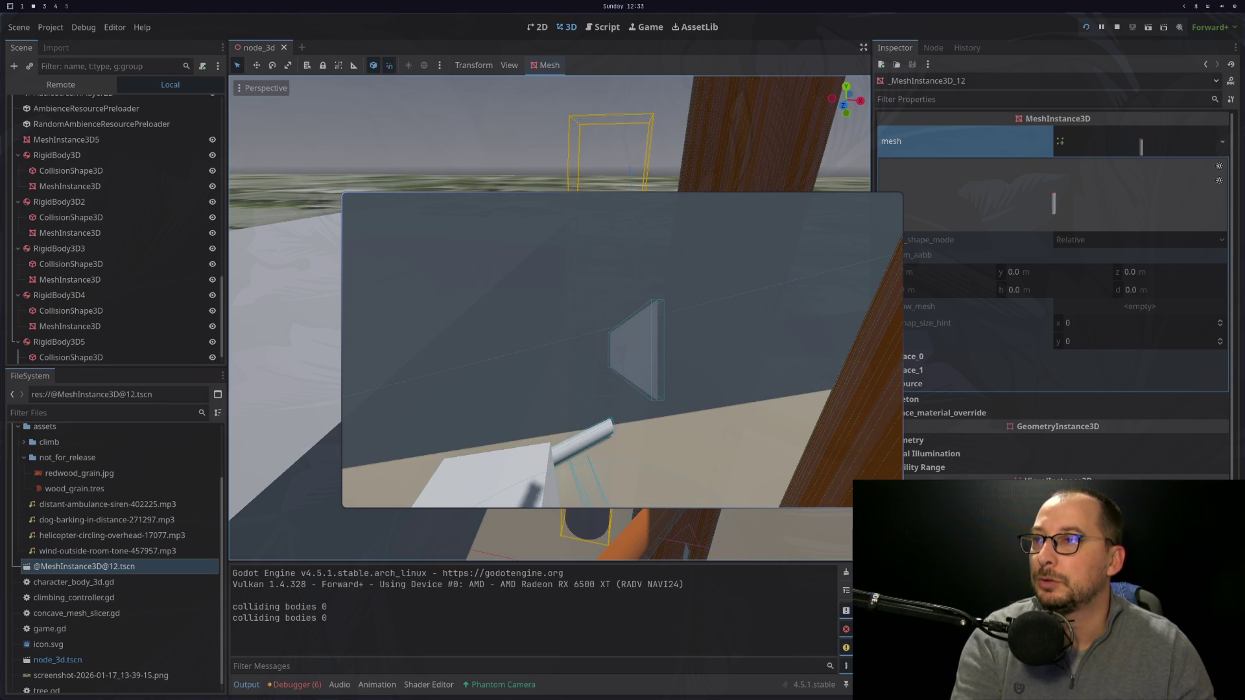
key(Escape)
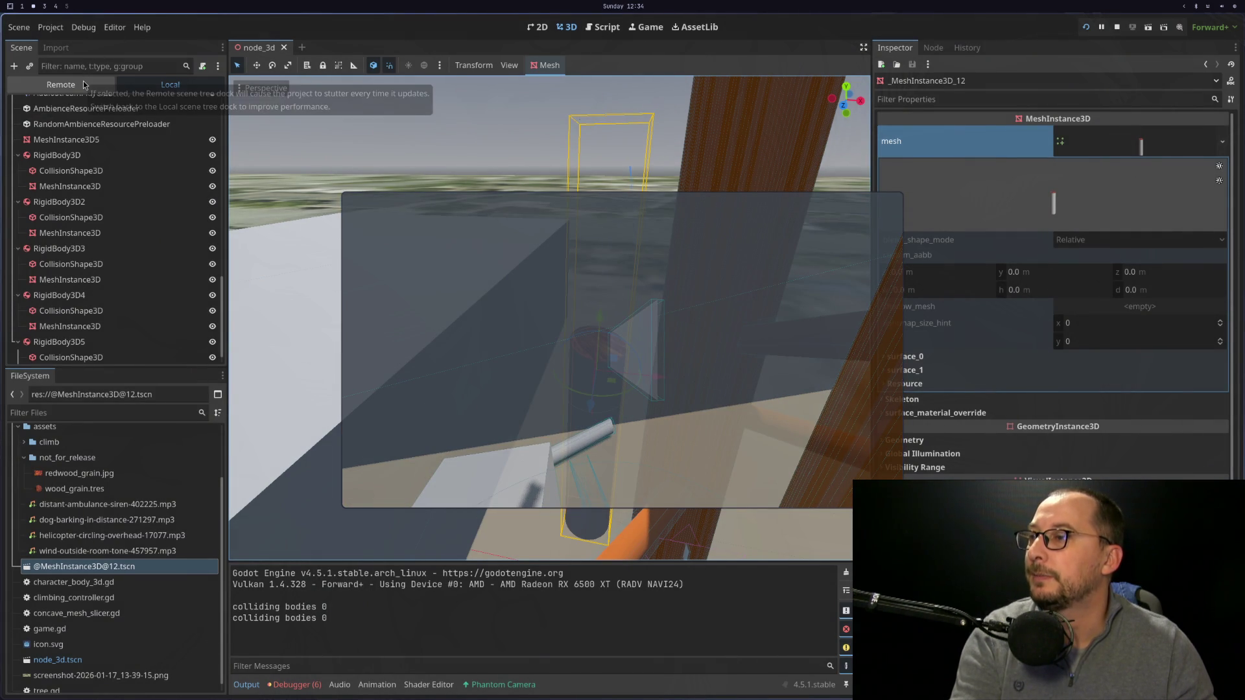
click(295, 685)
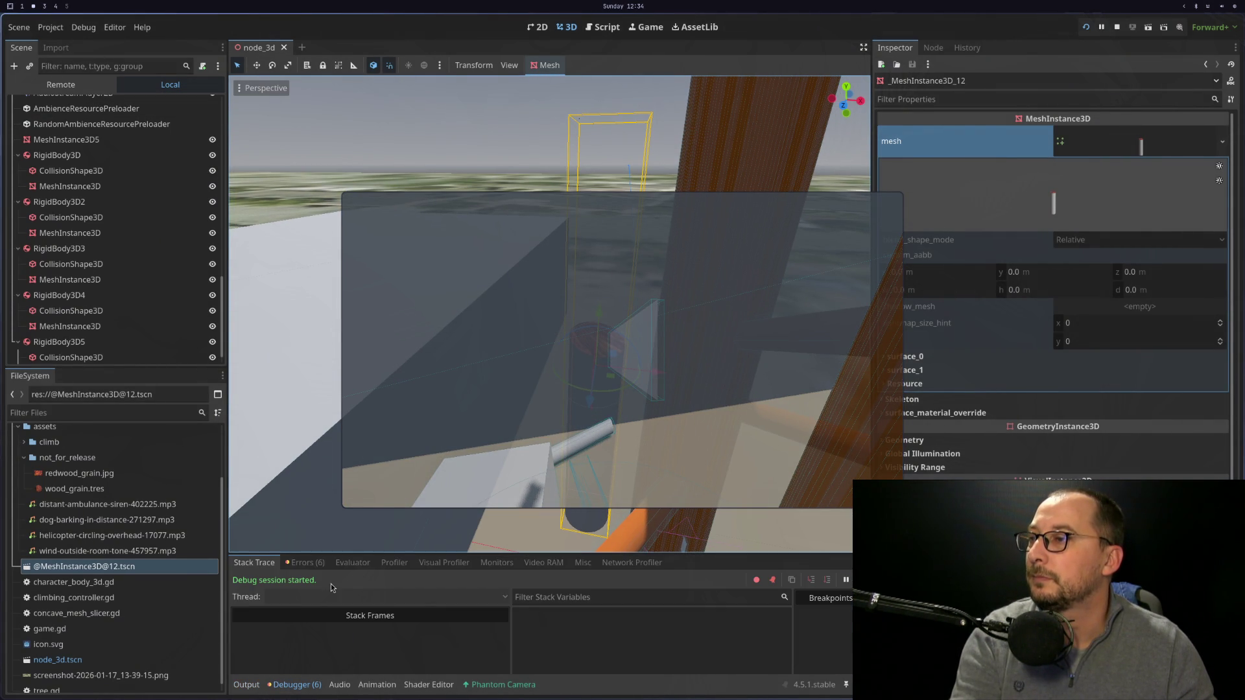
click(305, 562)
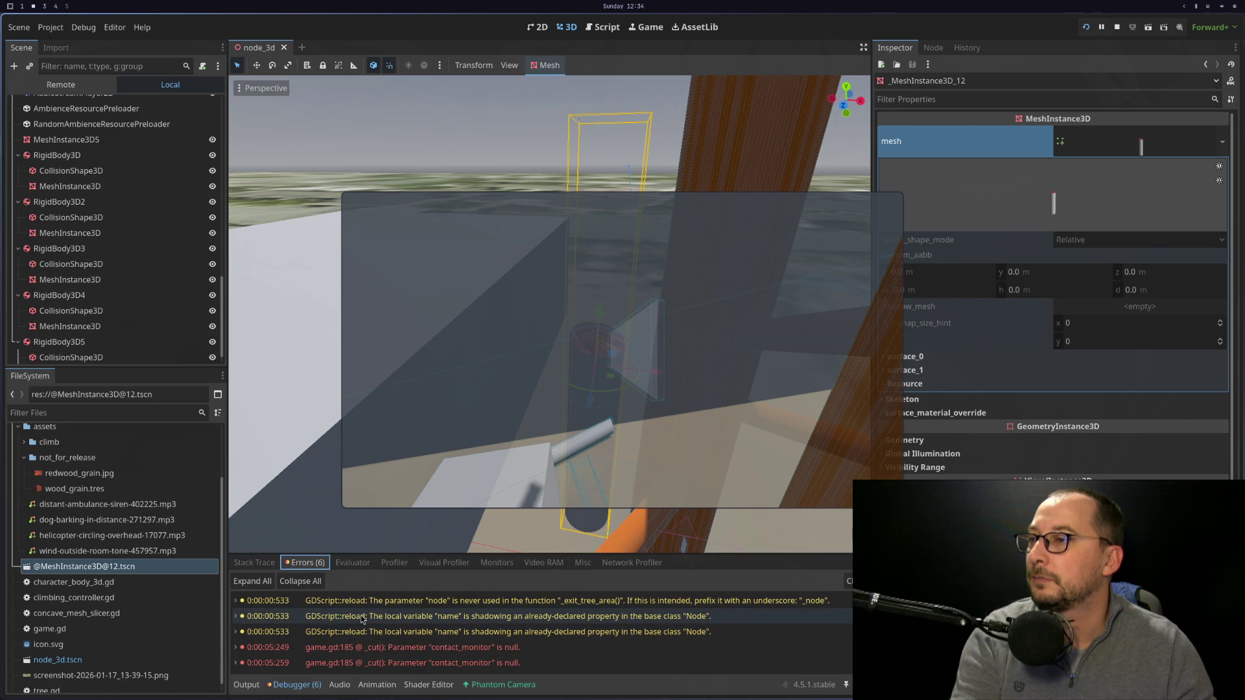
click(61, 84)
click(18, 135)
scroll(26, 152, down, 5)
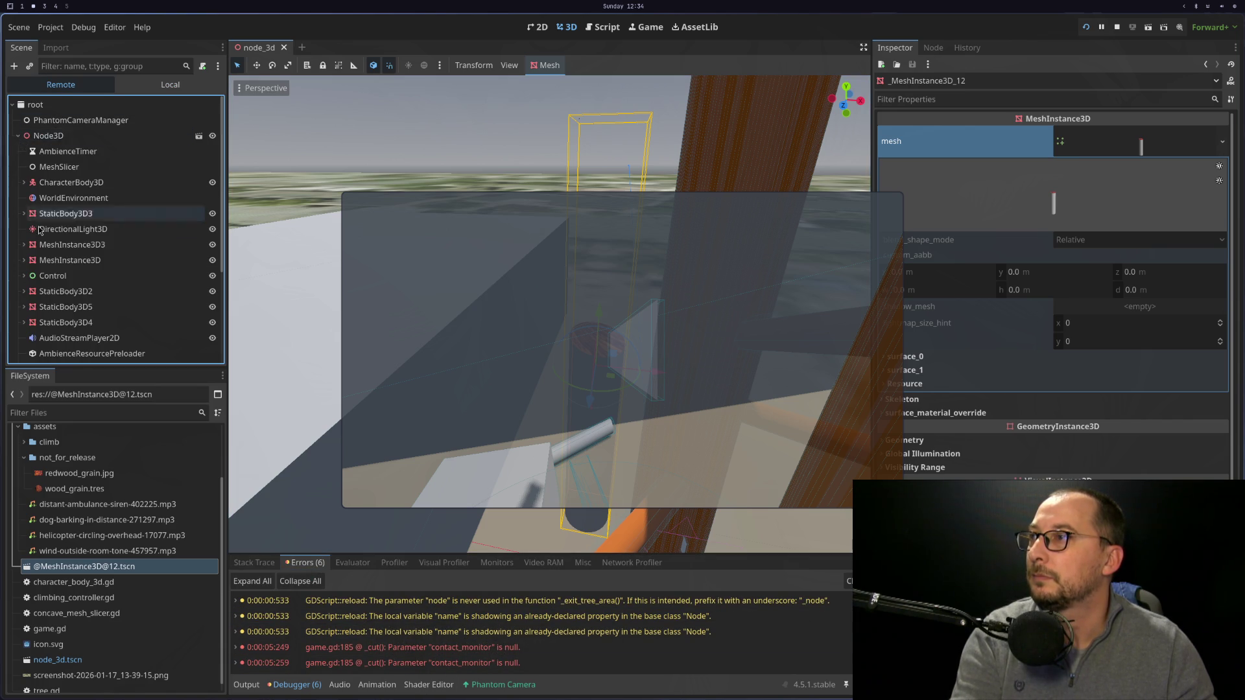
click(30, 344)
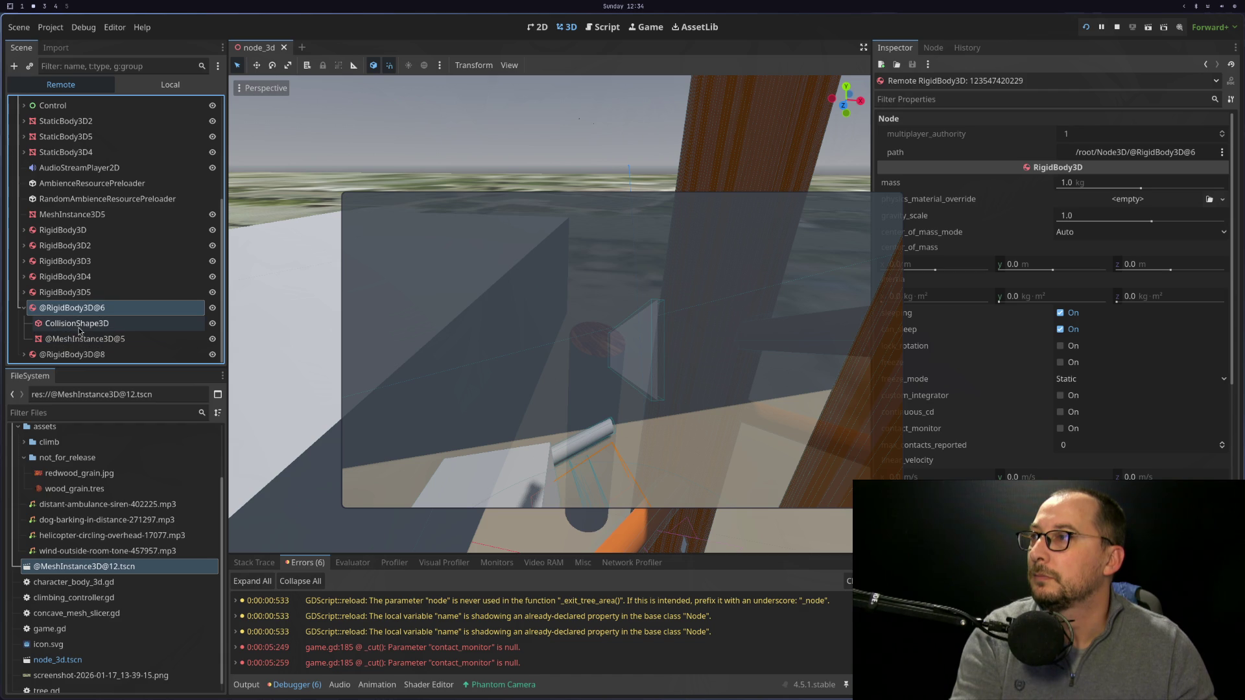
click(89, 340)
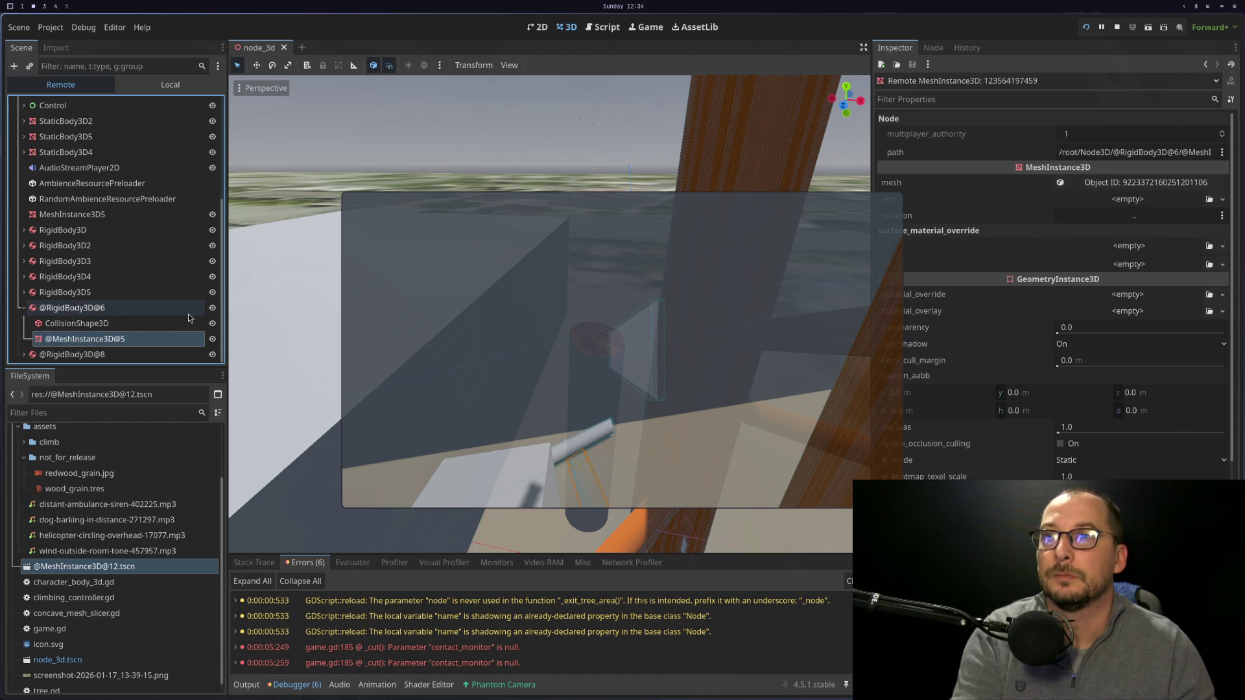
key(super+3)
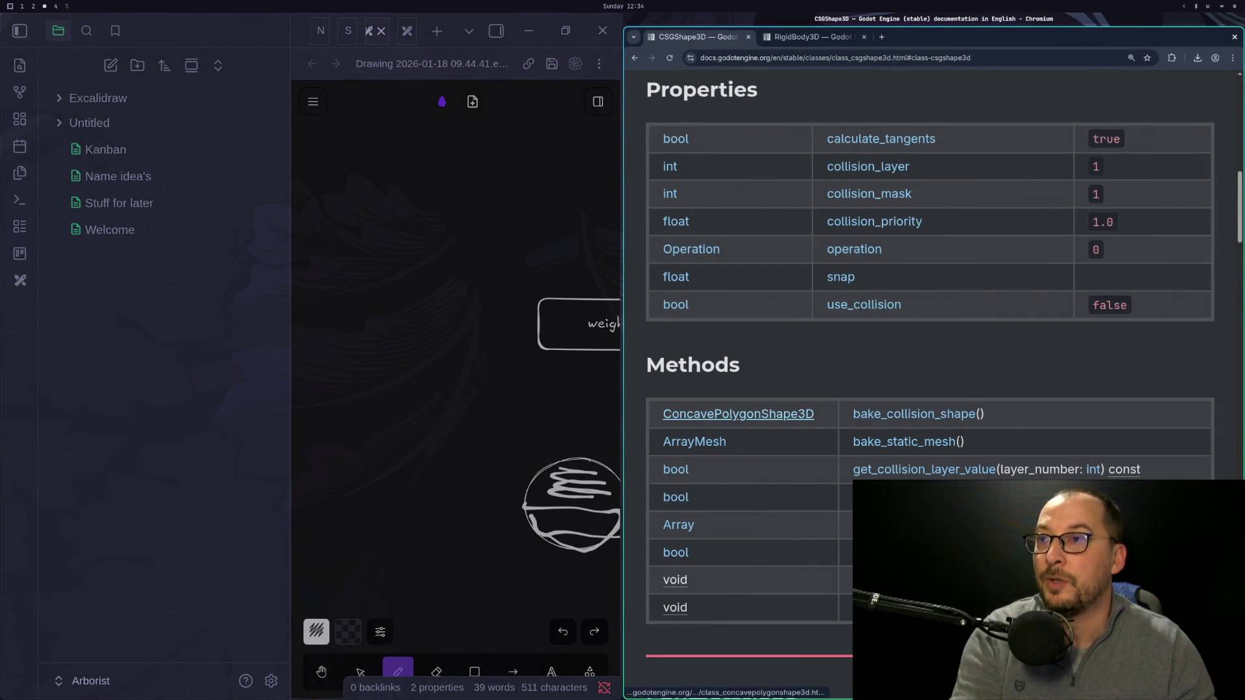
Wrap the bake_collision_shape() call on line 51 in print() and save the script.
key(super+1)
key(h)
key(h)
key(h)
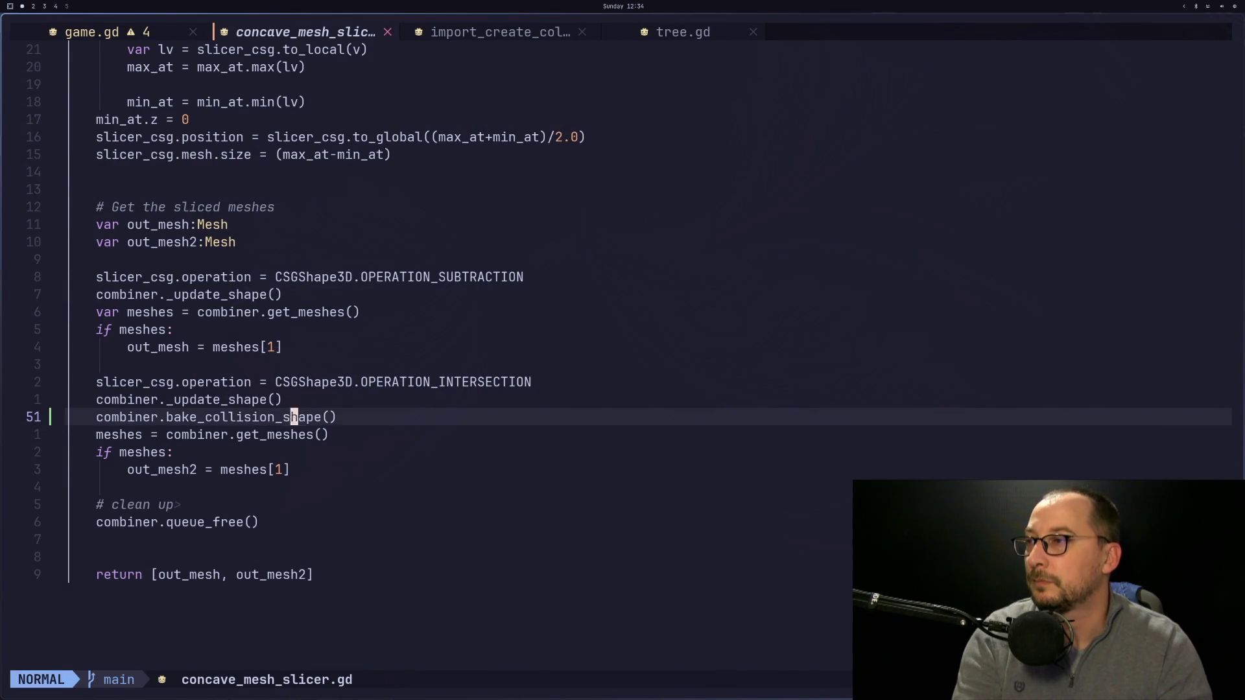
key(h)
key(h)
key(h)
key(i)
key(Escape)
text(iprint()
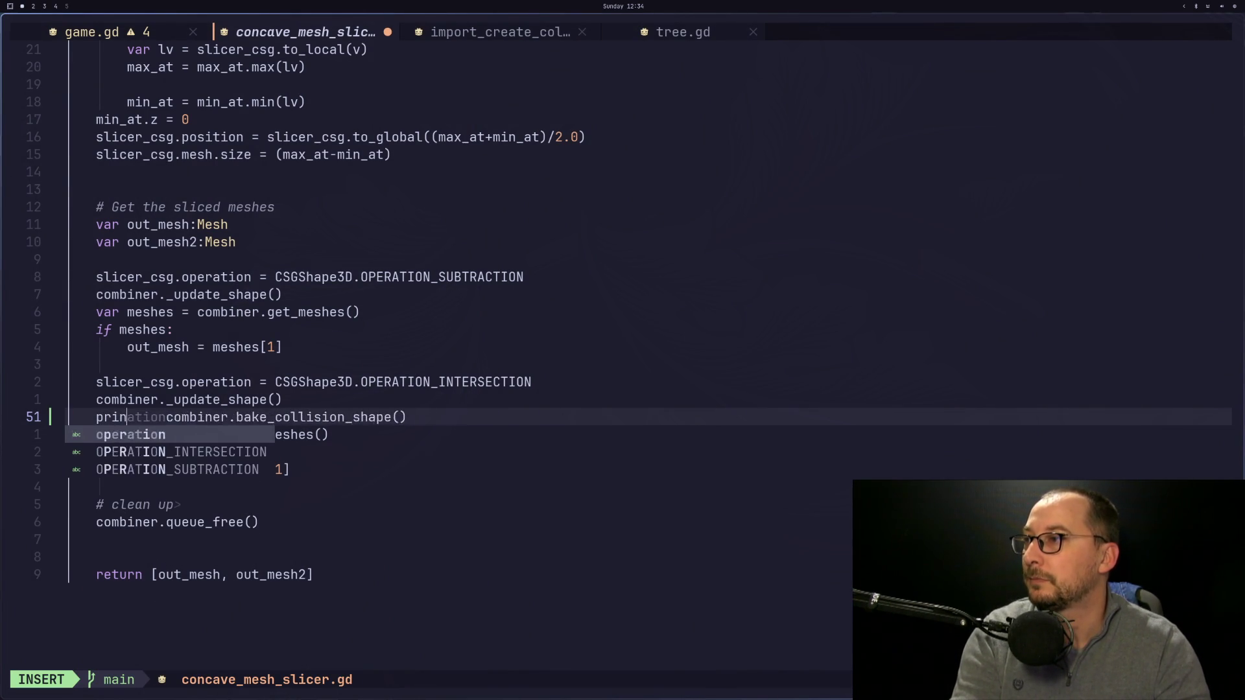
key(Escape)
text($a))
key(Escape)
text(:w)
key(Return)
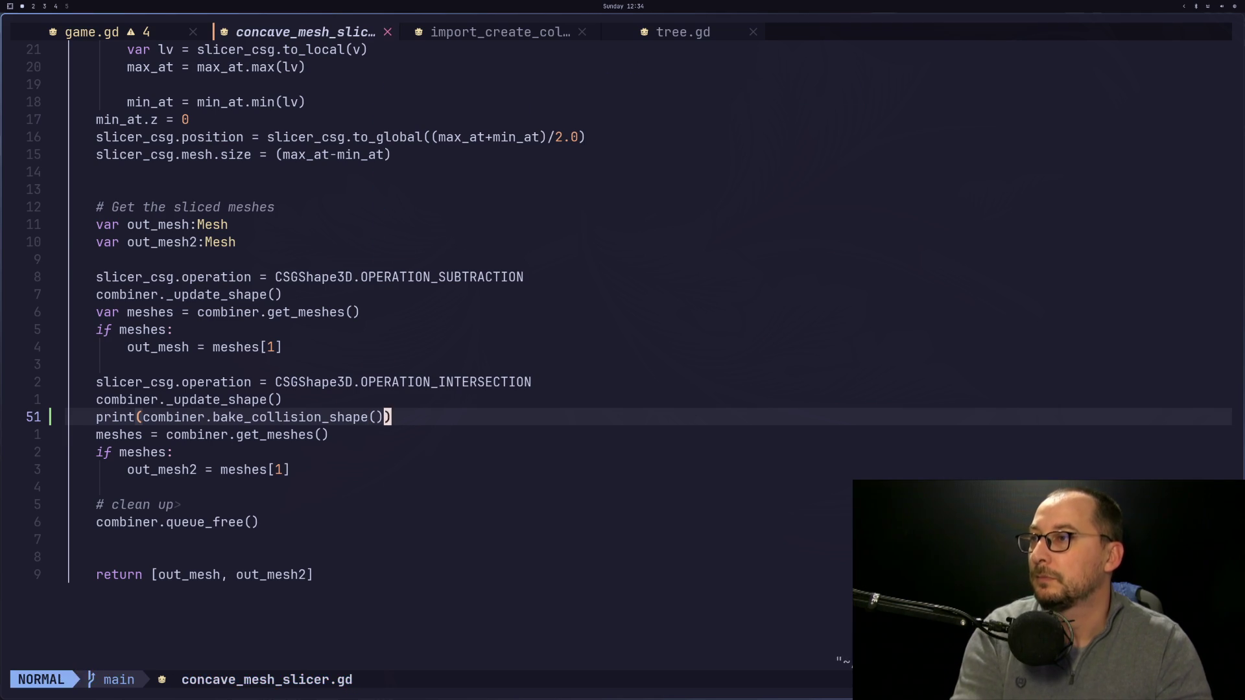
Stop the running game in Godot and launch it again.
key(super+2)
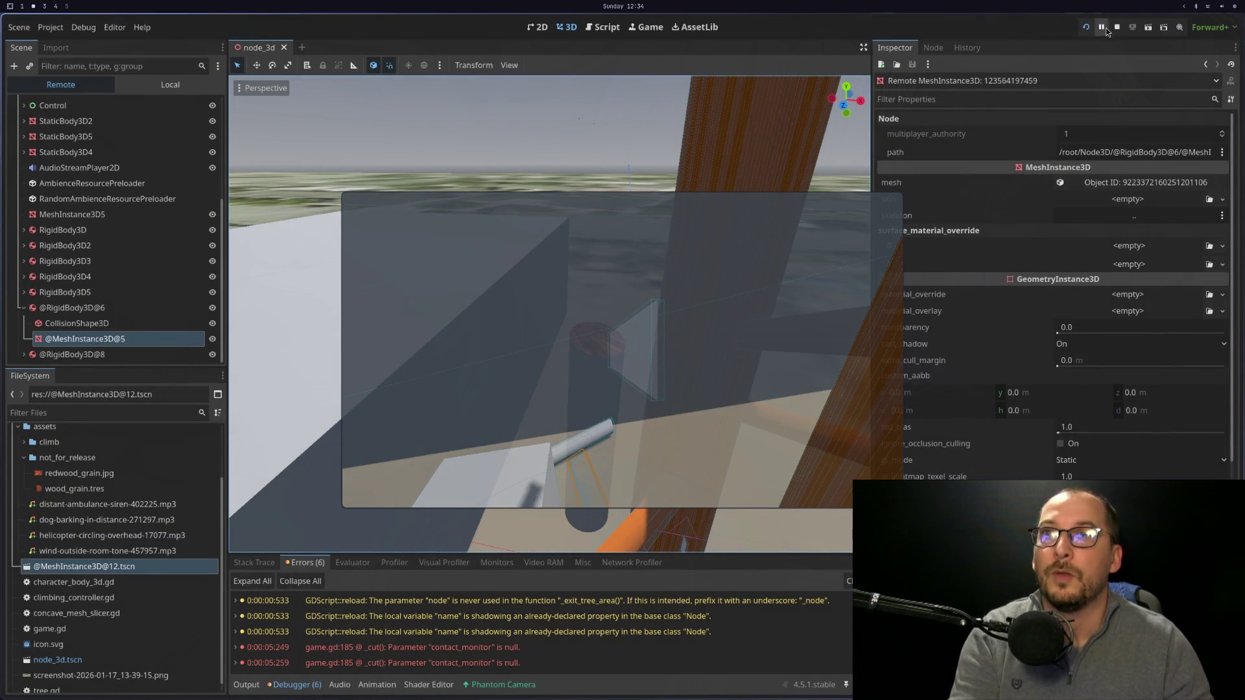
click(1113, 29)
click(1091, 27)
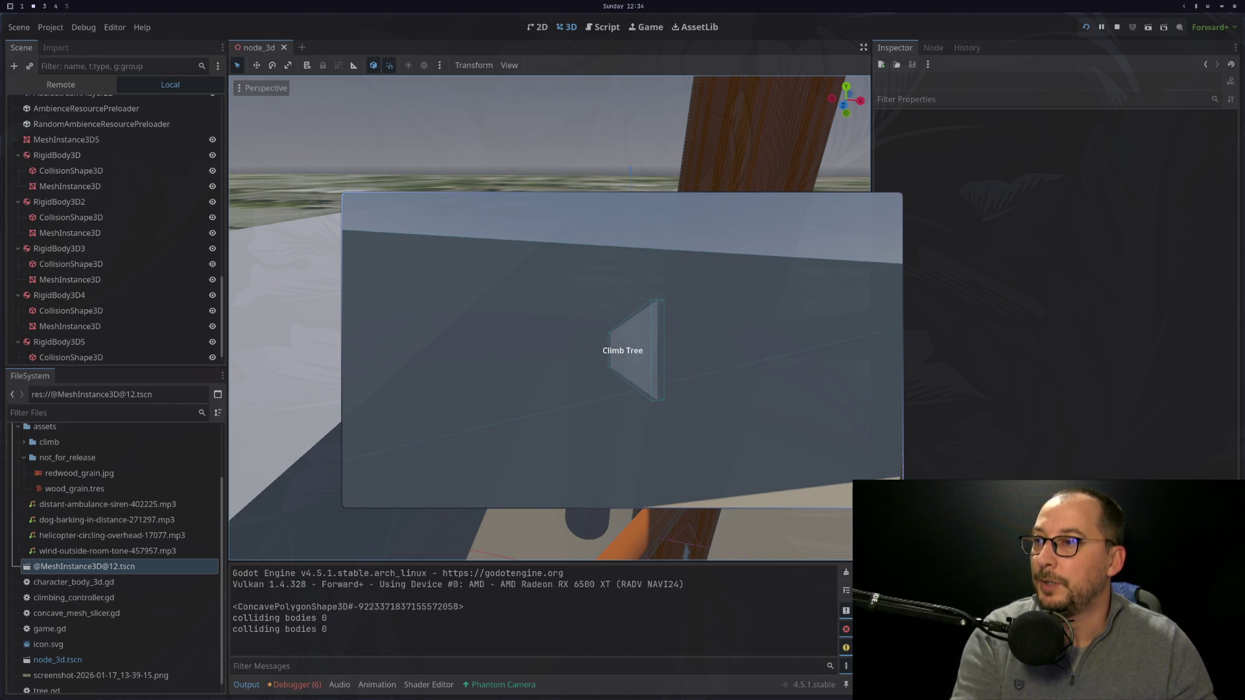
Stop the game, select RigidBody3D5's CollisionShape3D, and return to the CSGShape3D docs.
key(Escape)
click(1117, 29)
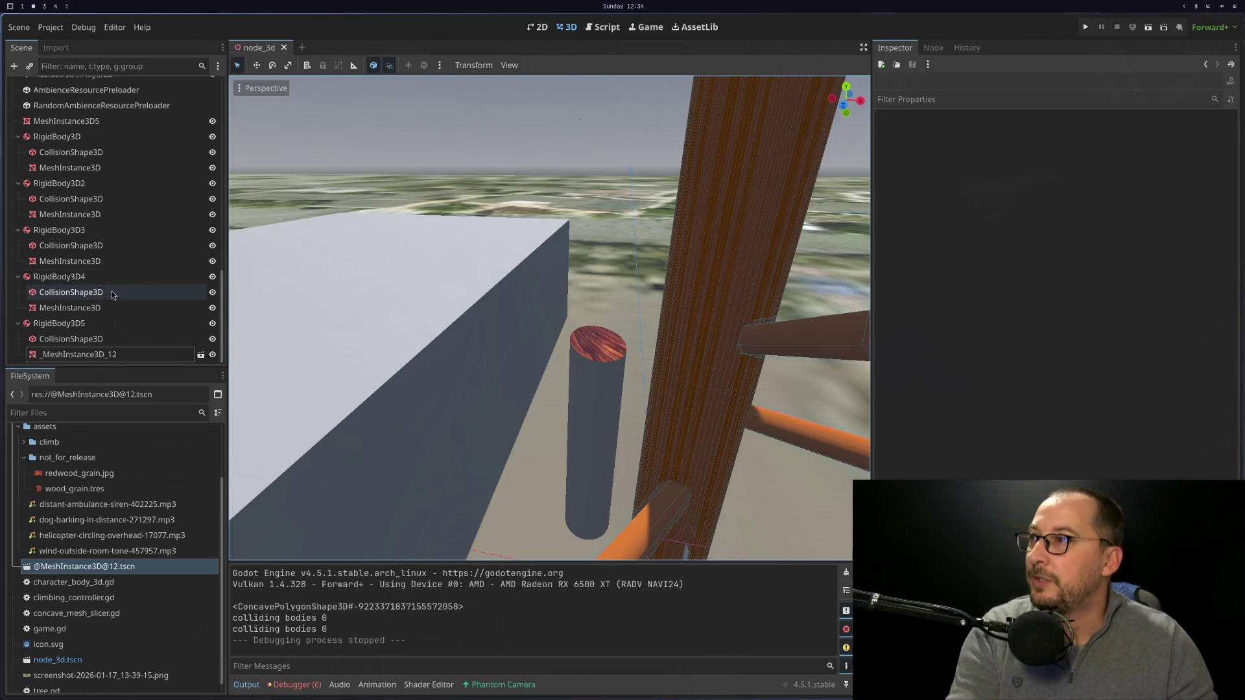
click(102, 340)
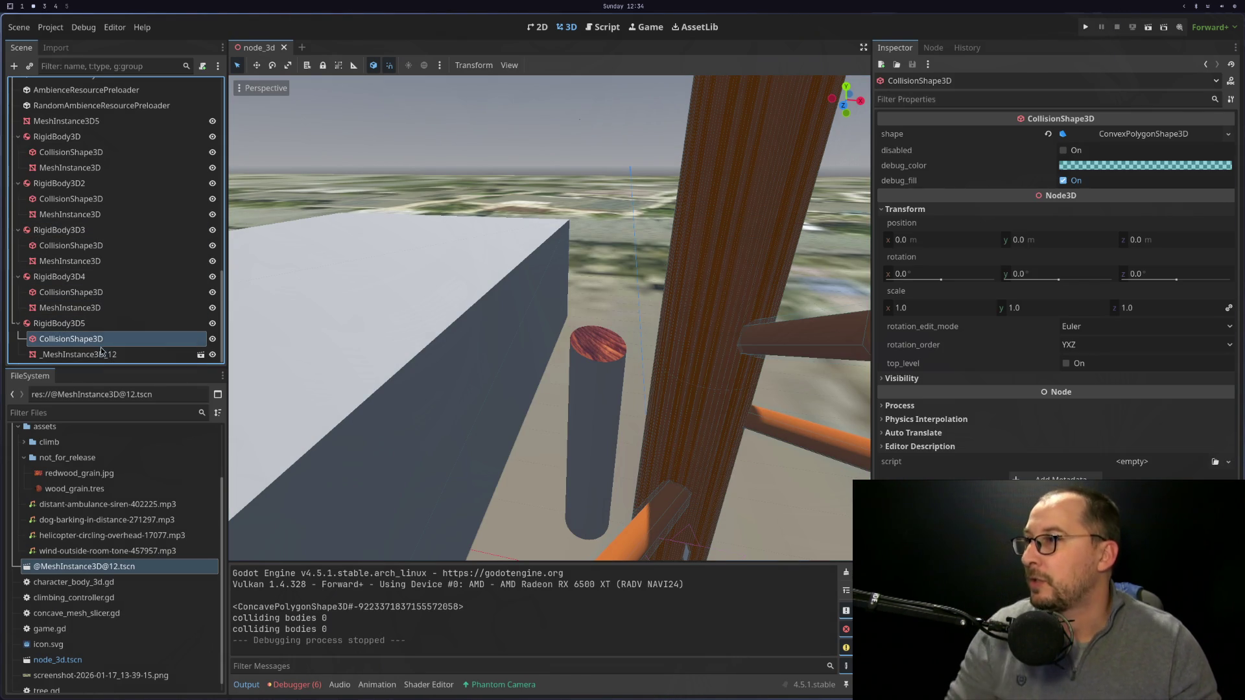
key(super+1)
key(super+2)
key(super+1)
key(super+2)
key(super+3)
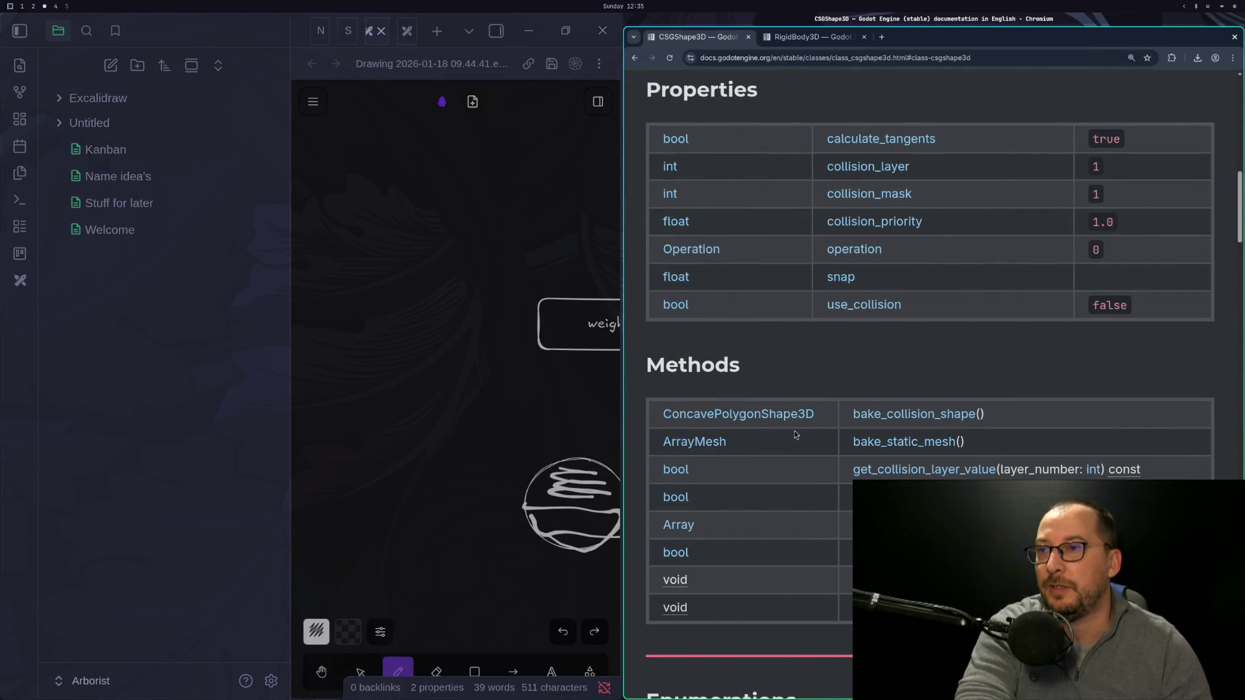
Read the ConcavePolygonShape3D class reference page in the Godot docs.
click(770, 414)
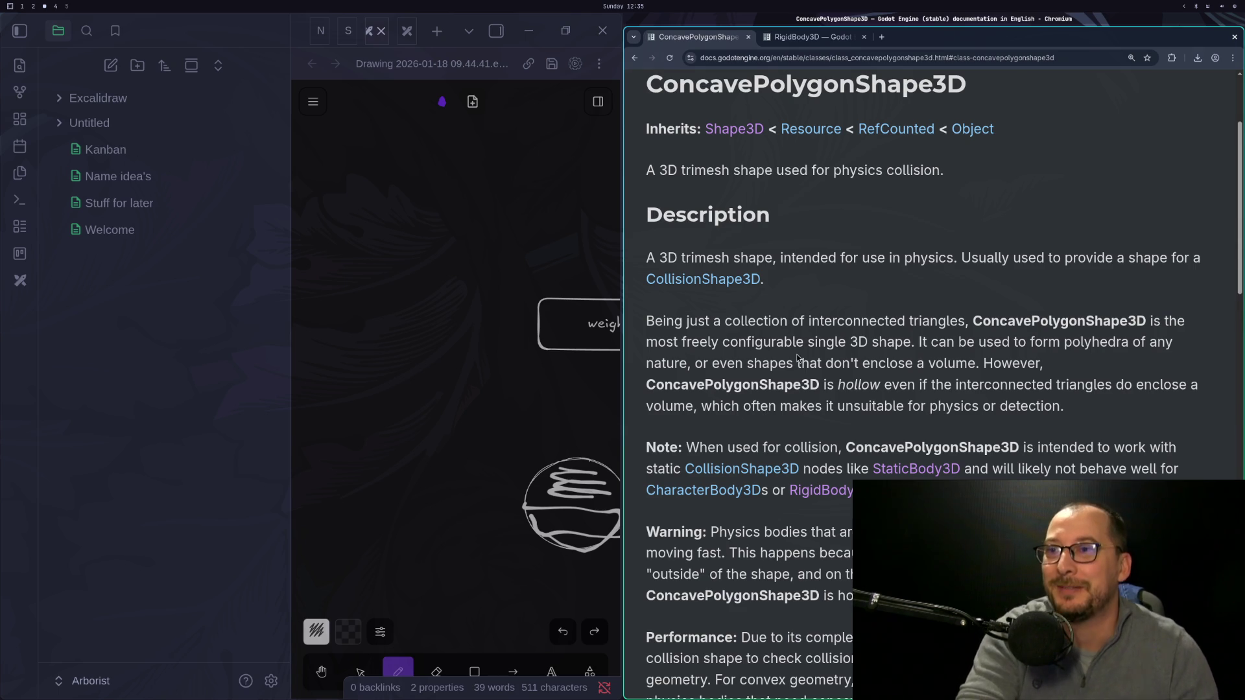
scroll(870, 192, down, 5)
scroll(872, 195, down, 3)
scroll(871, 195, up, 3)
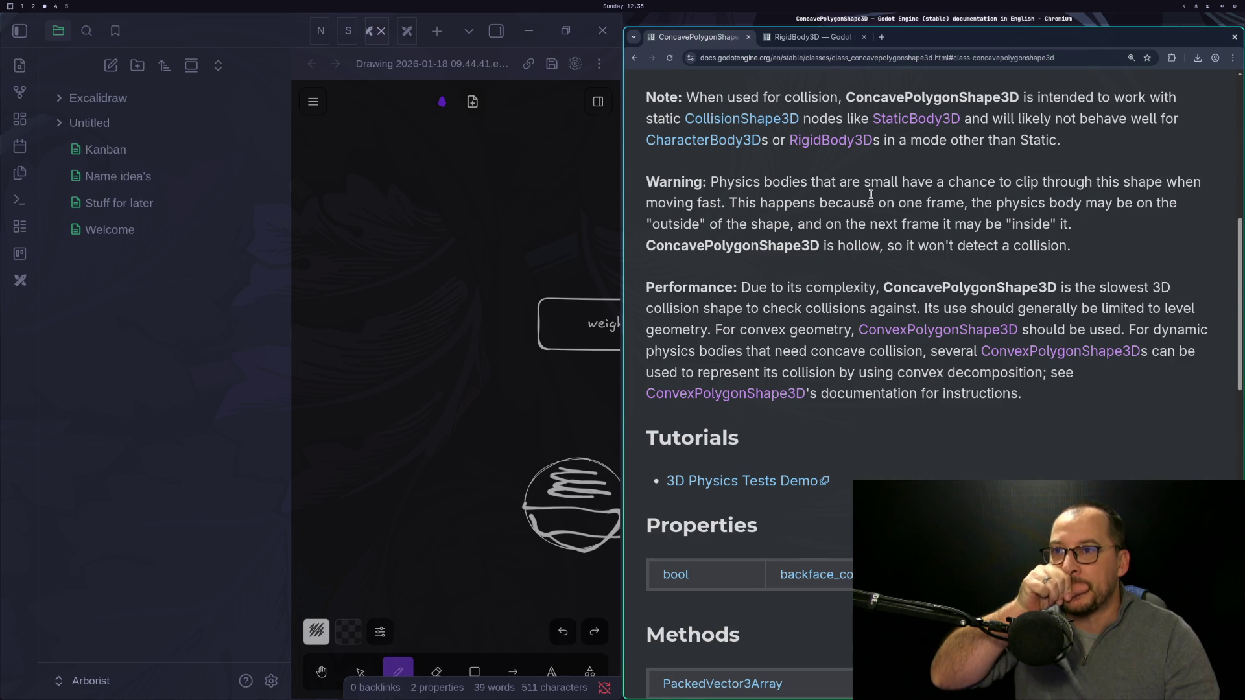
scroll(871, 194, up, 8)
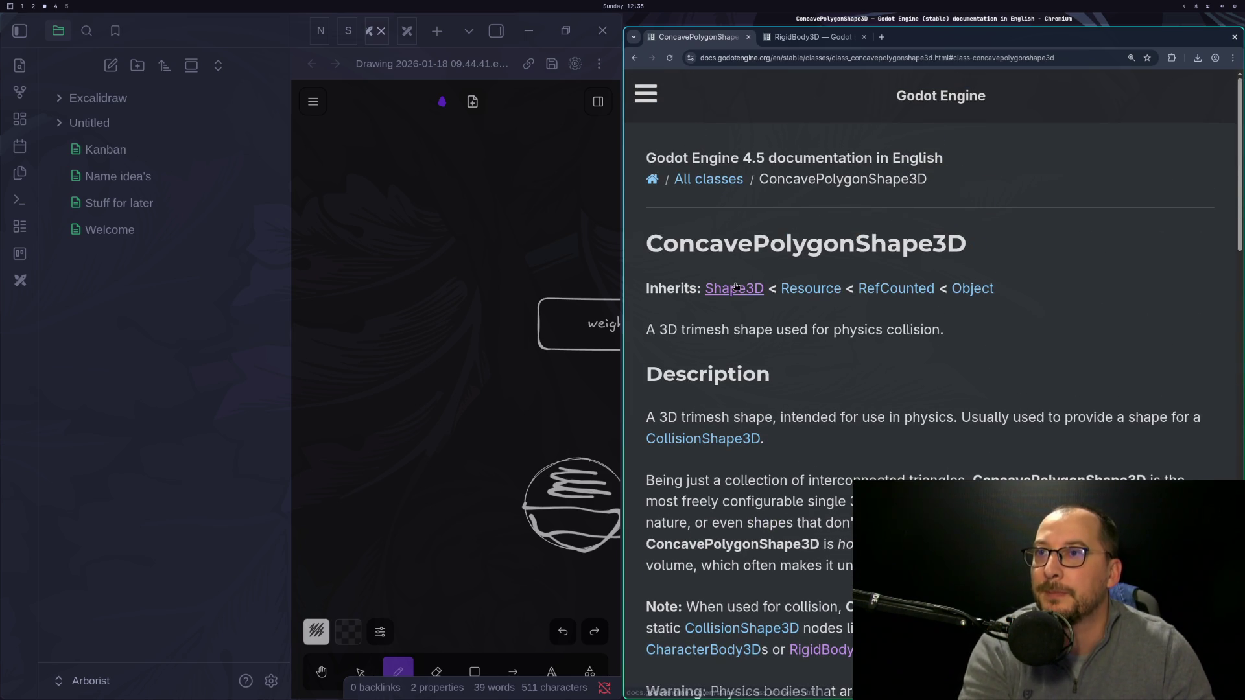
click(650, 94)
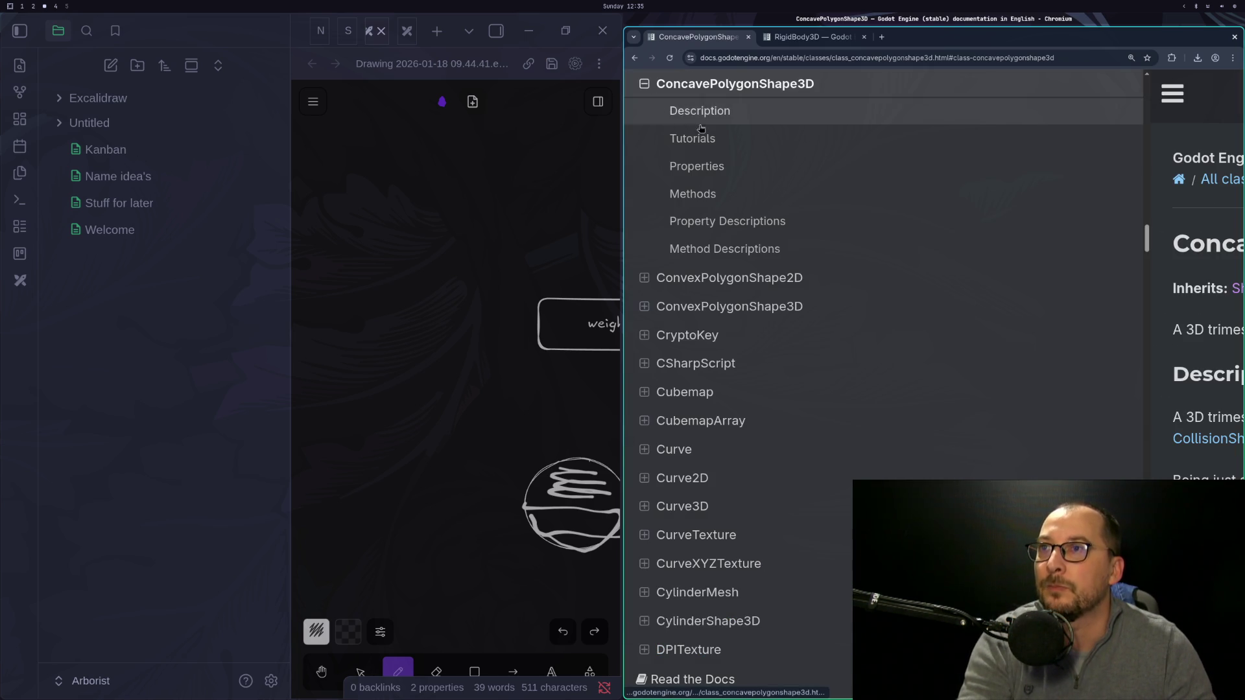
scroll(720, 166, up, 5)
key(super+2)
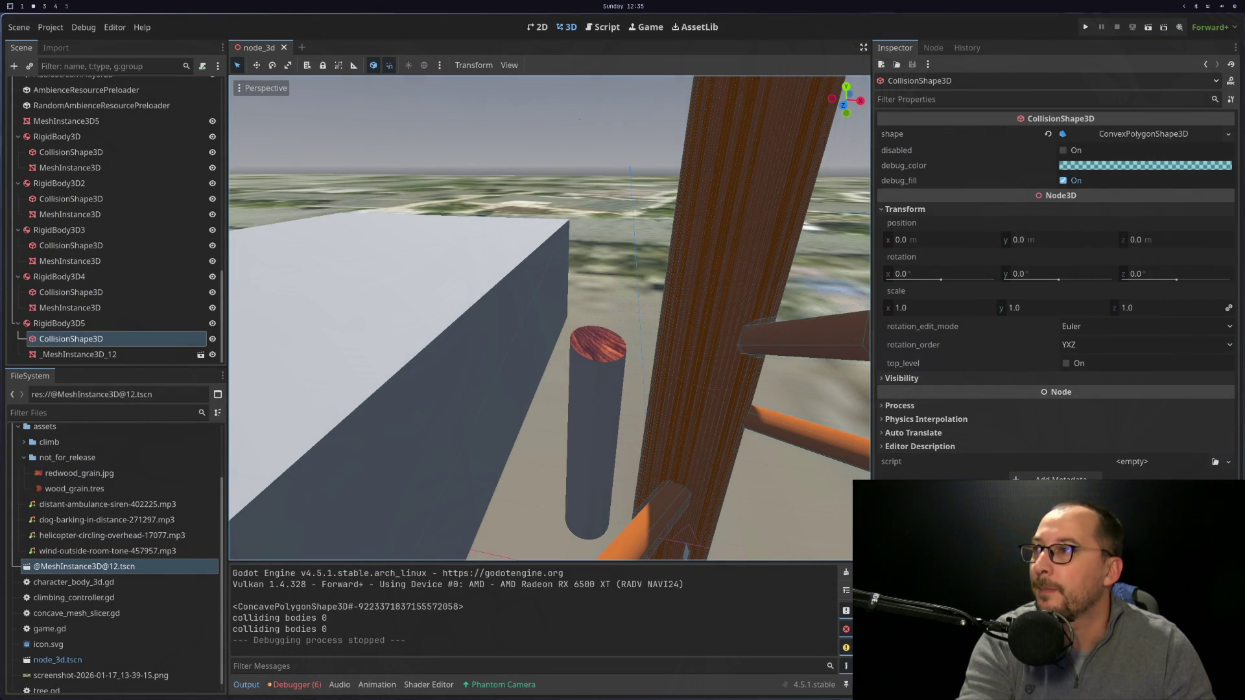
key(super+1)
key(super+3)
scroll(757, 136, up, 5)
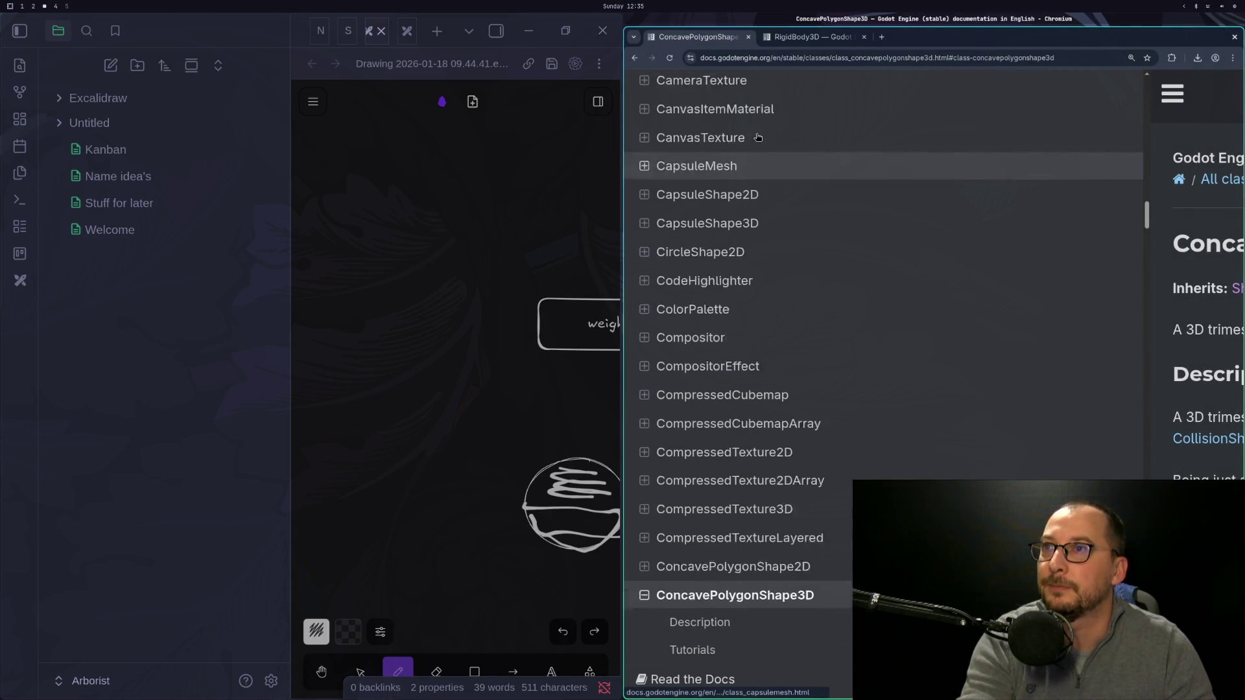
scroll(758, 136, up, 15)
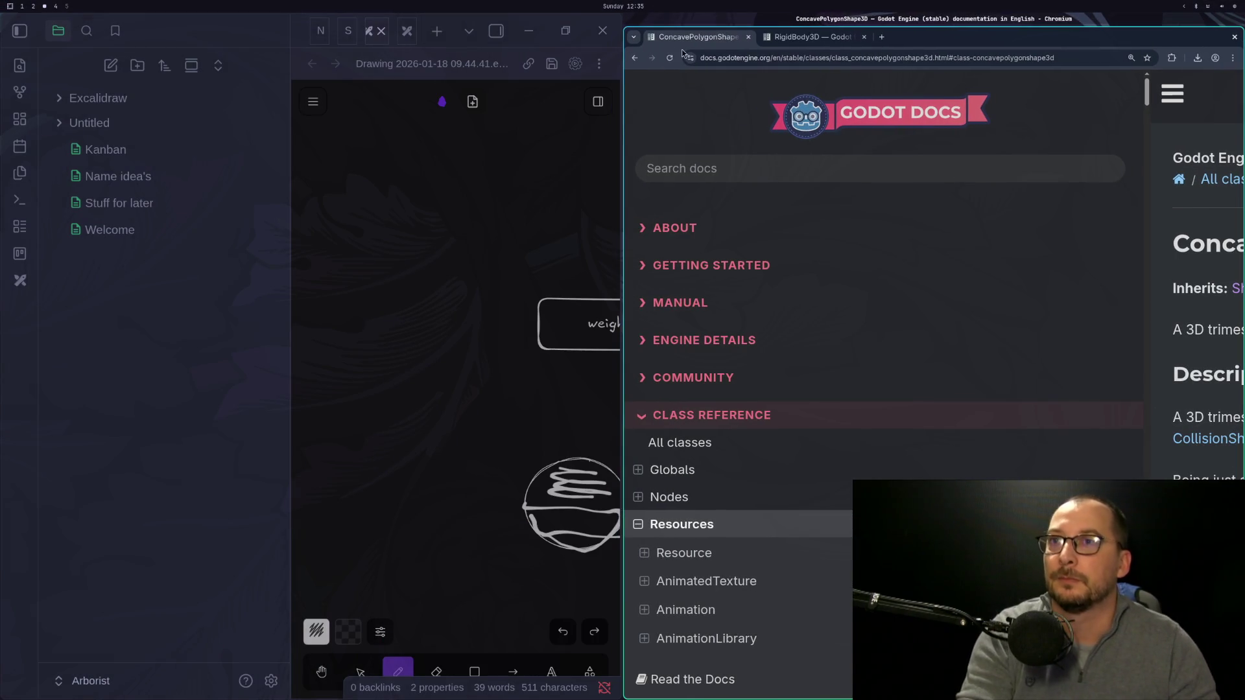
Search the docs for rigidbody3d, read the RigidBody3D class page, and return to Godot.
click(693, 166)
text(rig)
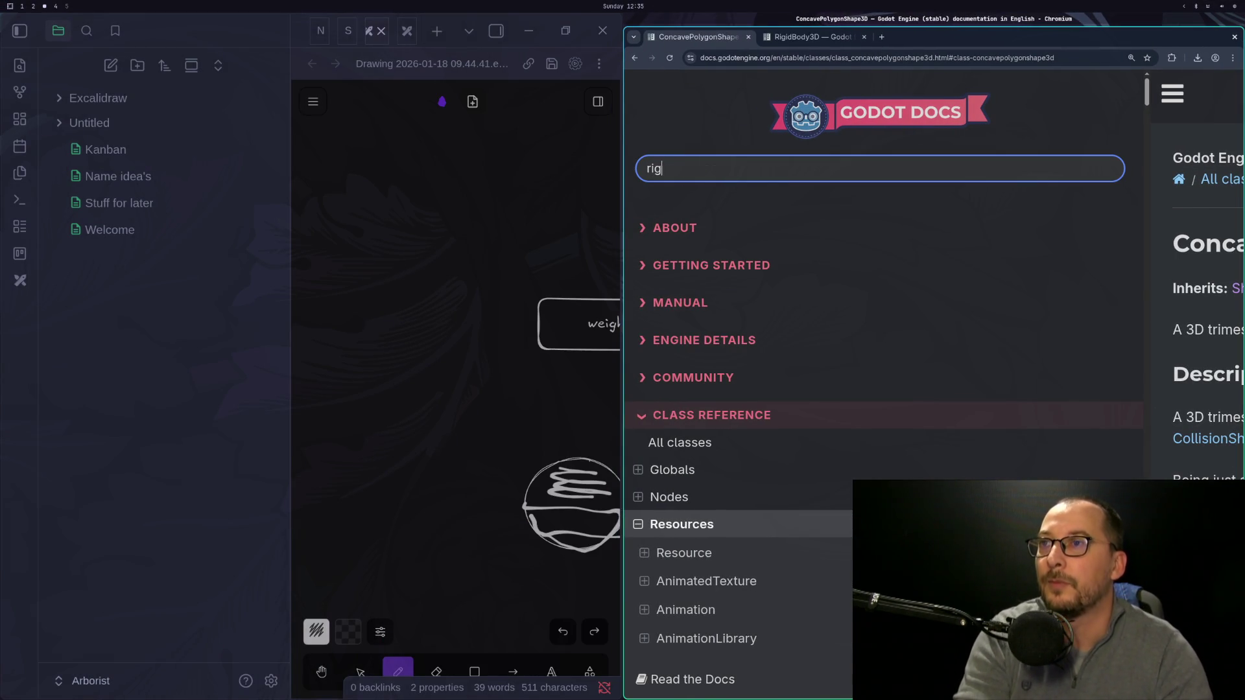
text(3d)
key(Return)
click(780, 336)
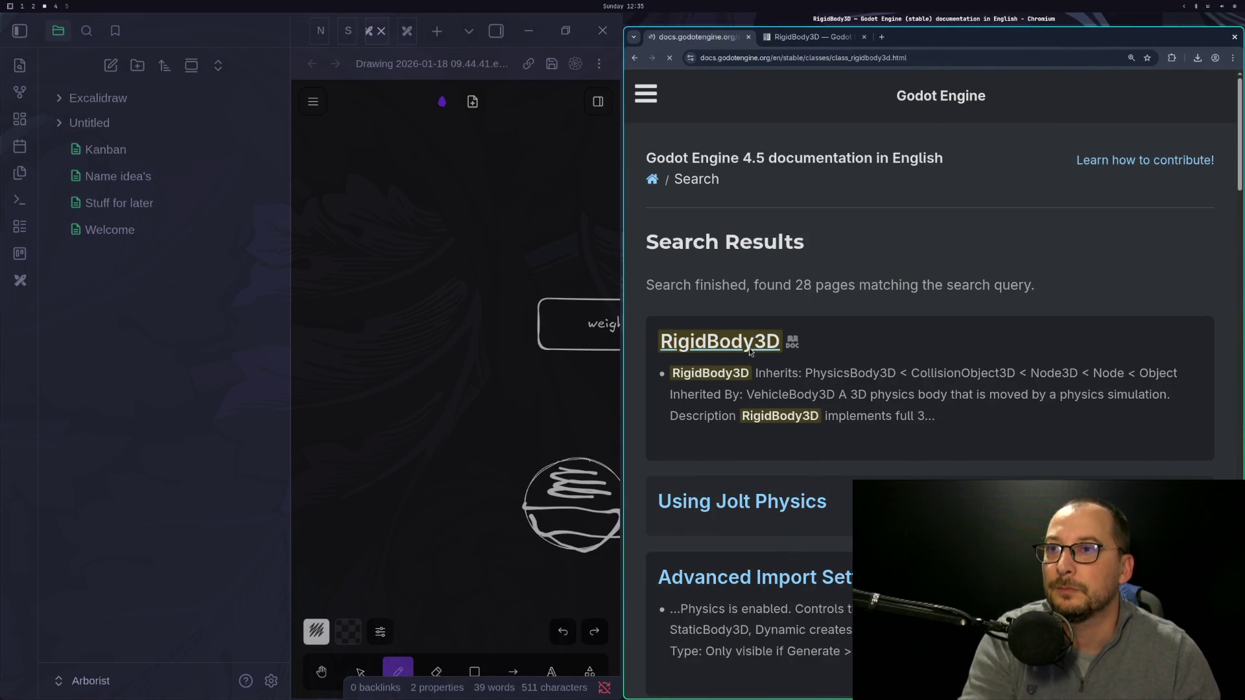
scroll(1027, 247, down, 3)
scroll(1008, 218, down, 4)
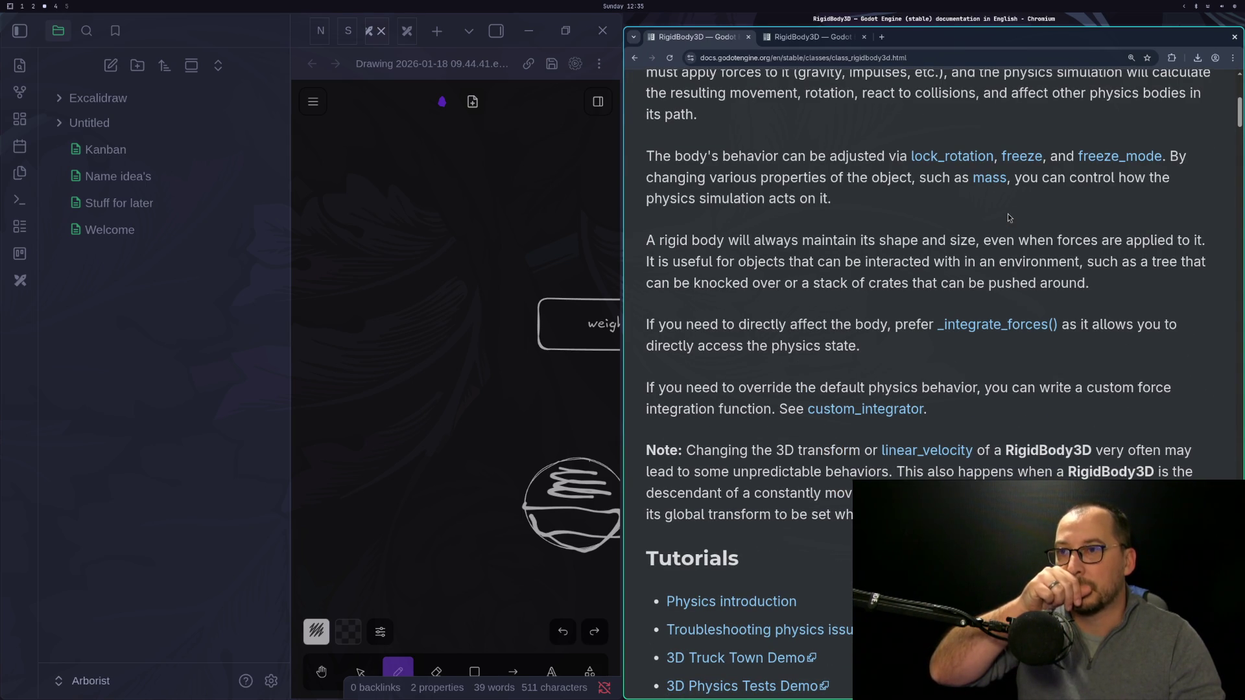
scroll(963, 224, up, 2)
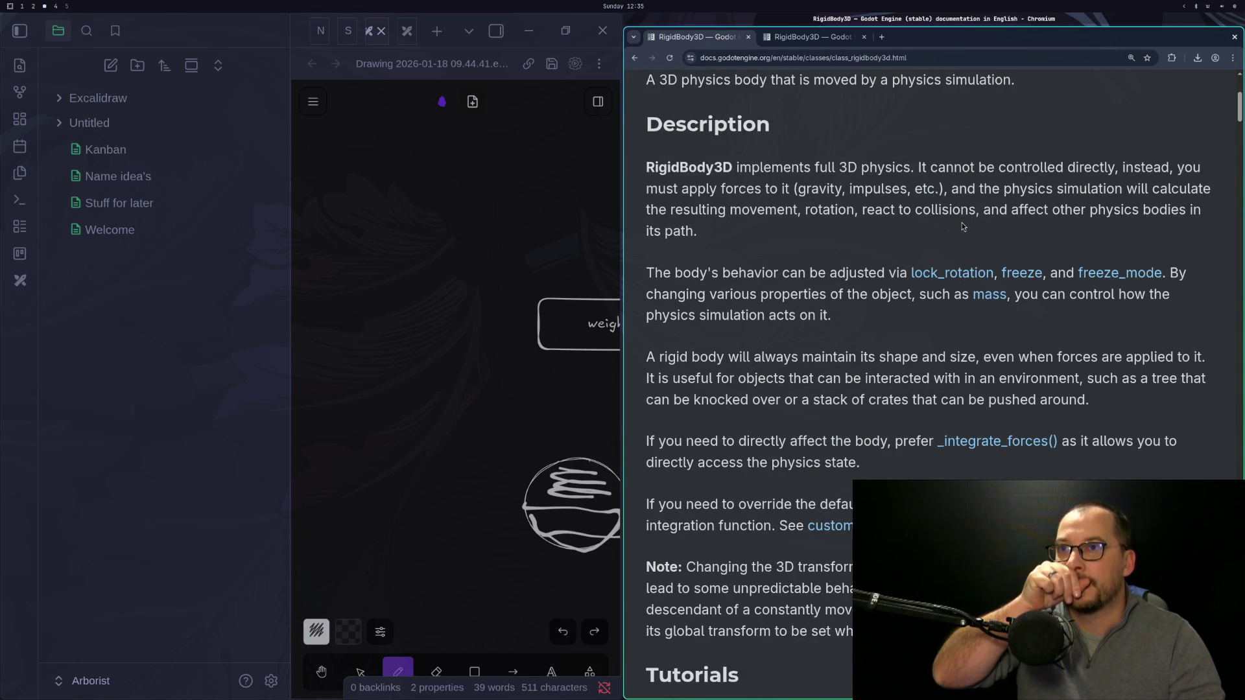
scroll(963, 224, down, 8)
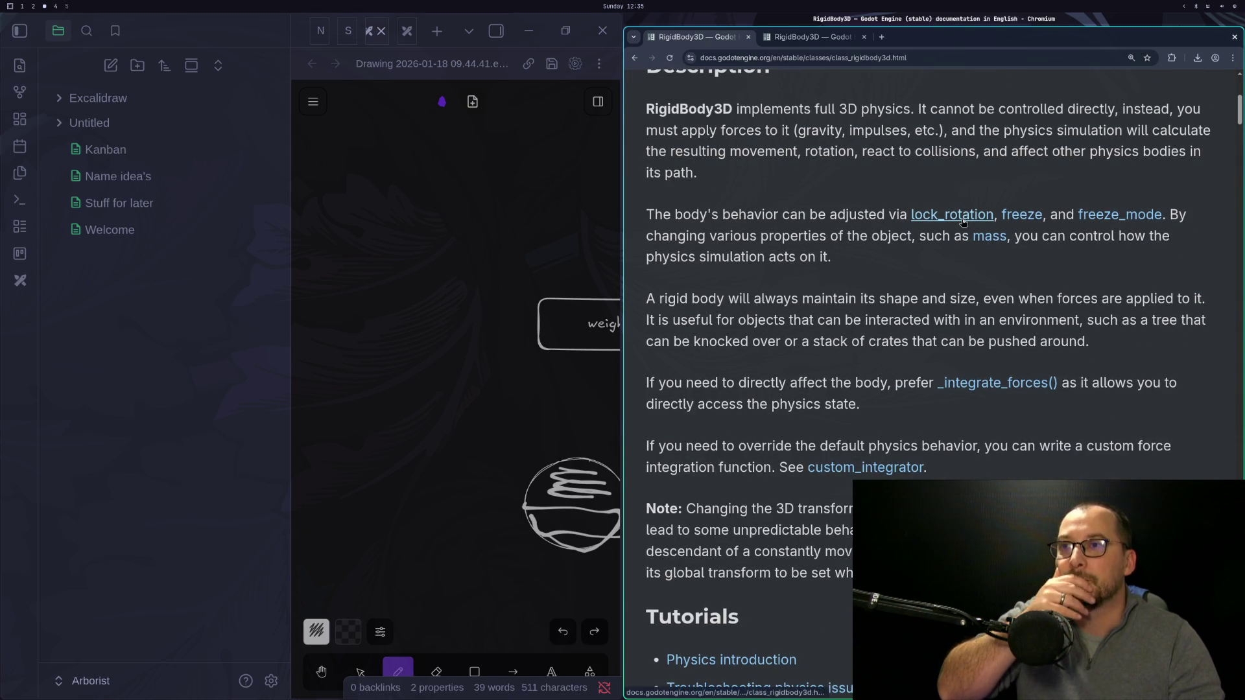
scroll(963, 224, down, 5)
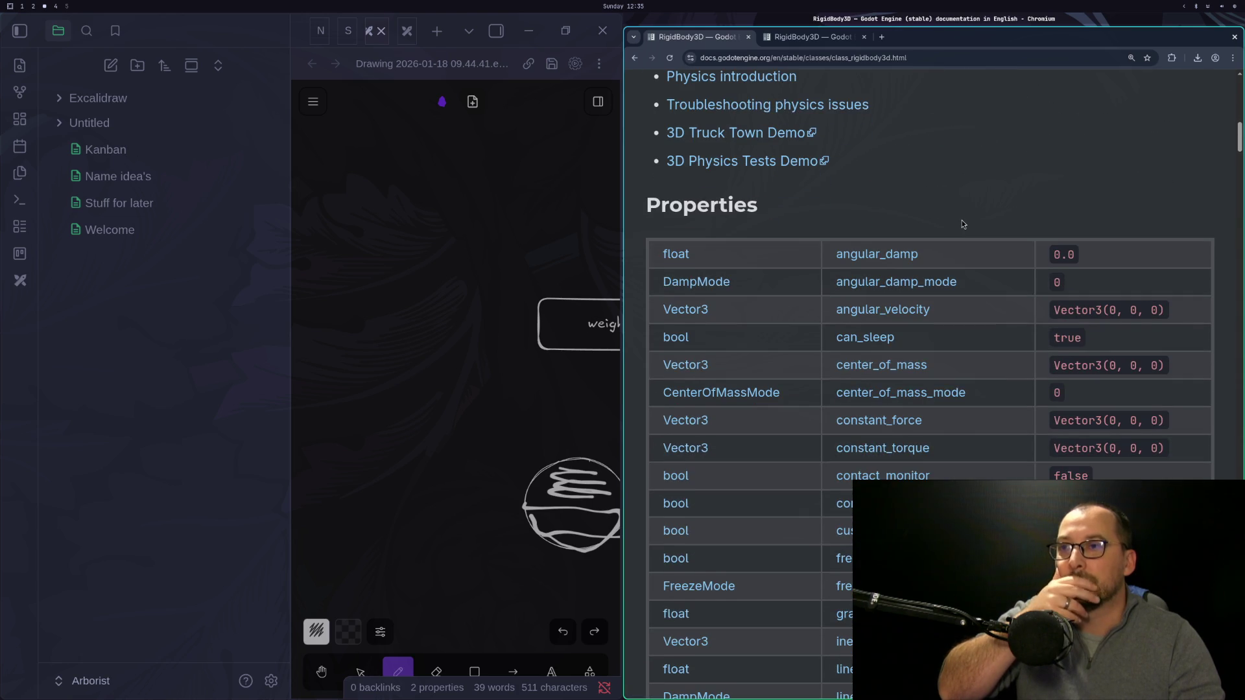
scroll(963, 222, down, 4)
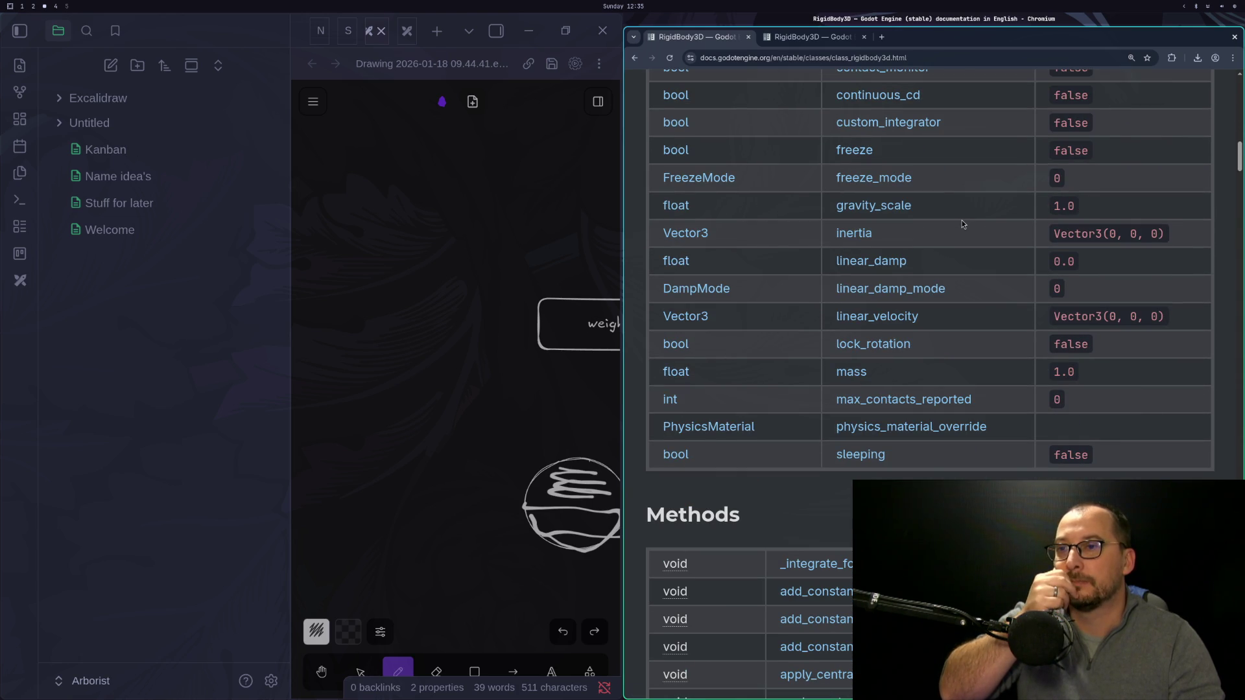
scroll(963, 225, down, 6)
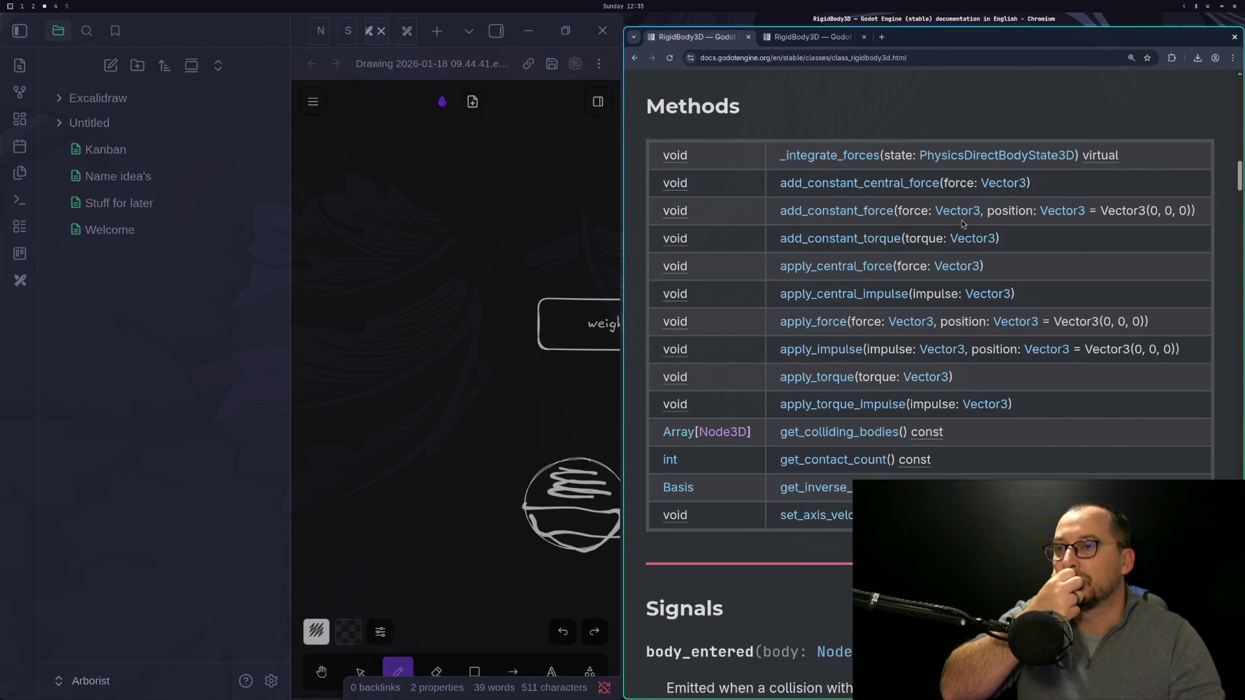
scroll(962, 220, up, 15)
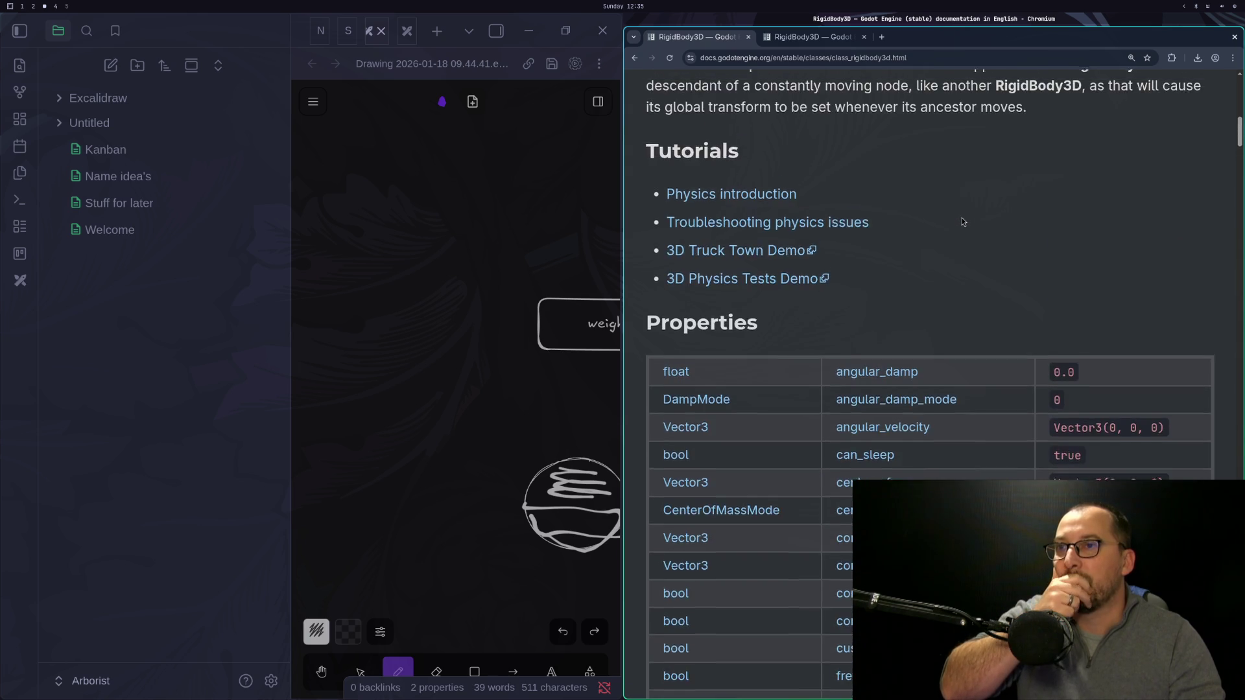
scroll(962, 223, up, 4)
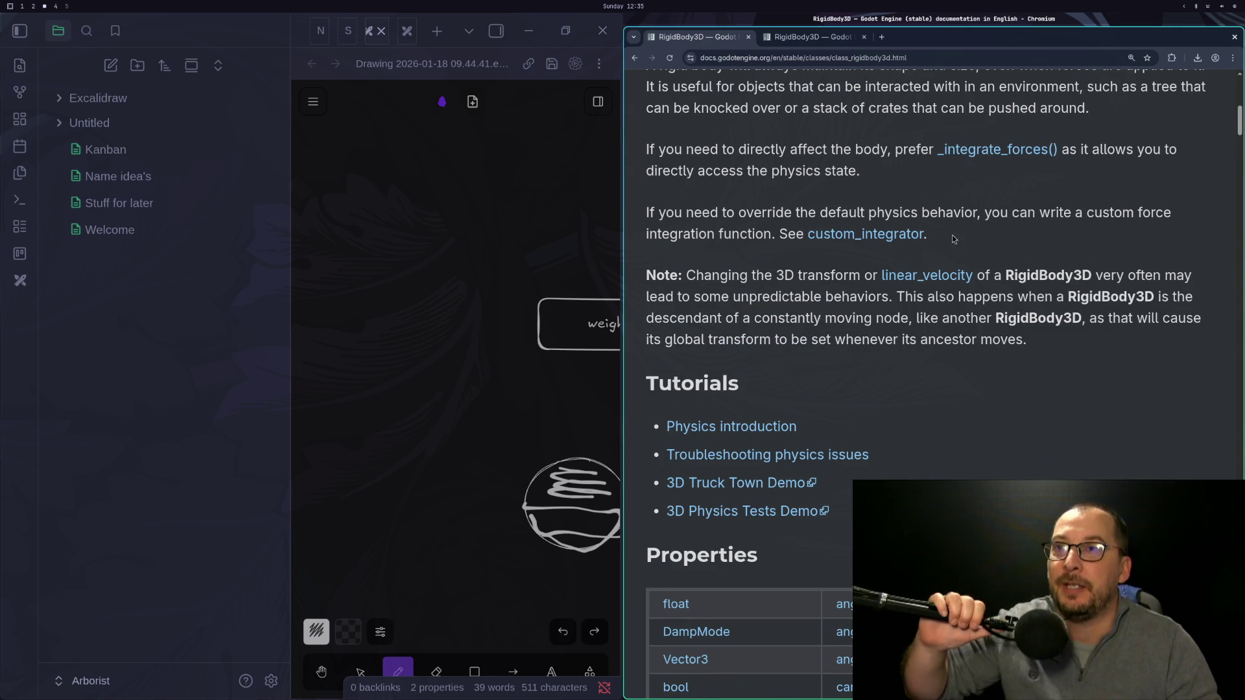
scroll(951, 240, up, 4)
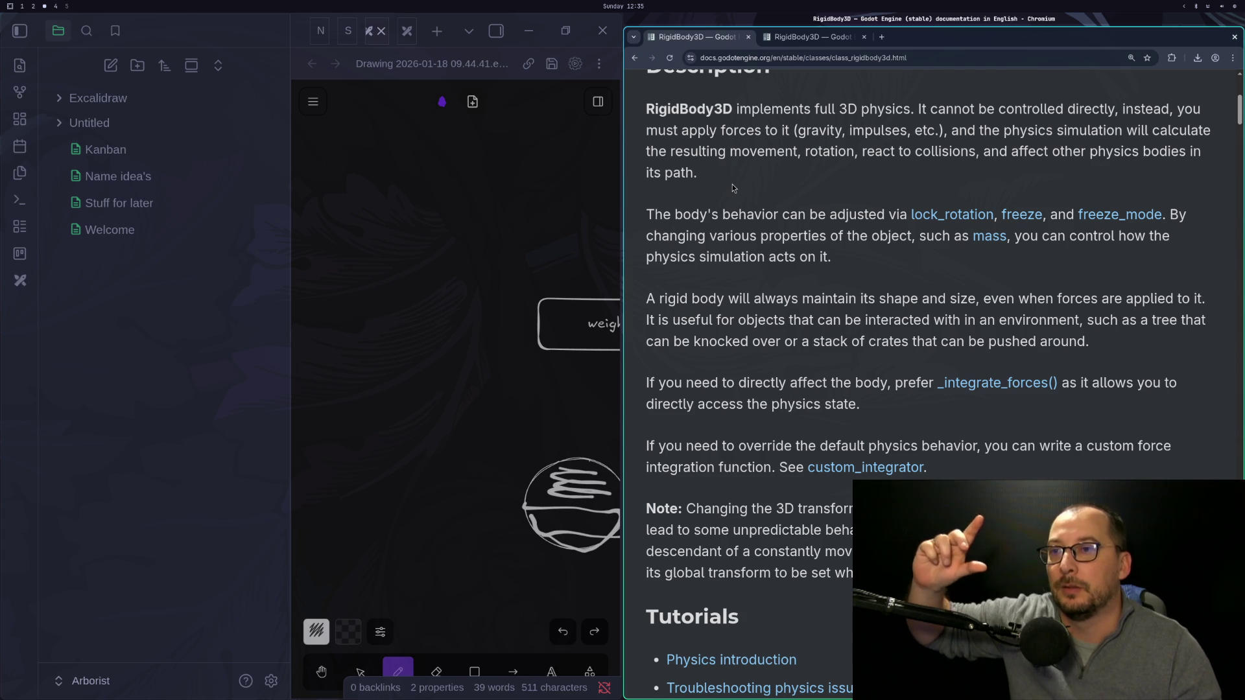
key(super+2)
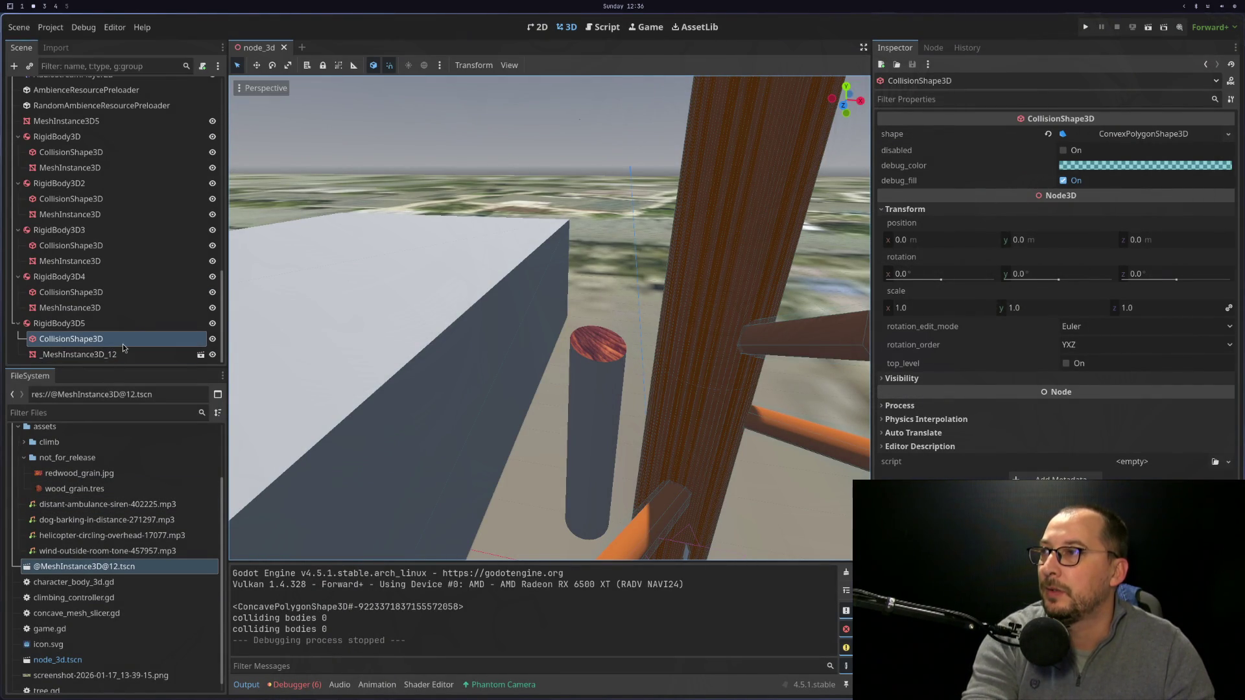
Replace CollisionShape3D's ConvexPolygonShape3D with a New ConcavePolygonShape3D and check the static-body warning.
click(1096, 134)
click(1106, 135)
click(1230, 133)
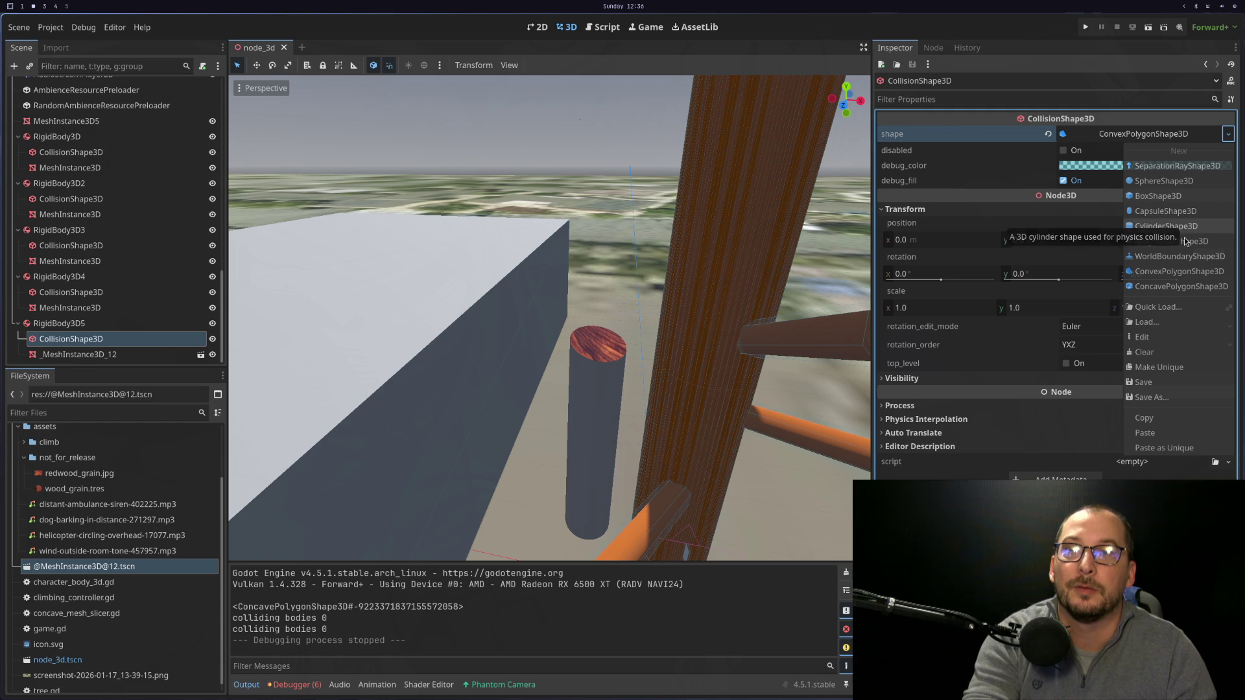
click(1187, 287)
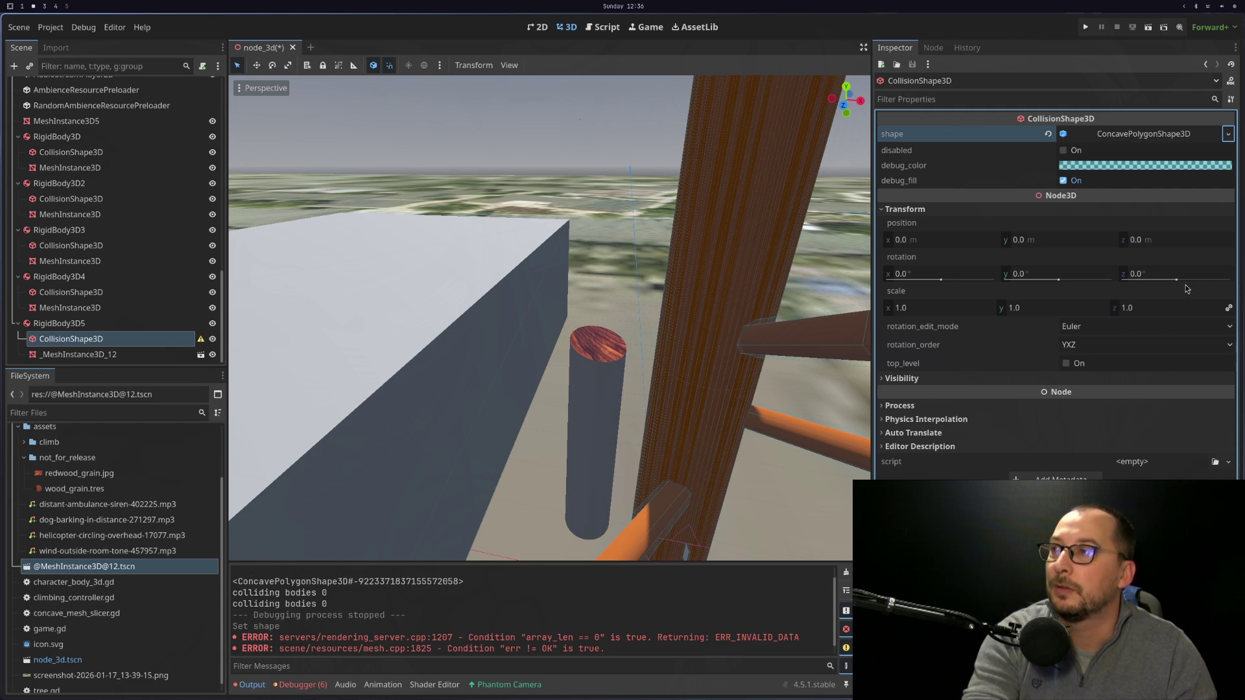
mouse_move(199, 341)
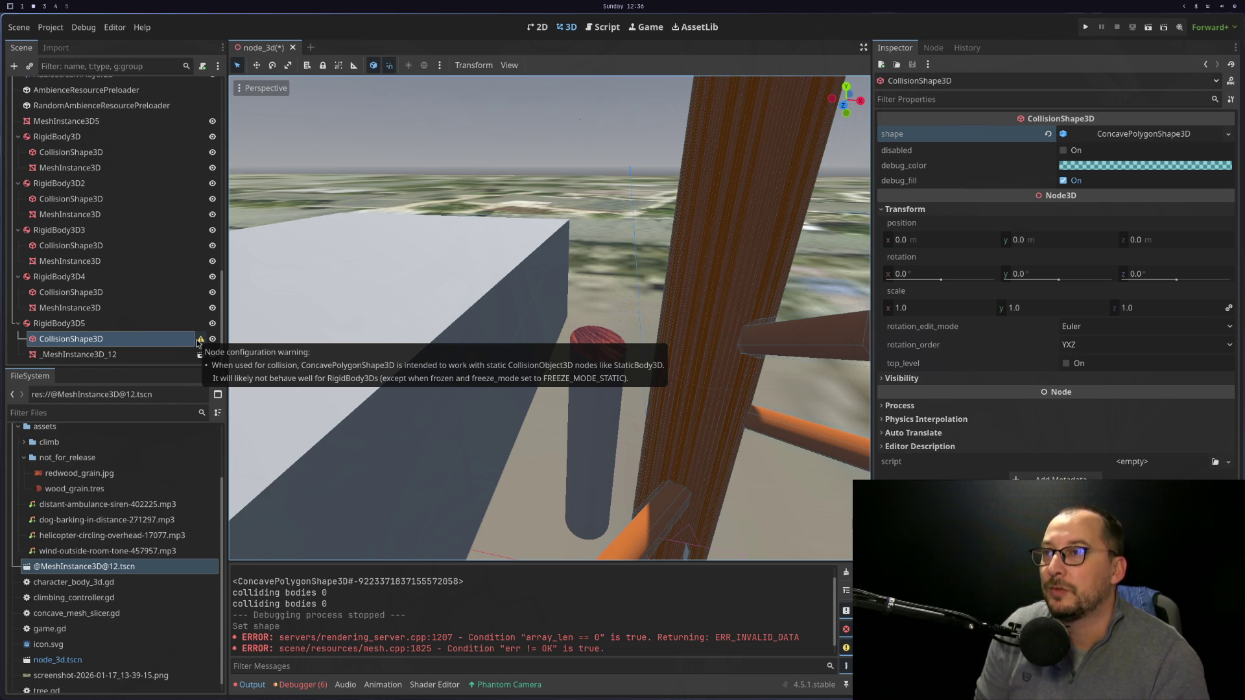
key(super+3)
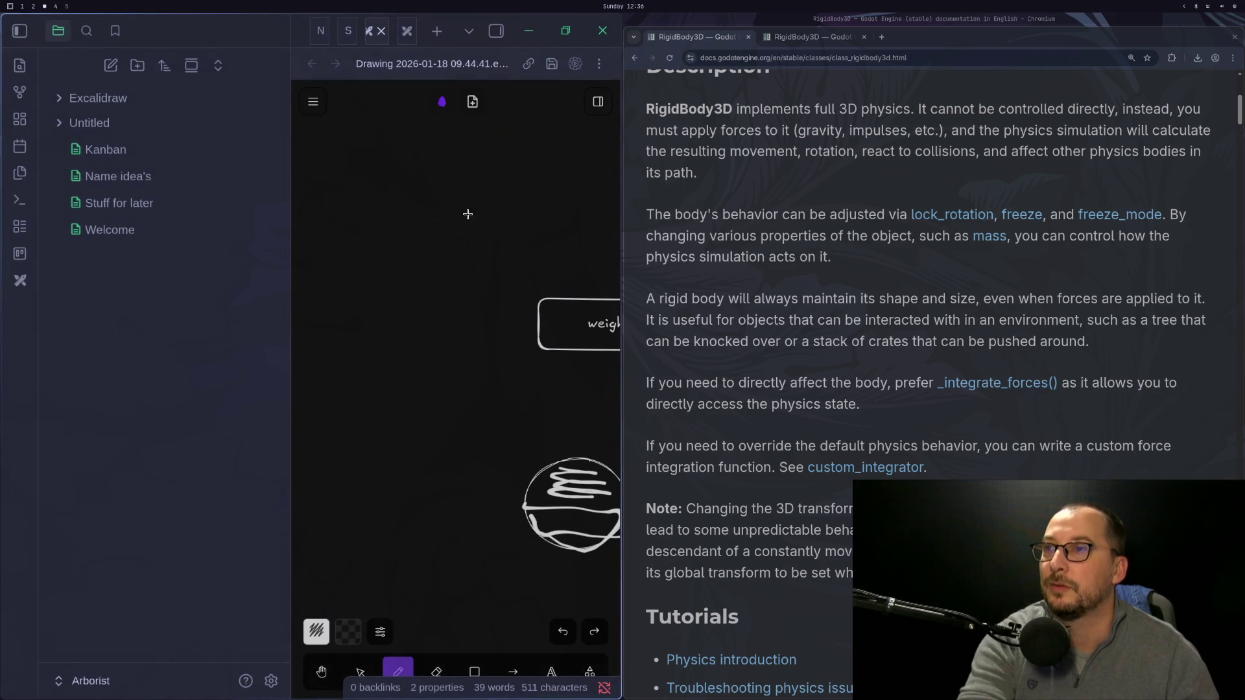
scroll(771, 290, up, 5)
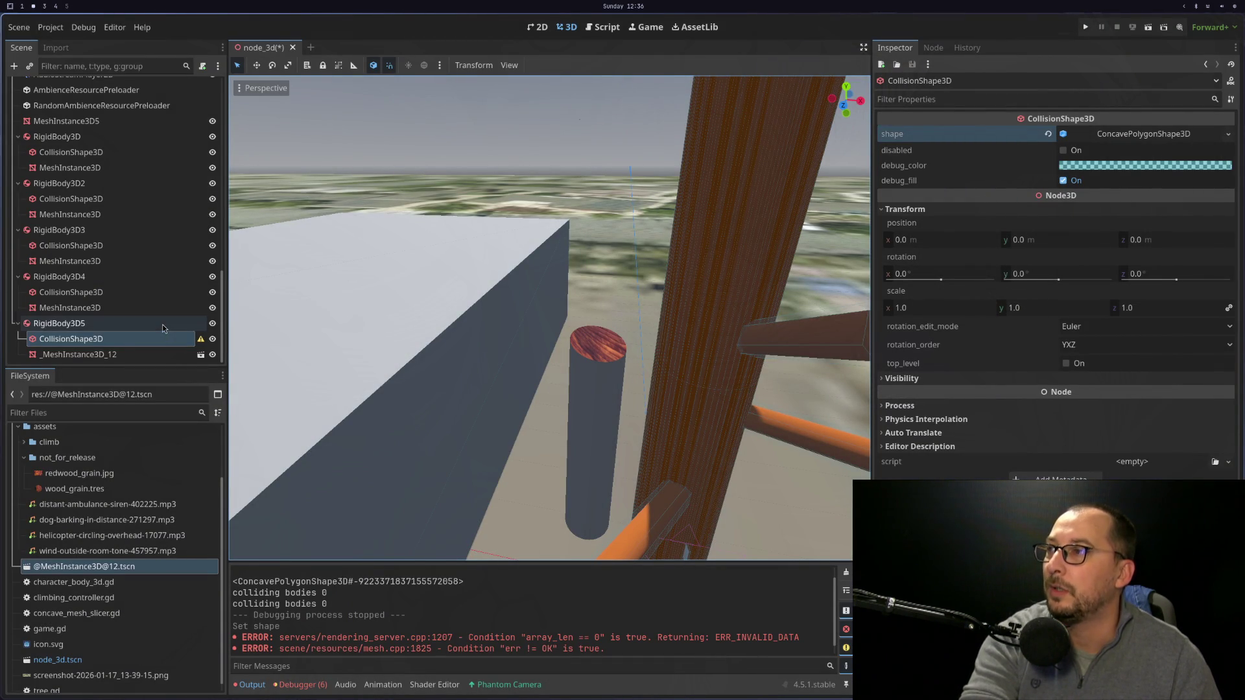
Select RigidBody3D5 and expand Mass Distribution, Deactivation, Solver, Linear, Angular and Constant Forces.
click(162, 325)
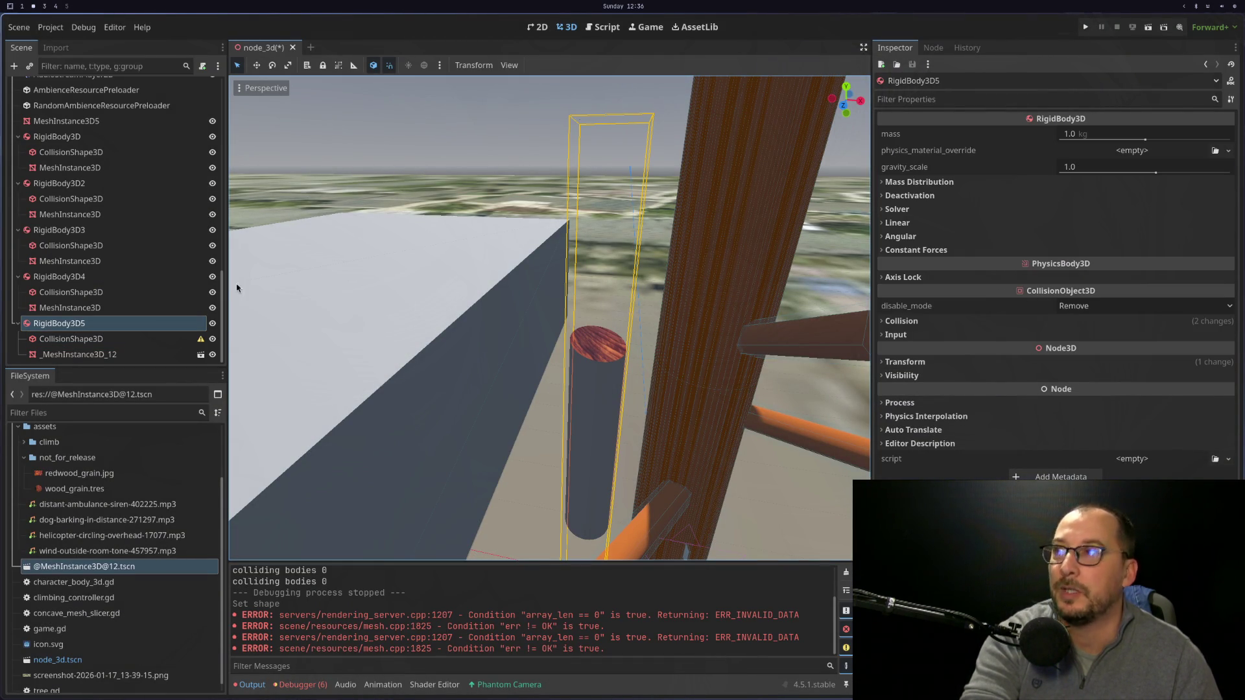
click(143, 340)
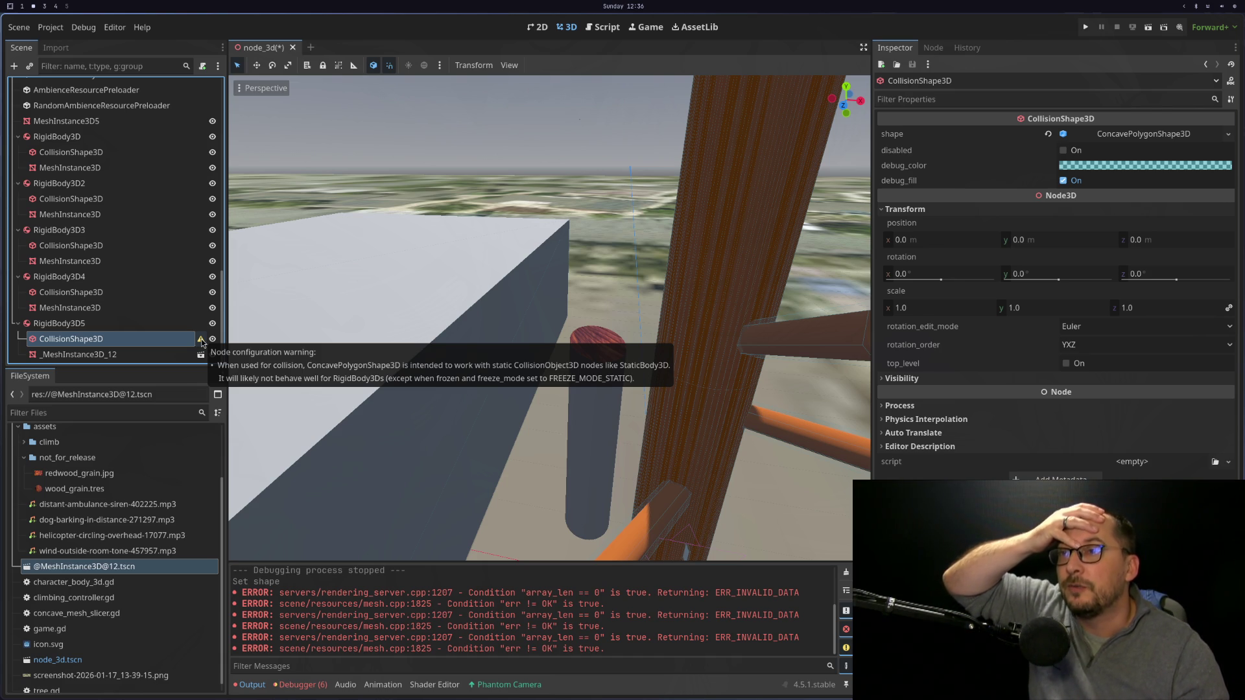
click(161, 330)
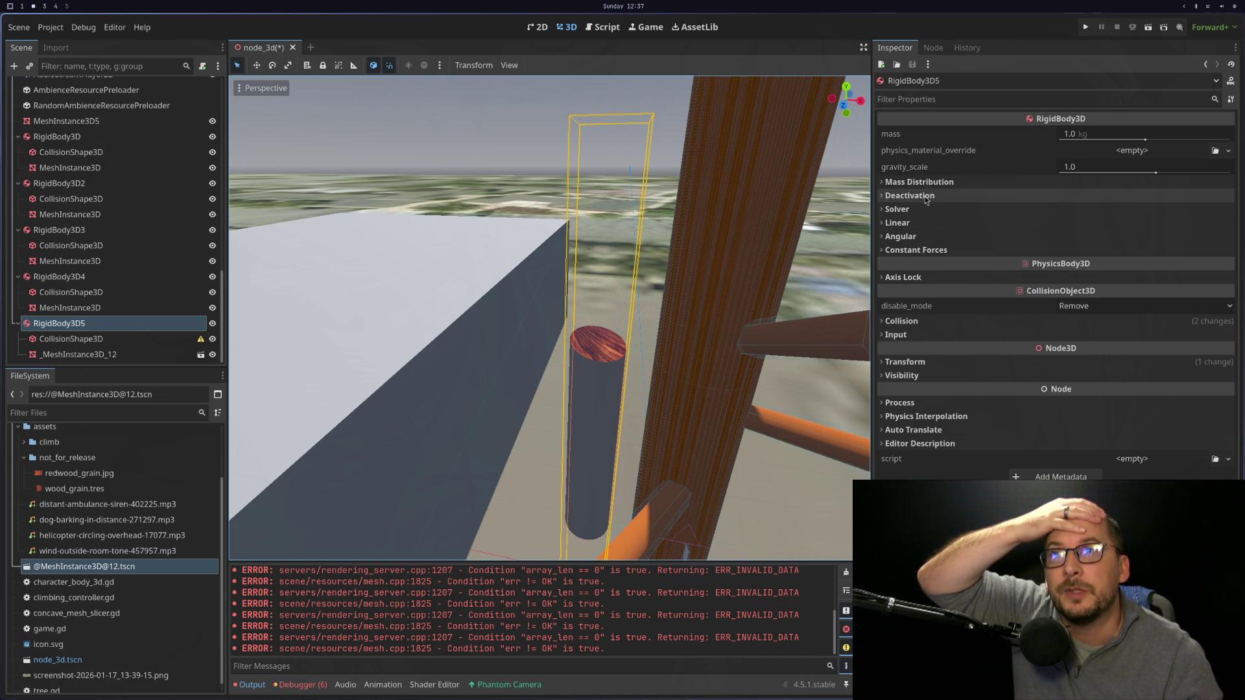
click(926, 249)
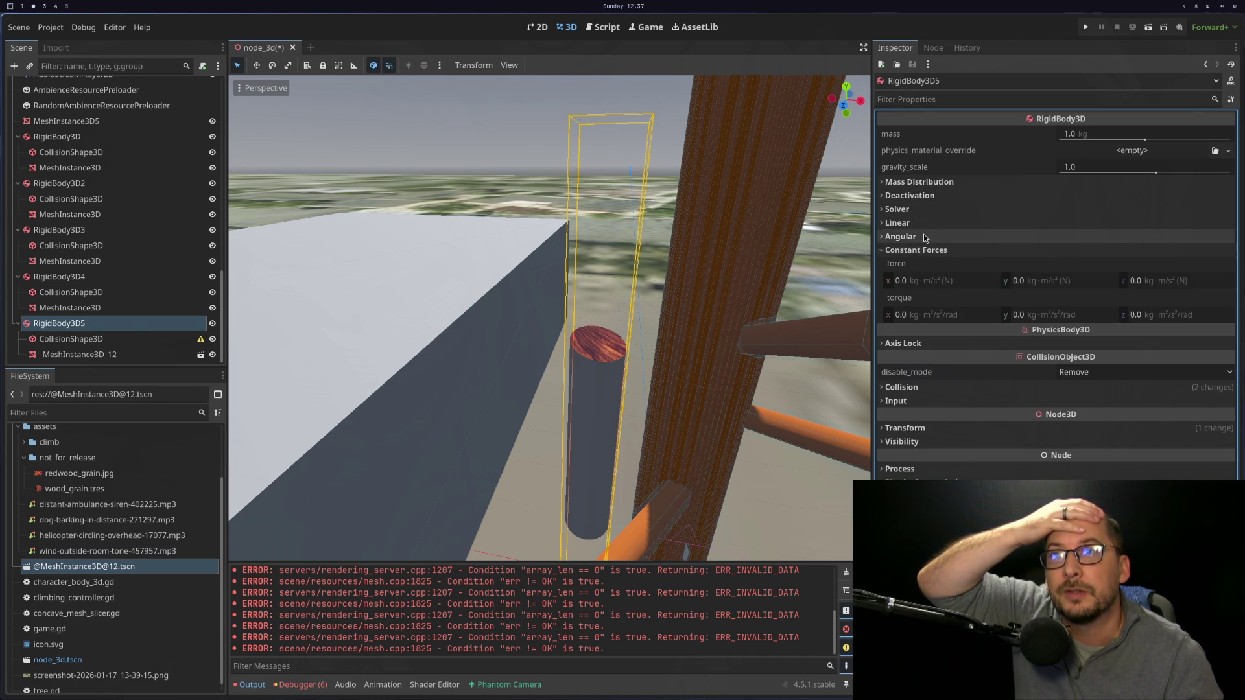
click(923, 235)
click(926, 222)
click(932, 209)
click(937, 195)
click(939, 182)
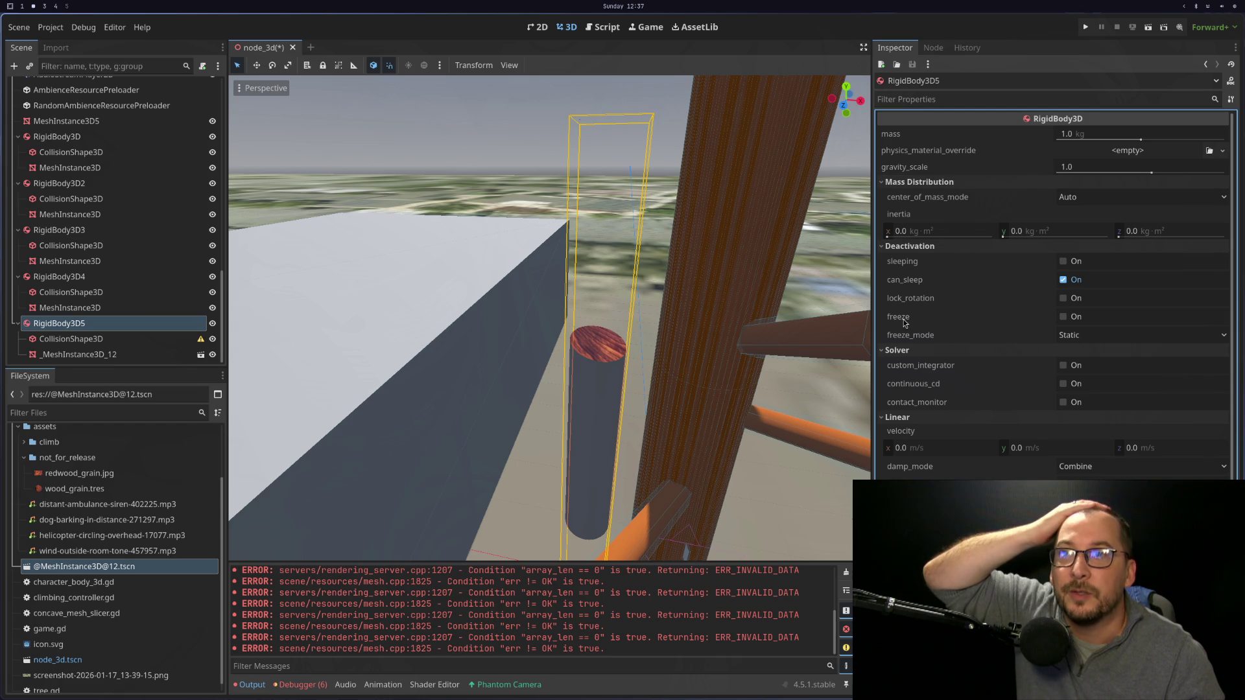
Review the freeze_mode choices, keep it on Static, and bring up the RigidBody3D docs.
mouse_move(898, 338)
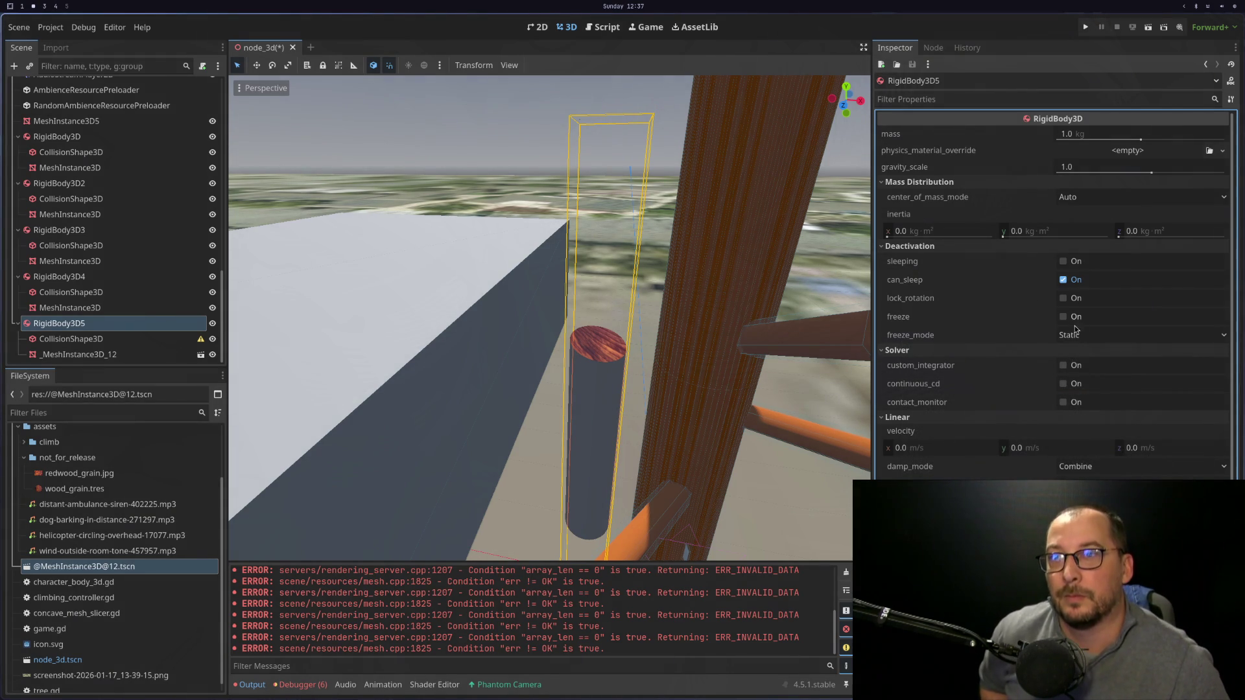
click(1075, 331)
click(980, 336)
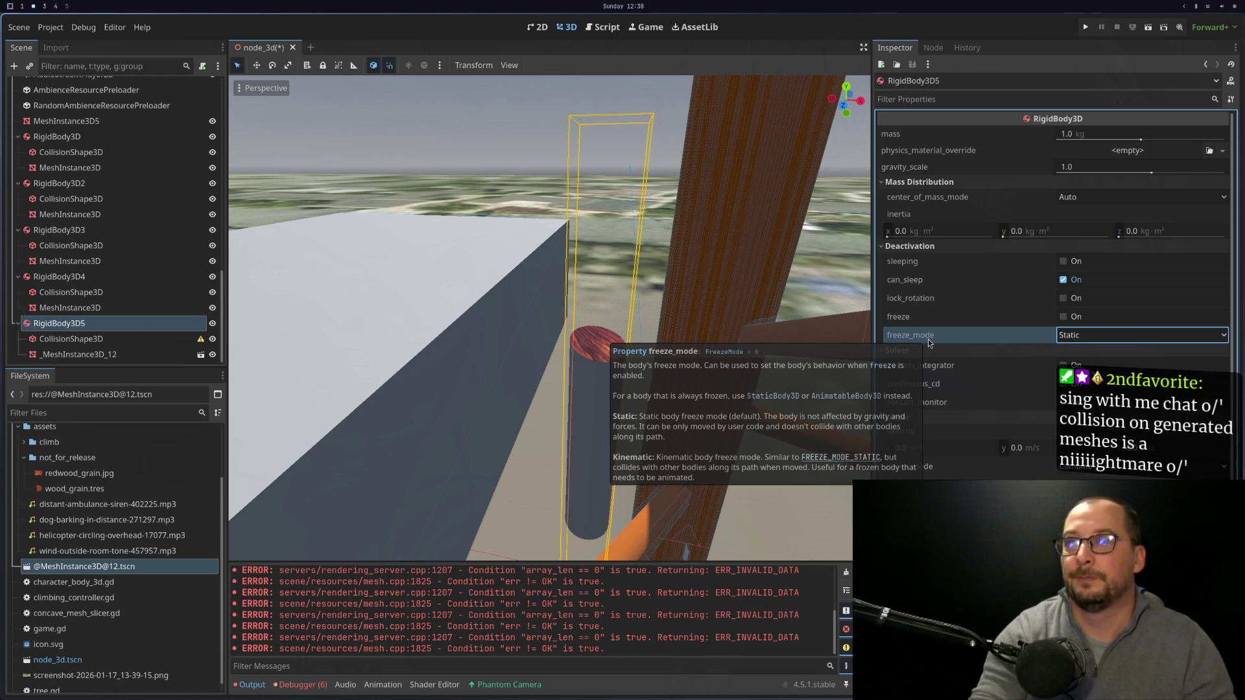
key(super+1)
key(super+2)
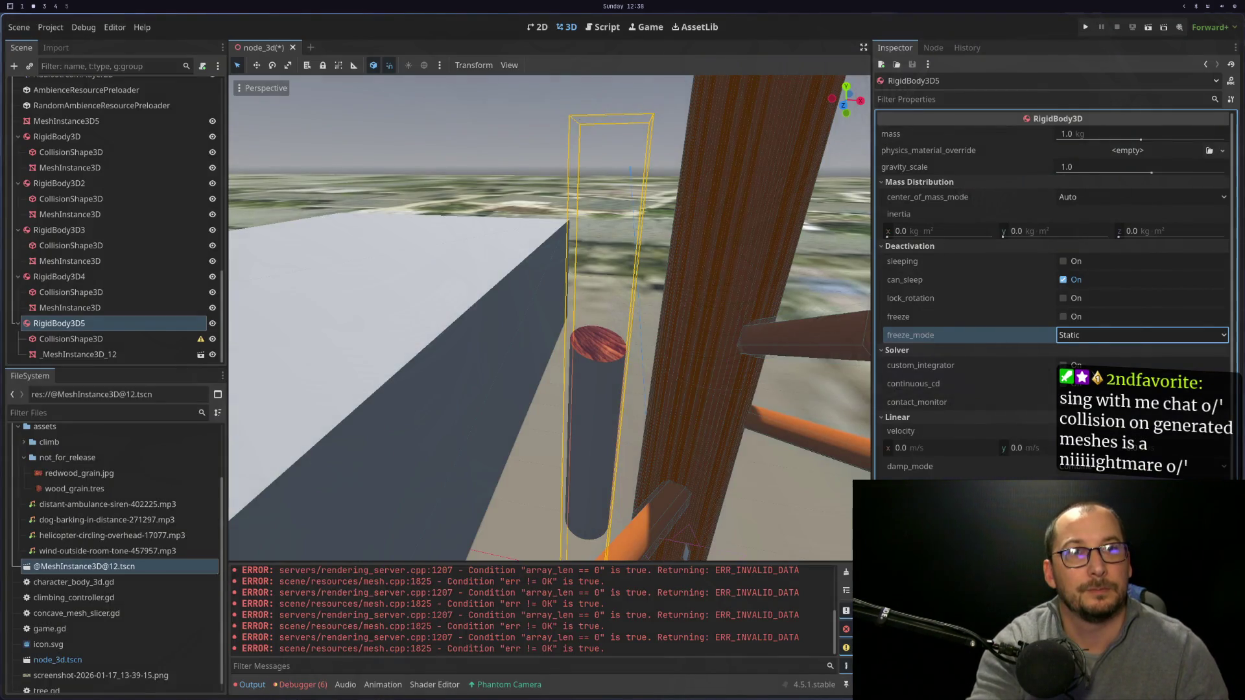
key(super+3)
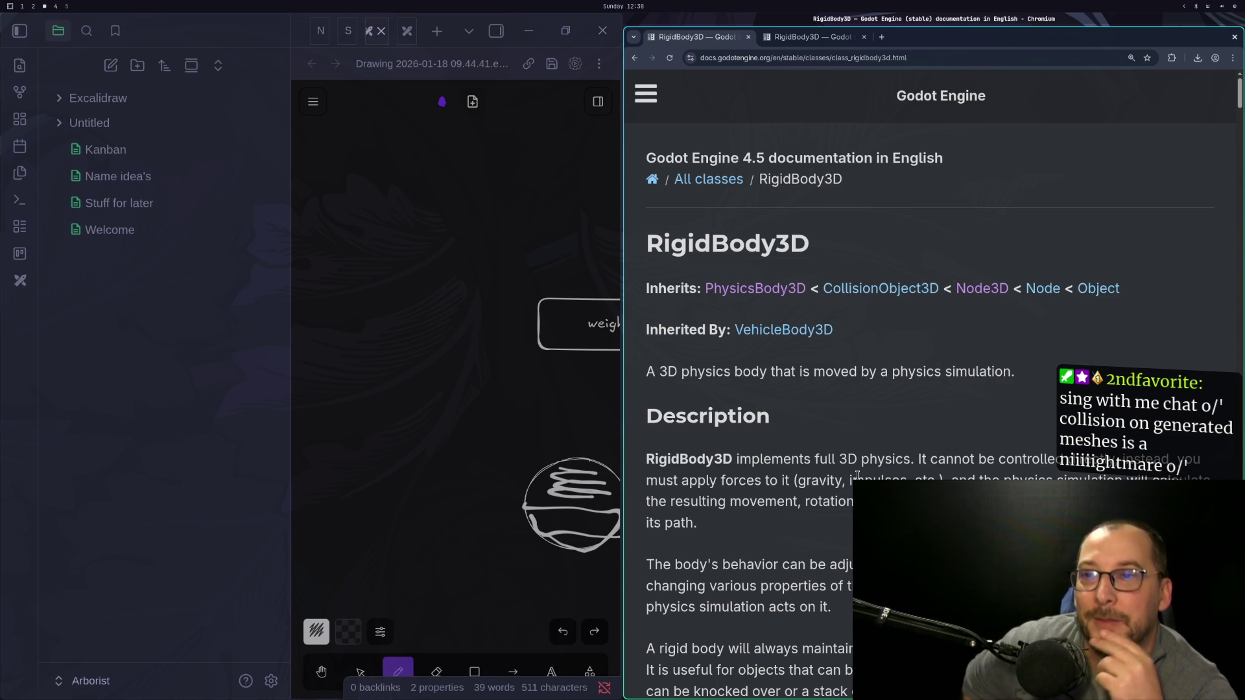
Go back to the CSGShape3D page and open its ArrayMesh link in a new tab.
scroll(785, 531, down, 1)
scroll(786, 530, down, 15)
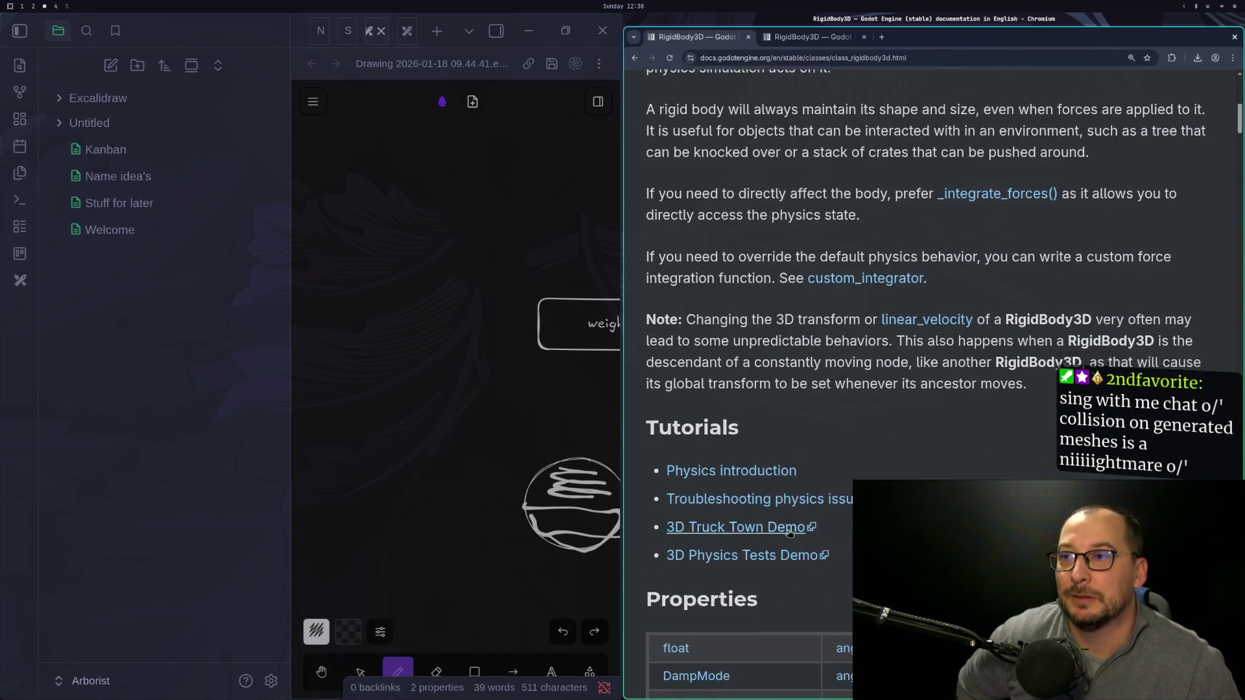
scroll(789, 531, up, 16)
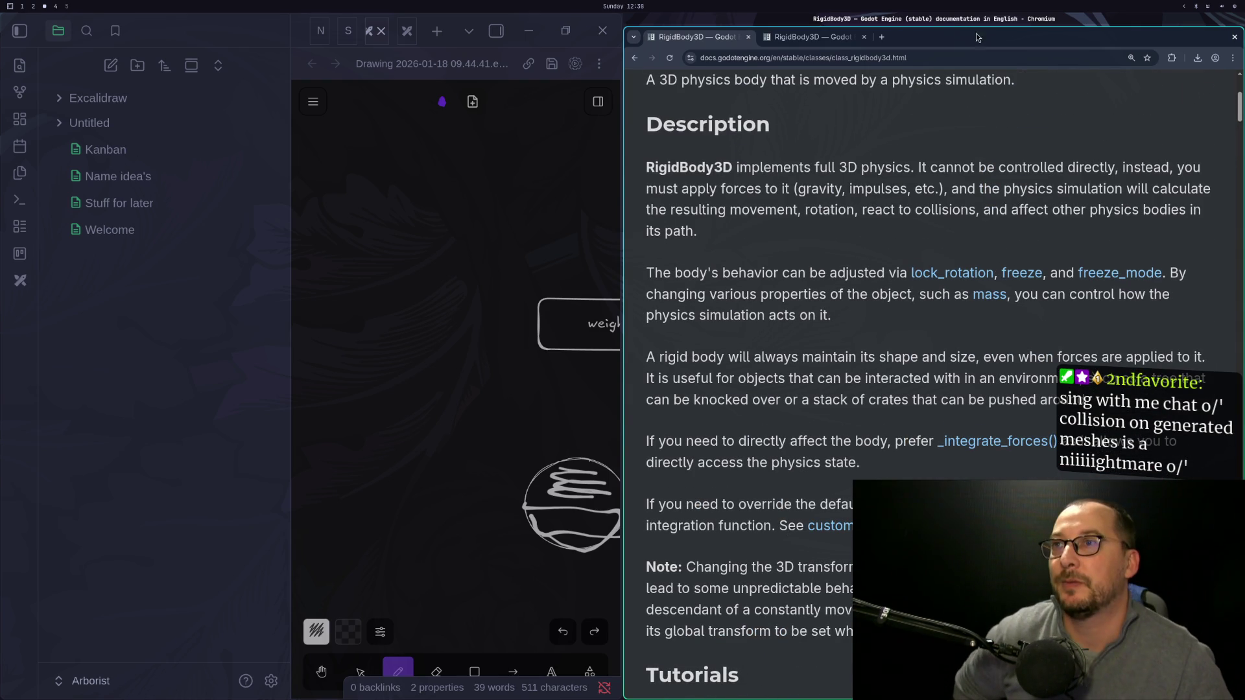
click(636, 58)
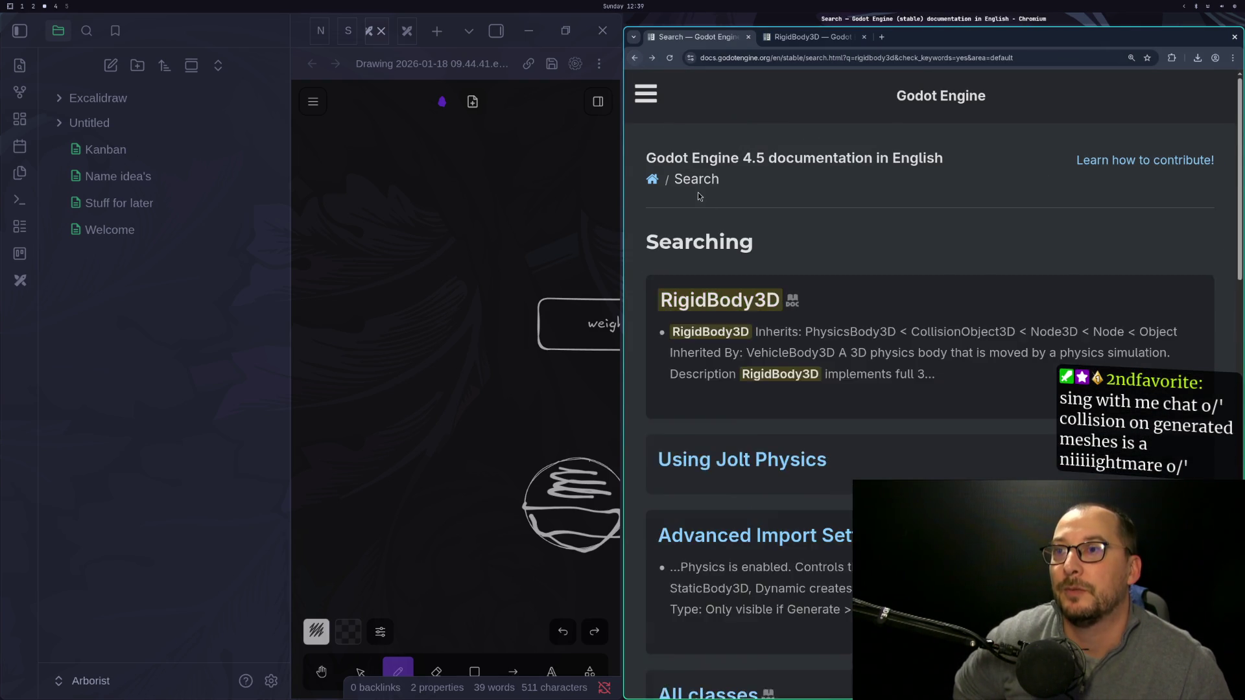
click(635, 58)
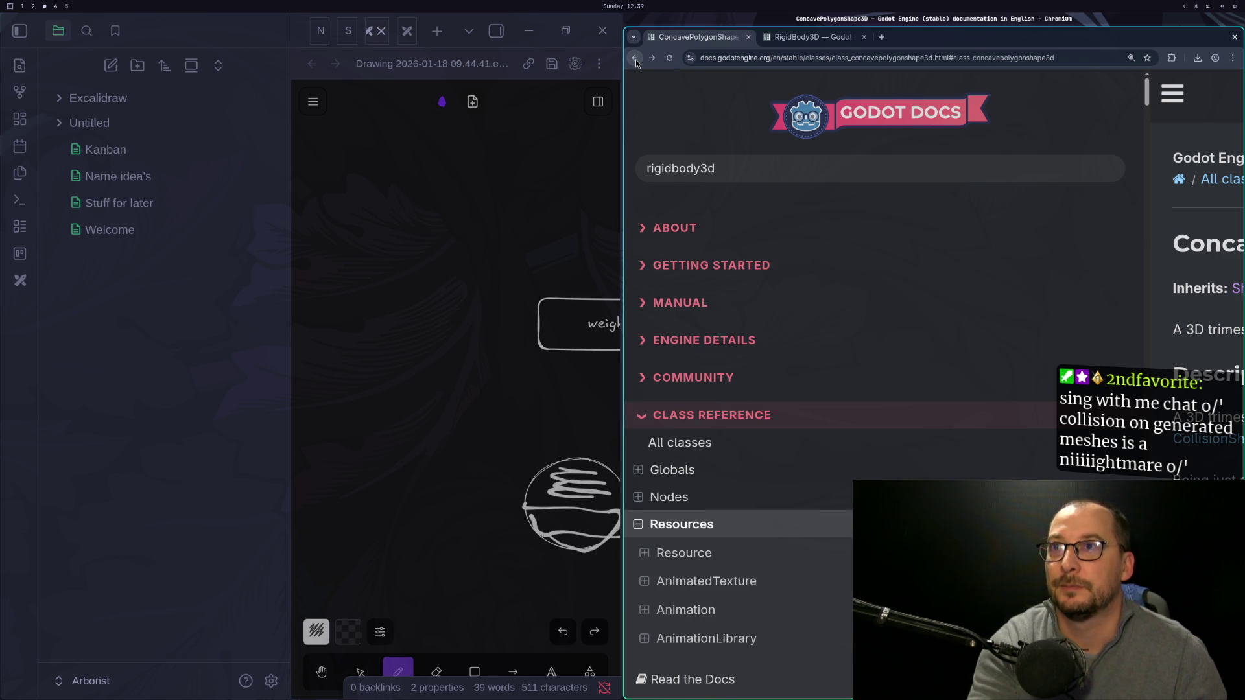
click(636, 60)
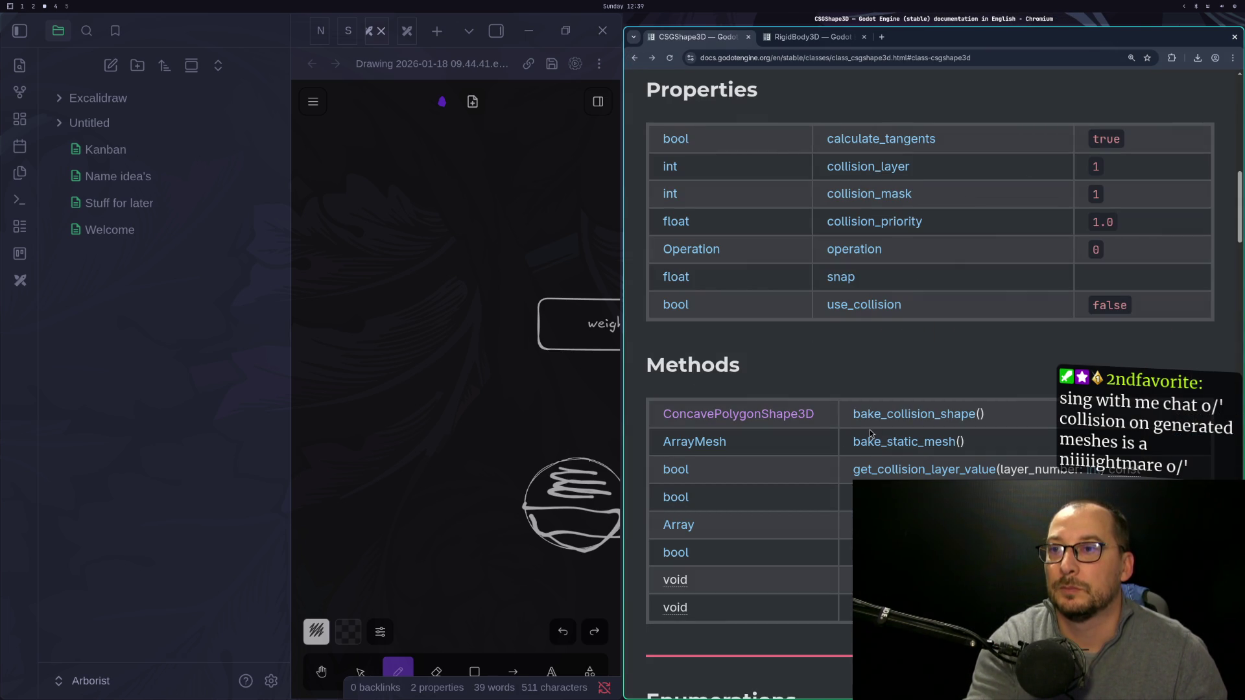
scroll(827, 448, down, 1)
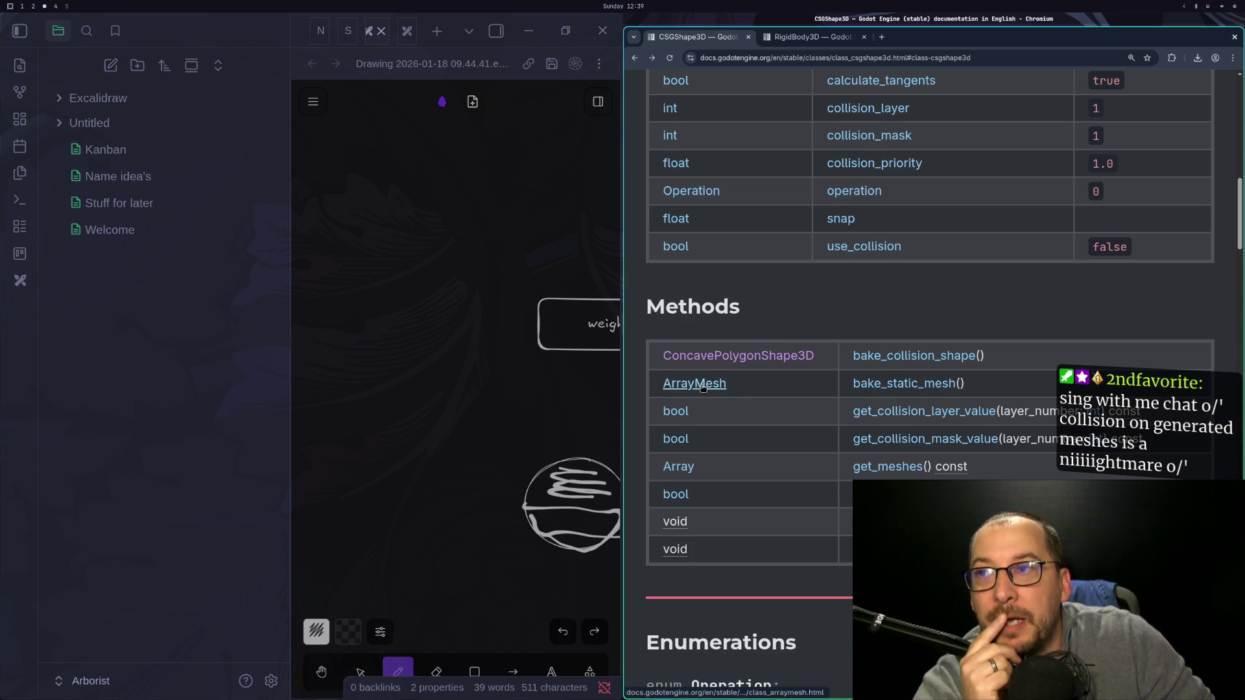
drag(654, 388, 725, 397)
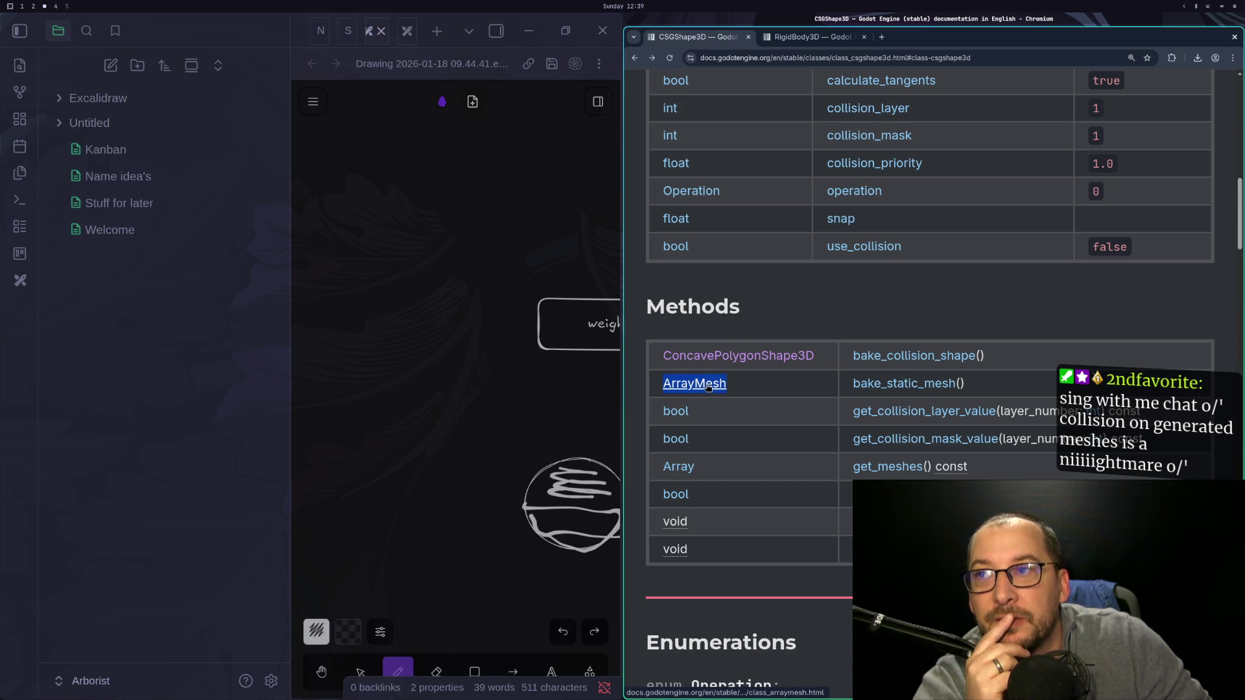
right_click(716, 385)
click(735, 398)
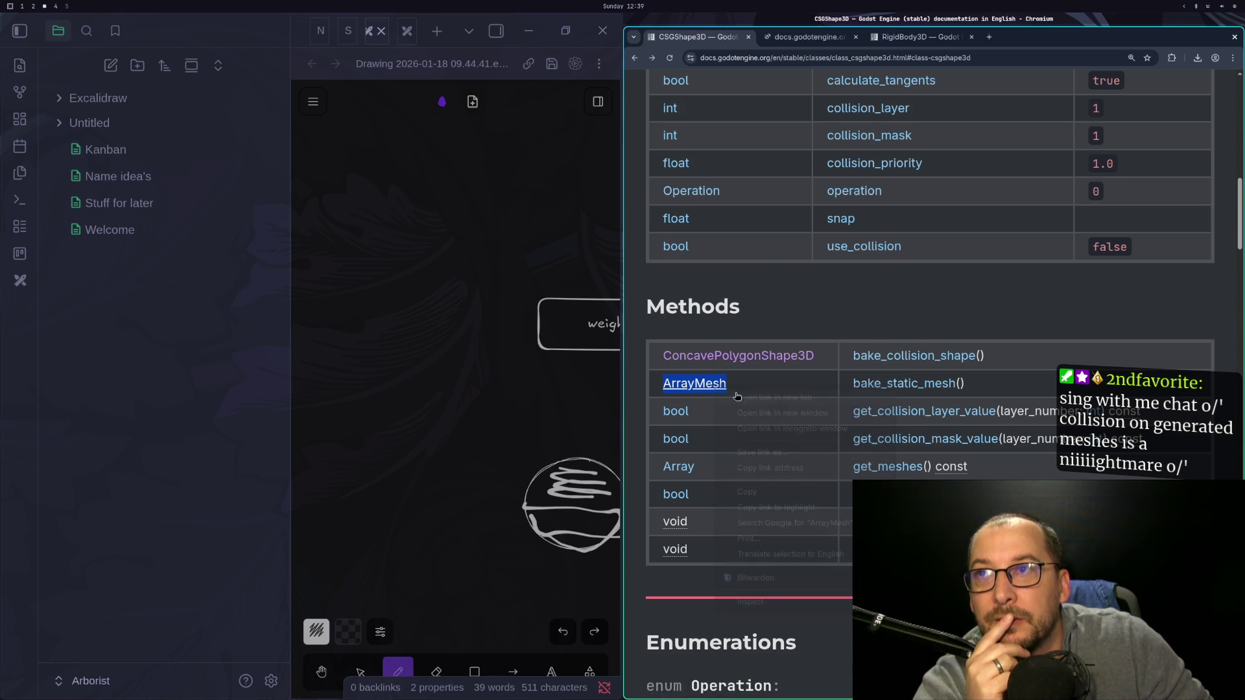
Follow links from ConcavePolygonShape3D through Shape3D to the ConvexPolygonShape3D page and read it.
click(736, 357)
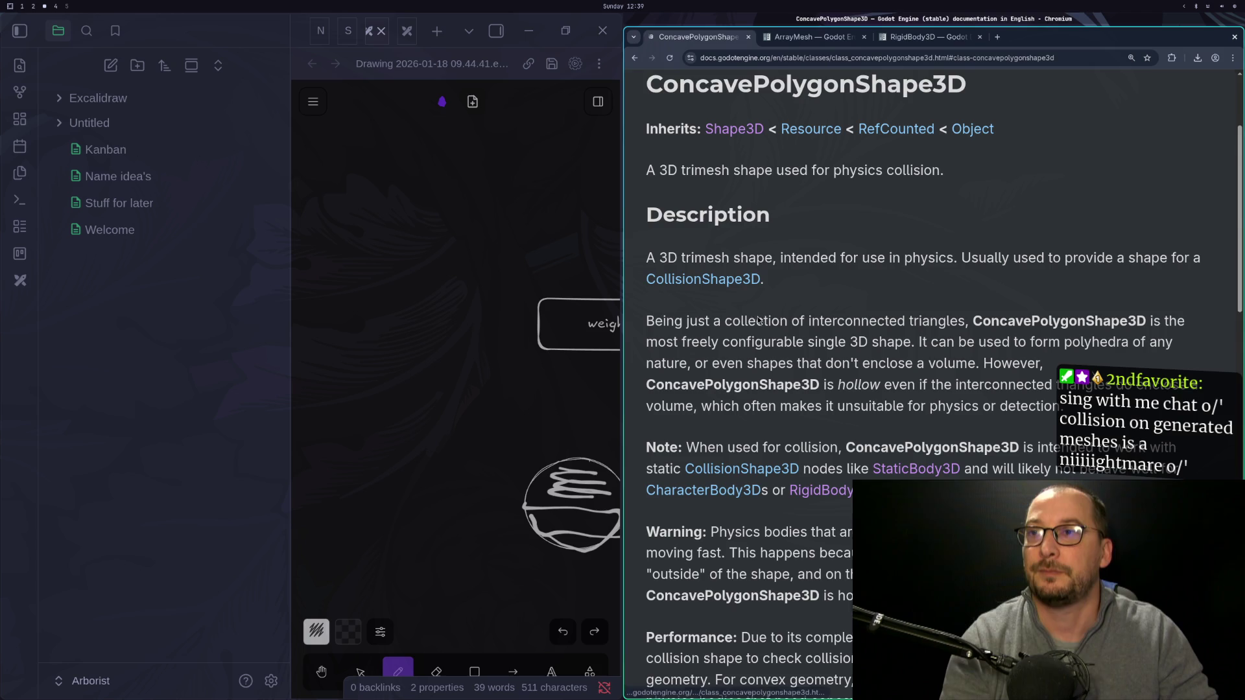
click(757, 132)
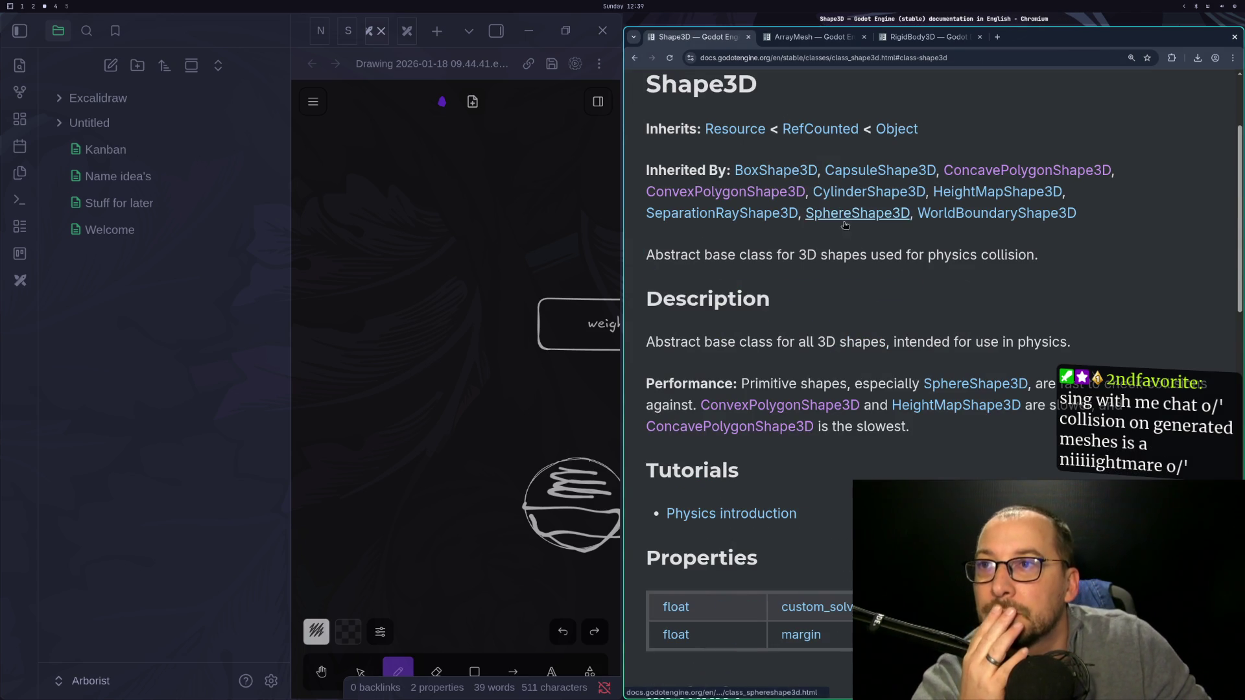
click(765, 194)
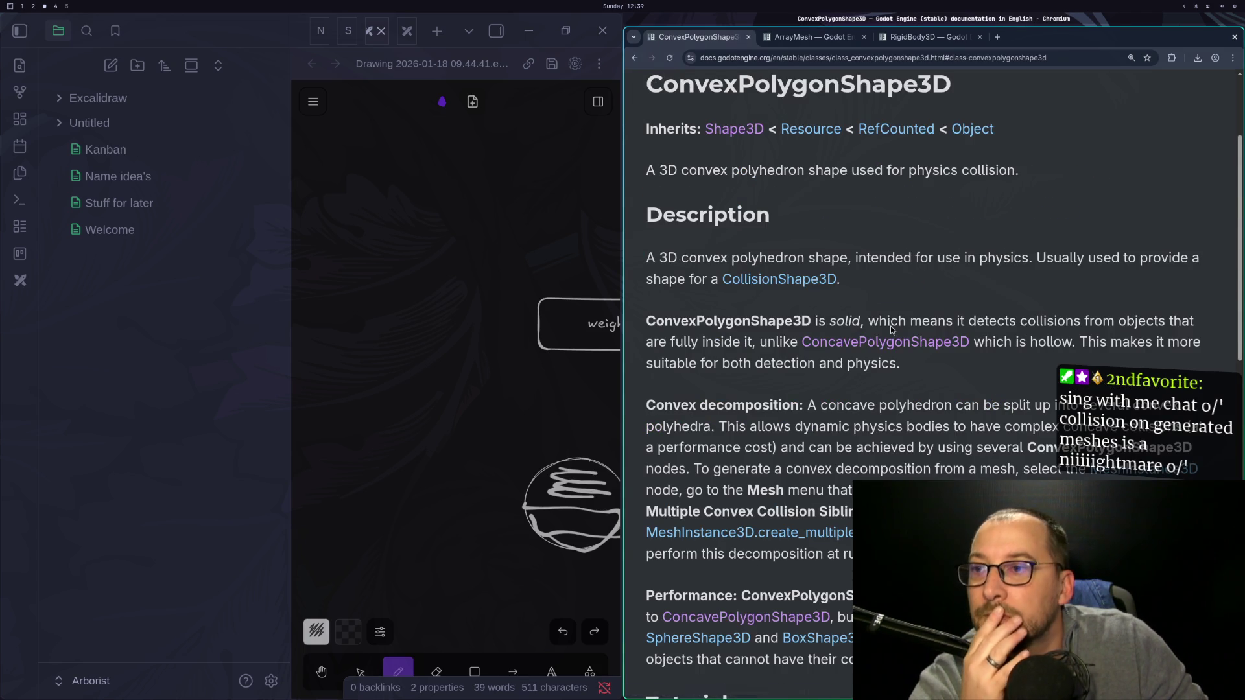
scroll(893, 273, down, 2)
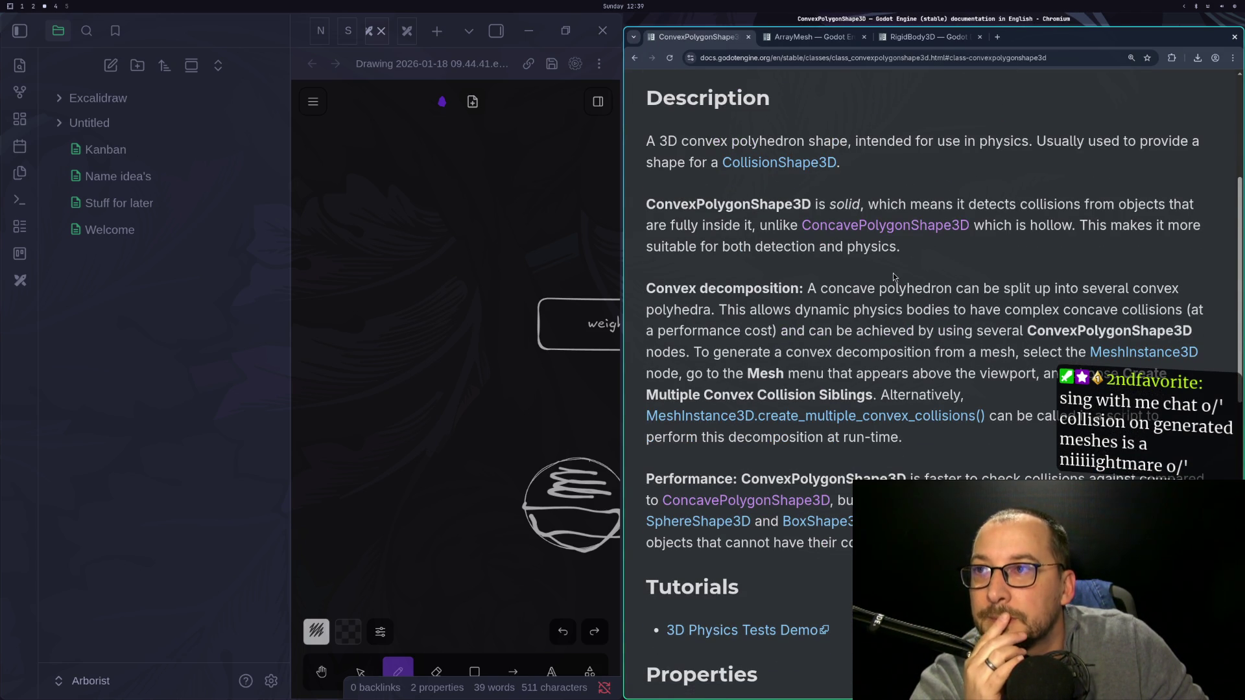
scroll(893, 274, down, 3)
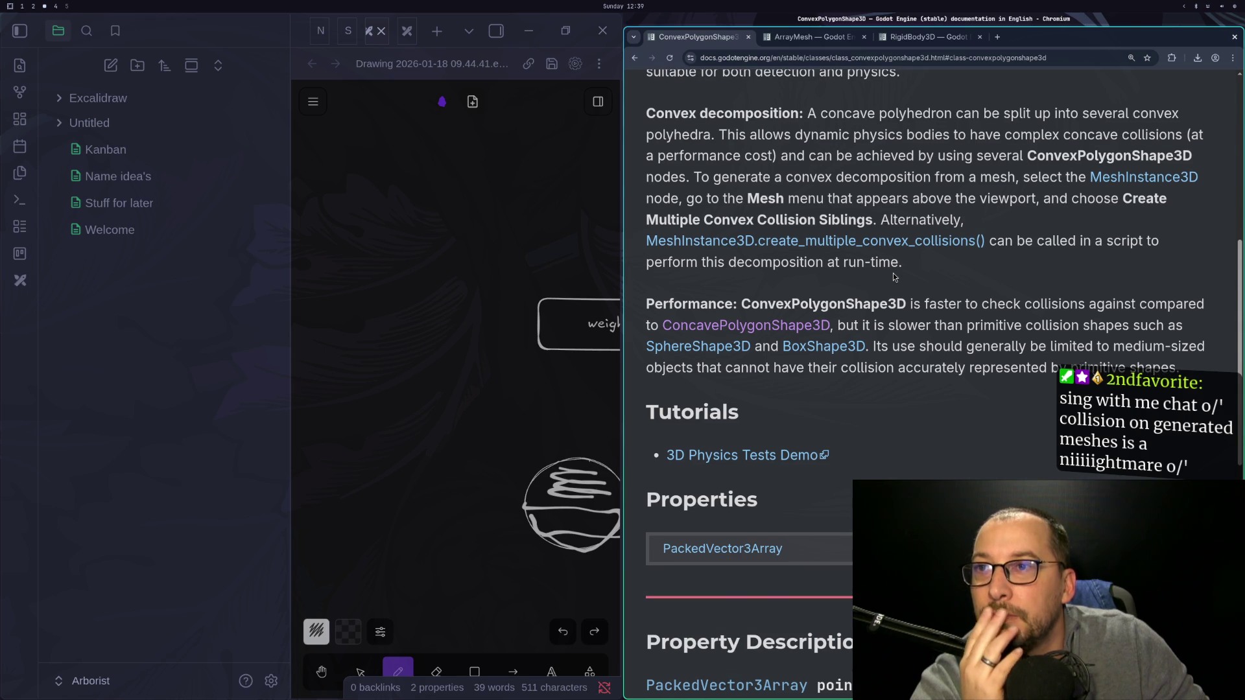
scroll(893, 274, down, 2)
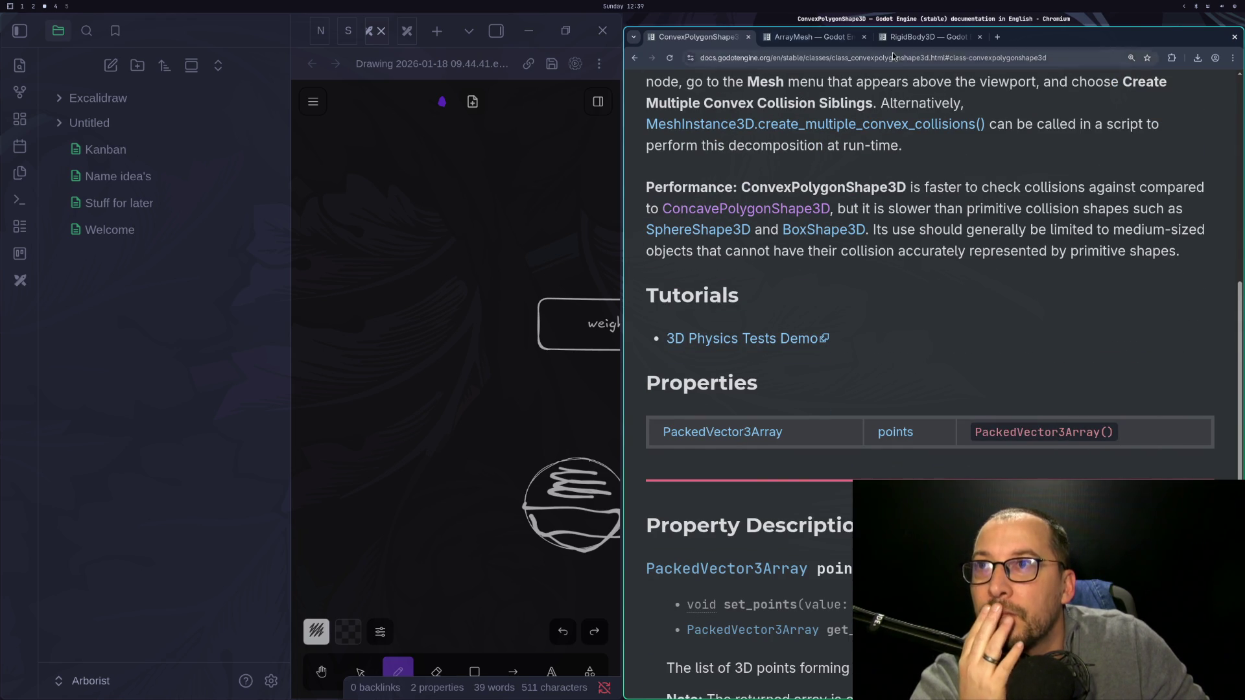
Read the ArrayMesh methods in the new tab, then return to the ConvexPolygonShape3D tab.
click(821, 37)
scroll(855, 362, down, 5)
scroll(858, 362, down, 8)
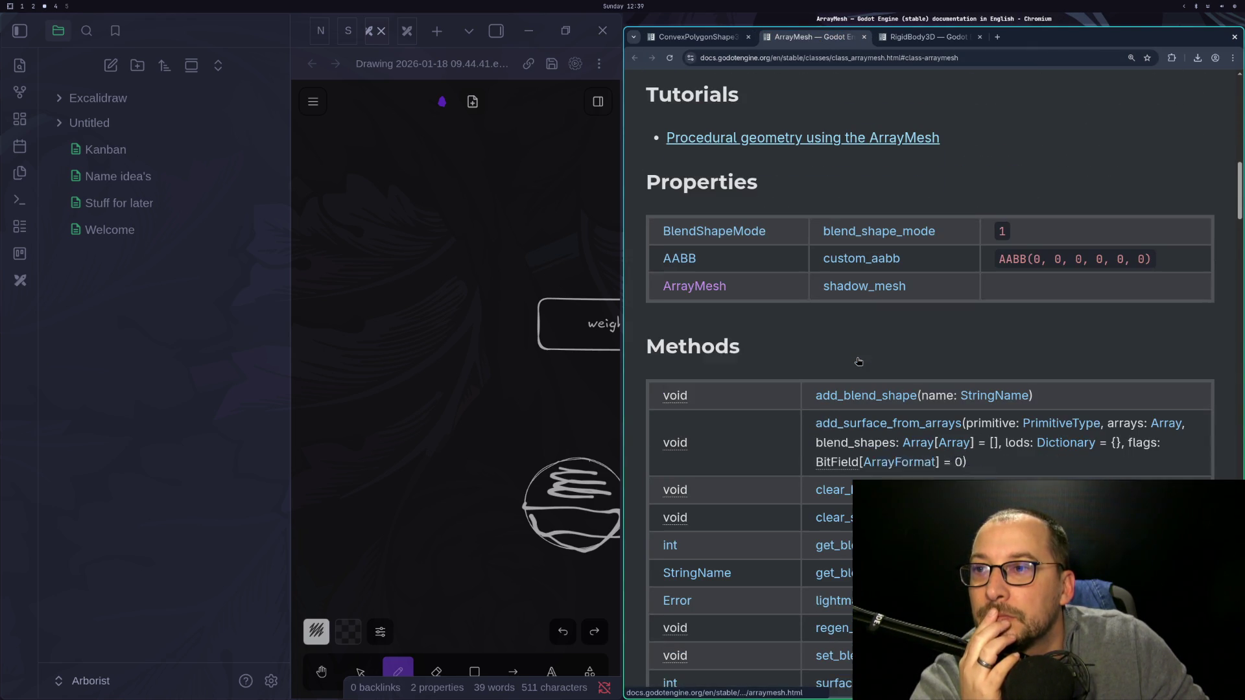
scroll(862, 353, down, 3)
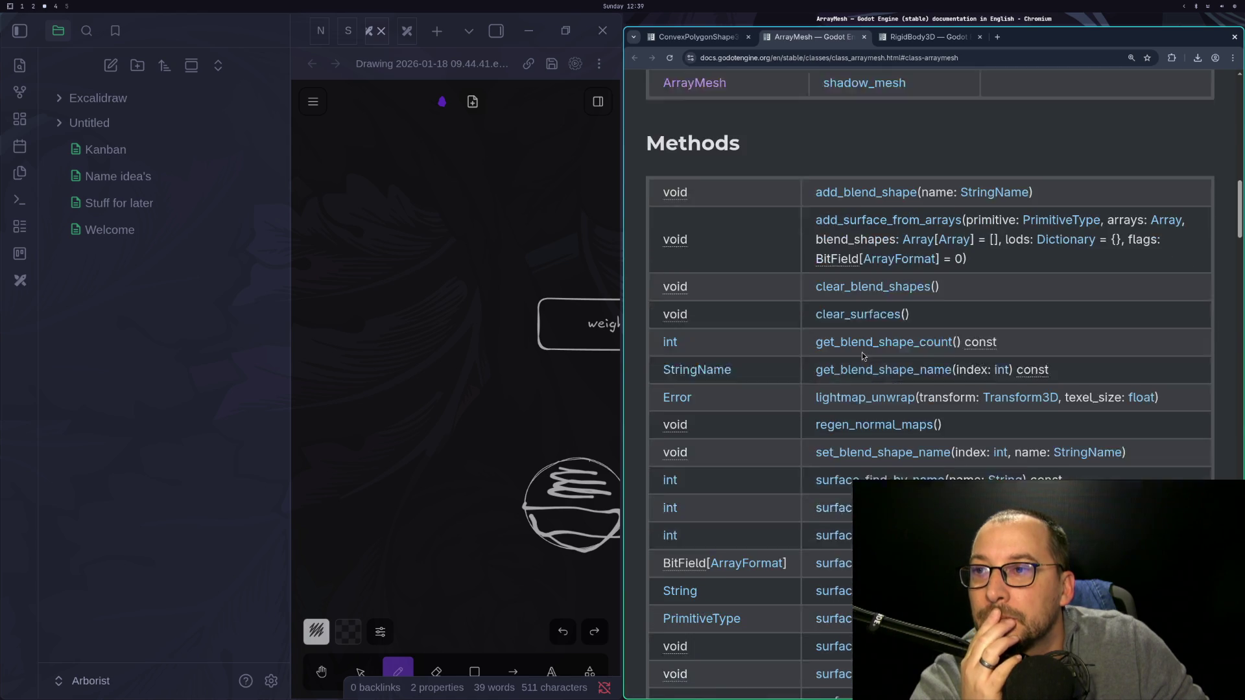
scroll(774, 340, down, 2)
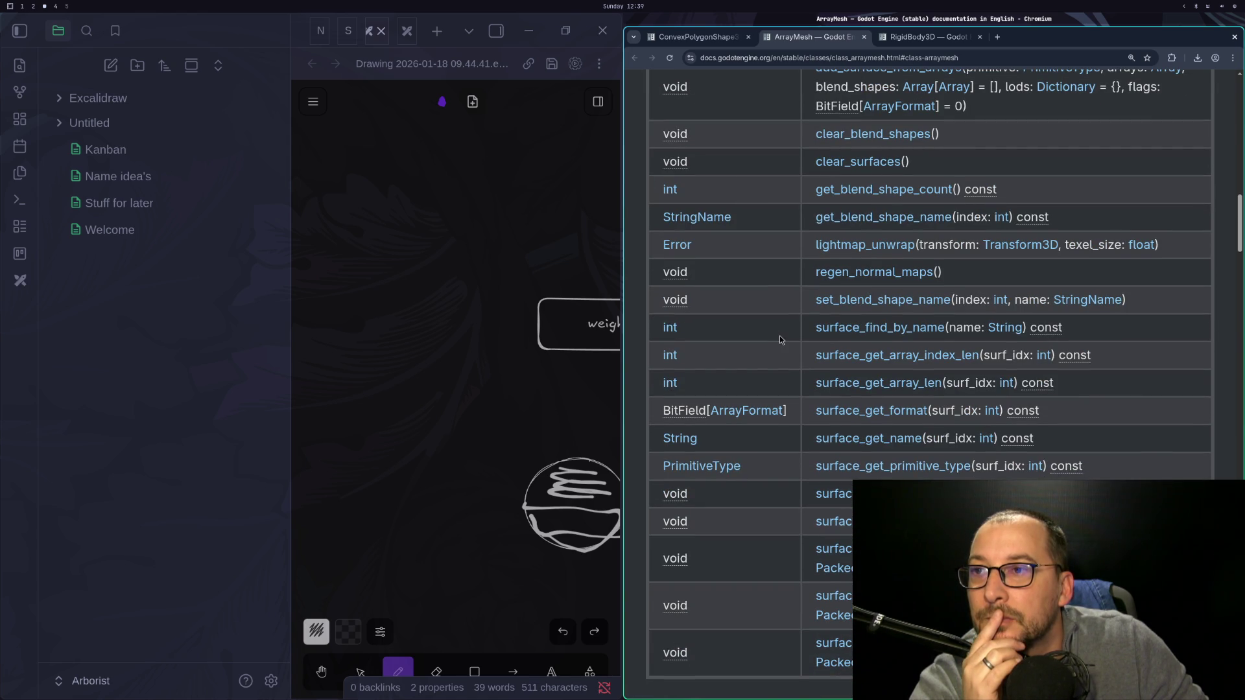
scroll(780, 336, down, 2)
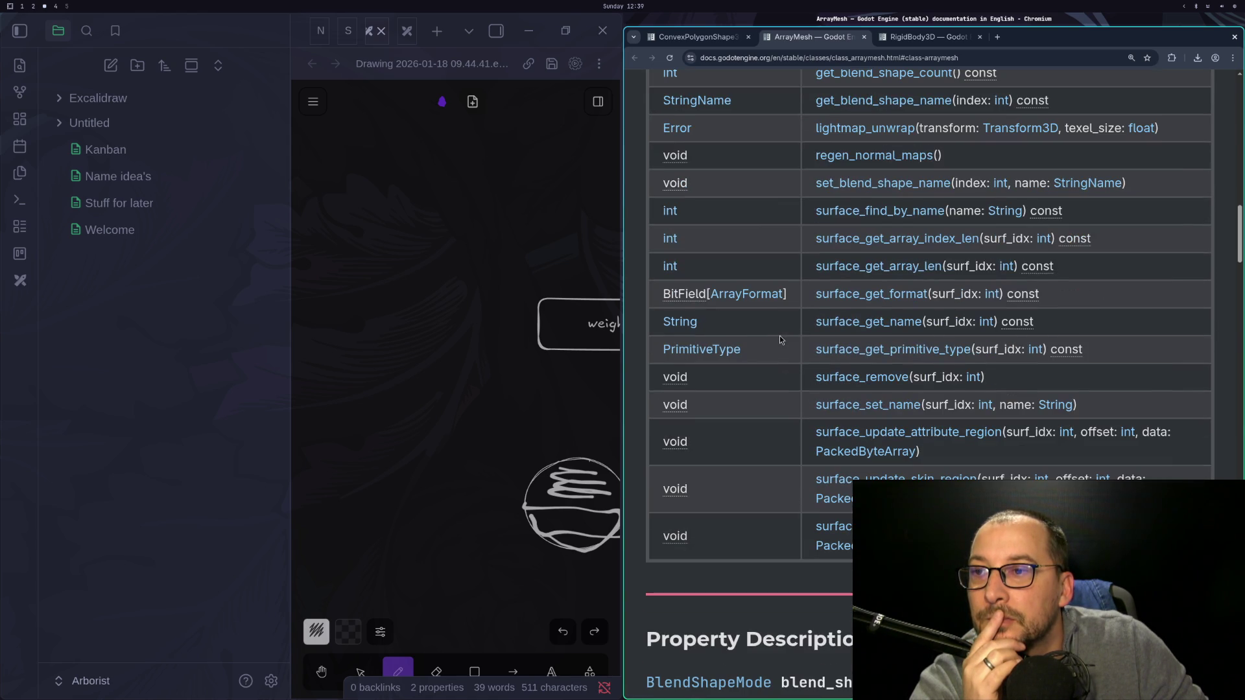
scroll(780, 336, up, 2)
scroll(782, 334, up, 2)
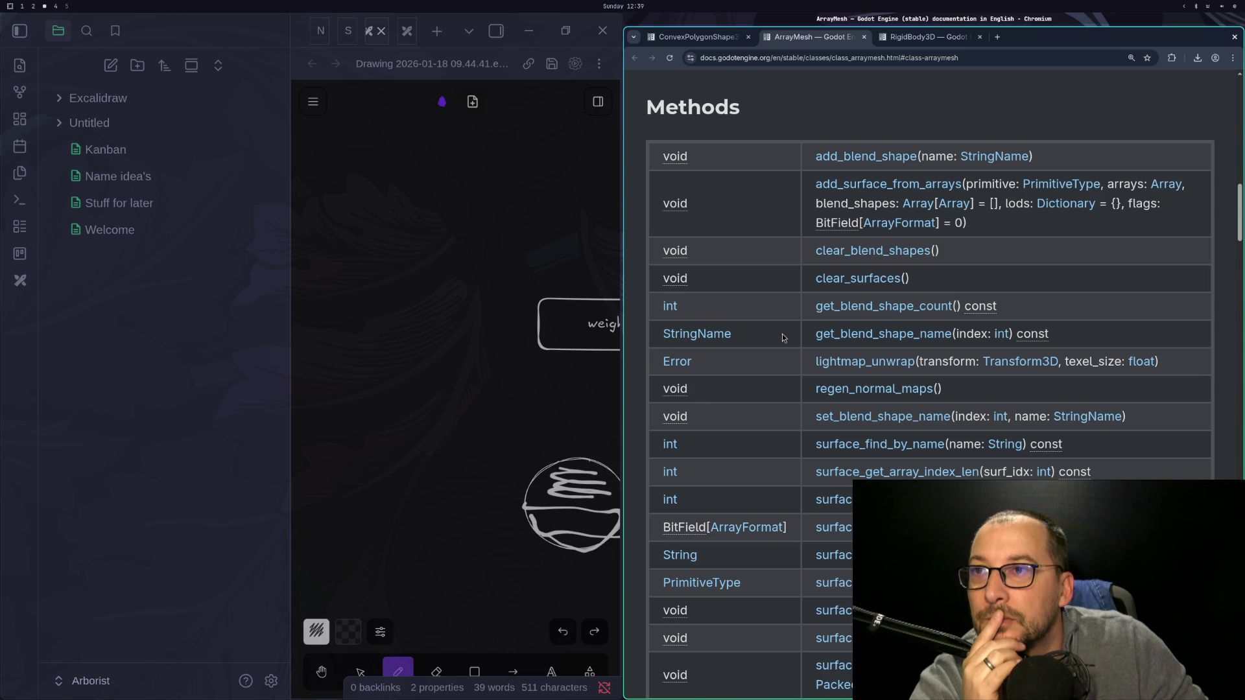
click(717, 41)
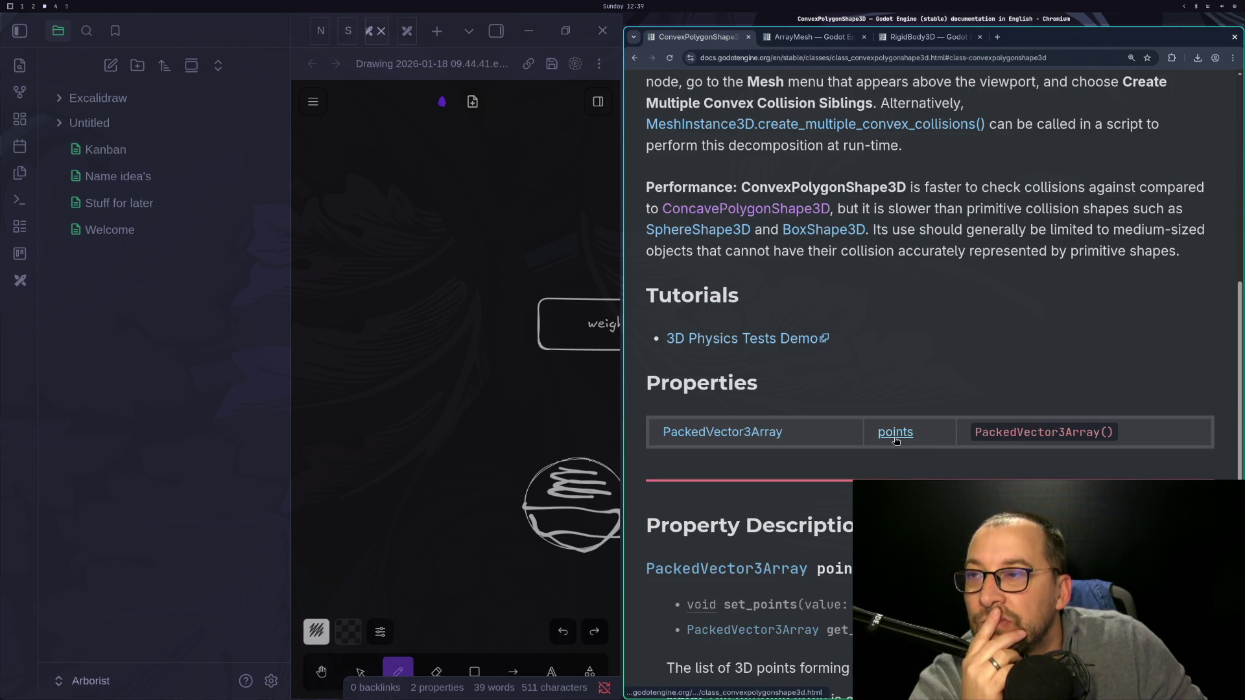
scroll(762, 487, down, 3)
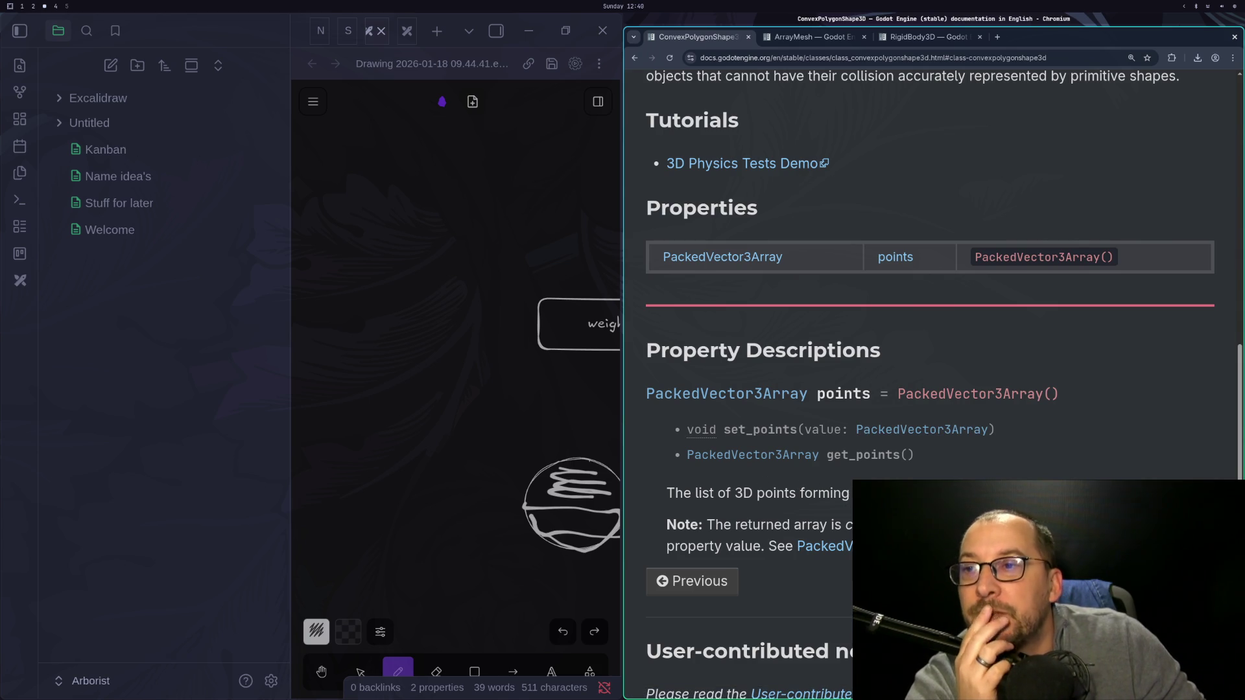
scroll(762, 488, up, 7)
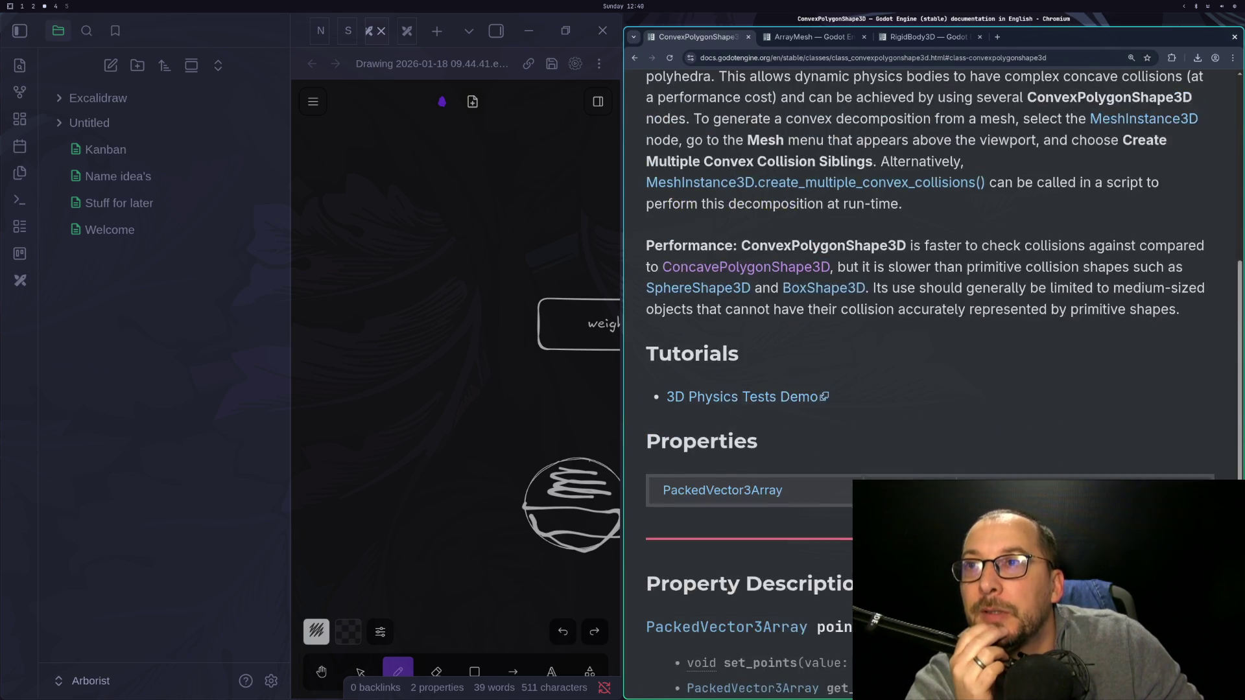
scroll(980, 408, up, 3)
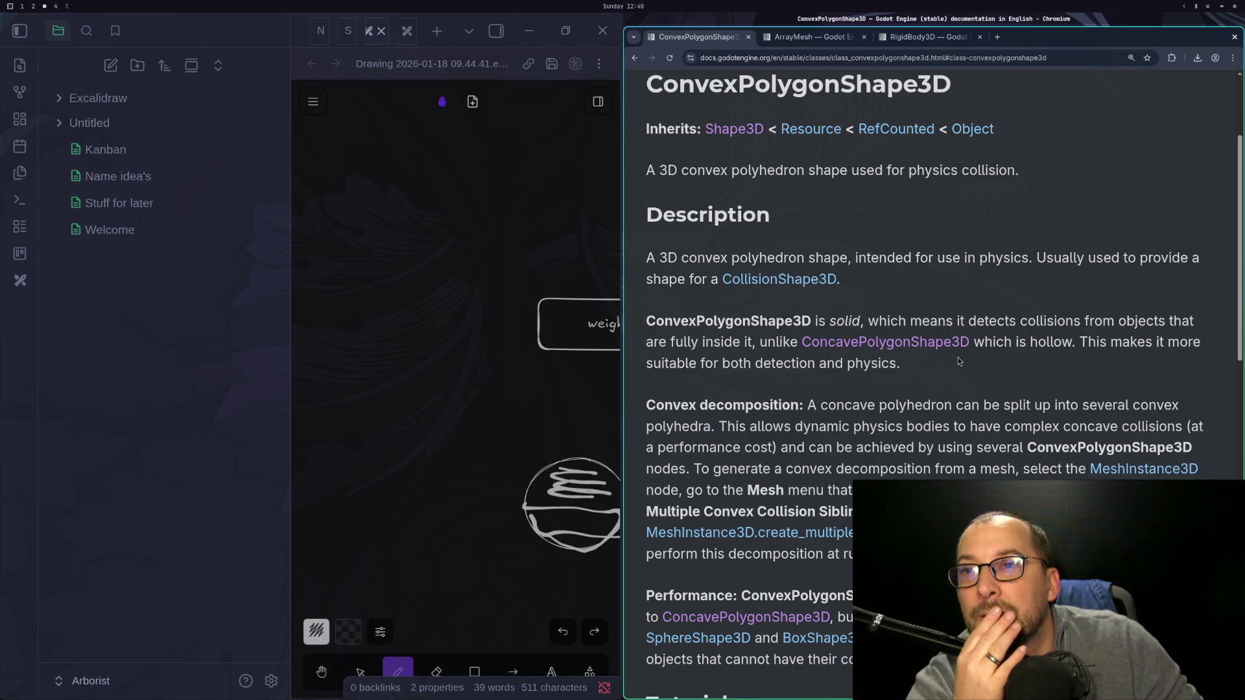
drag(1157, 347, 1165, 347)
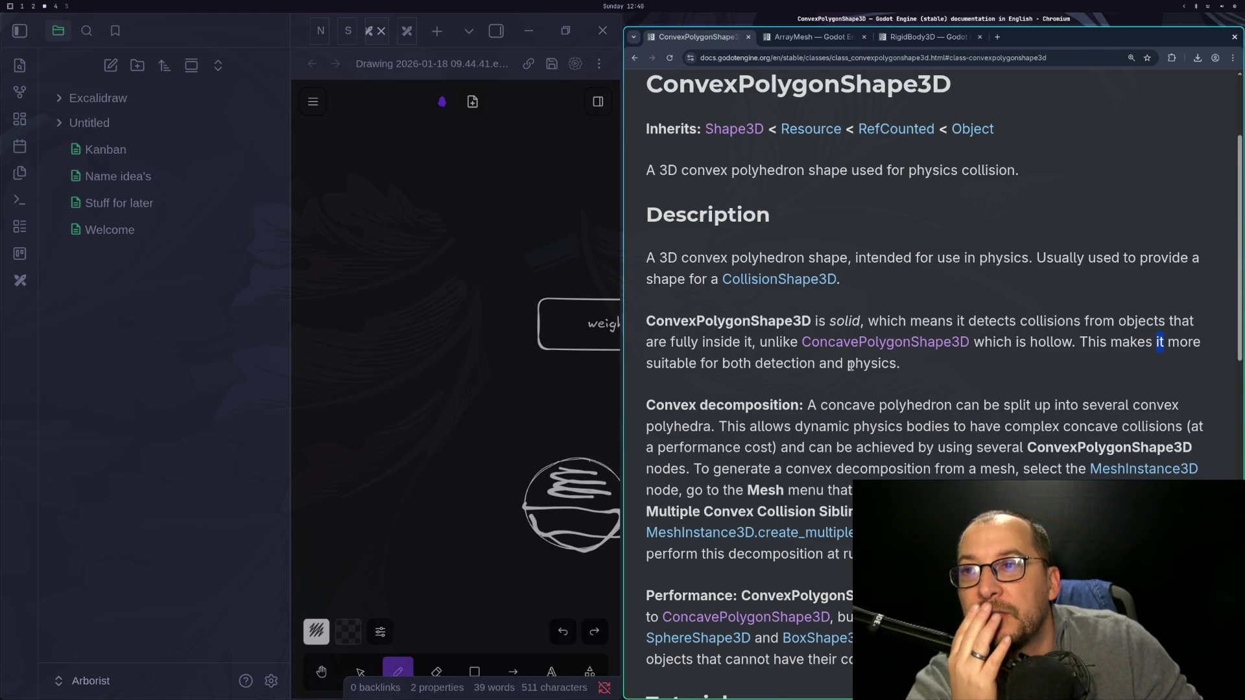
scroll(870, 361, down, 2)
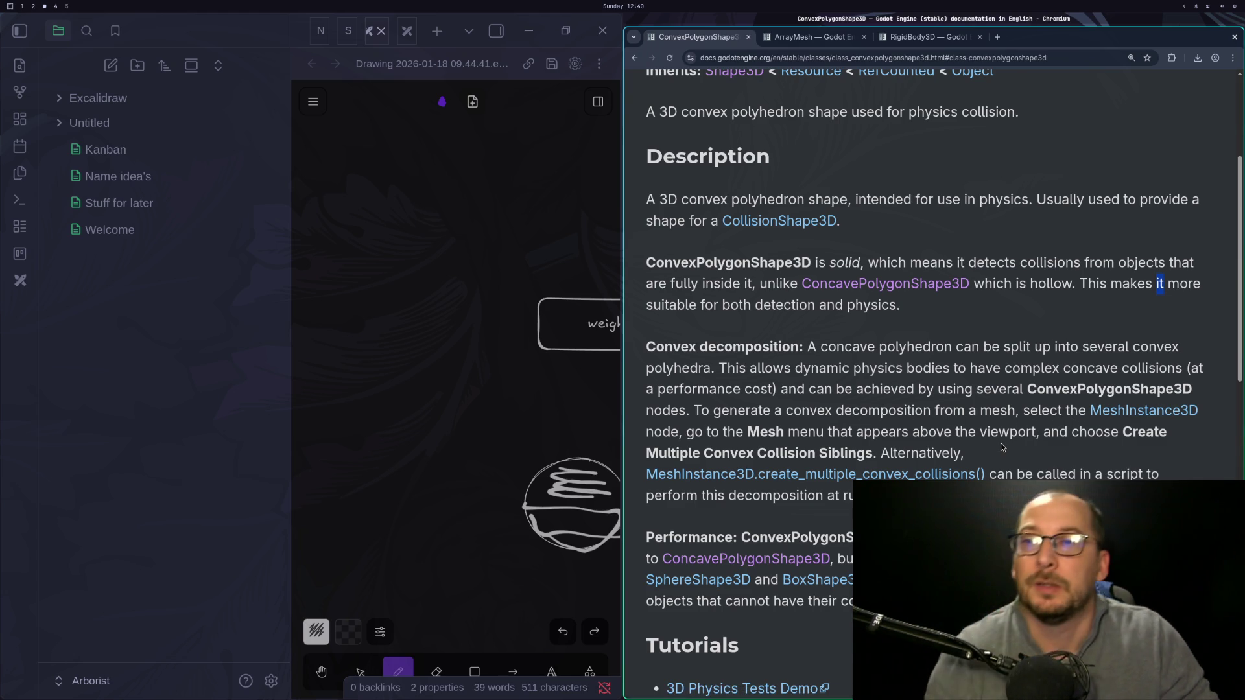
key(super+2)
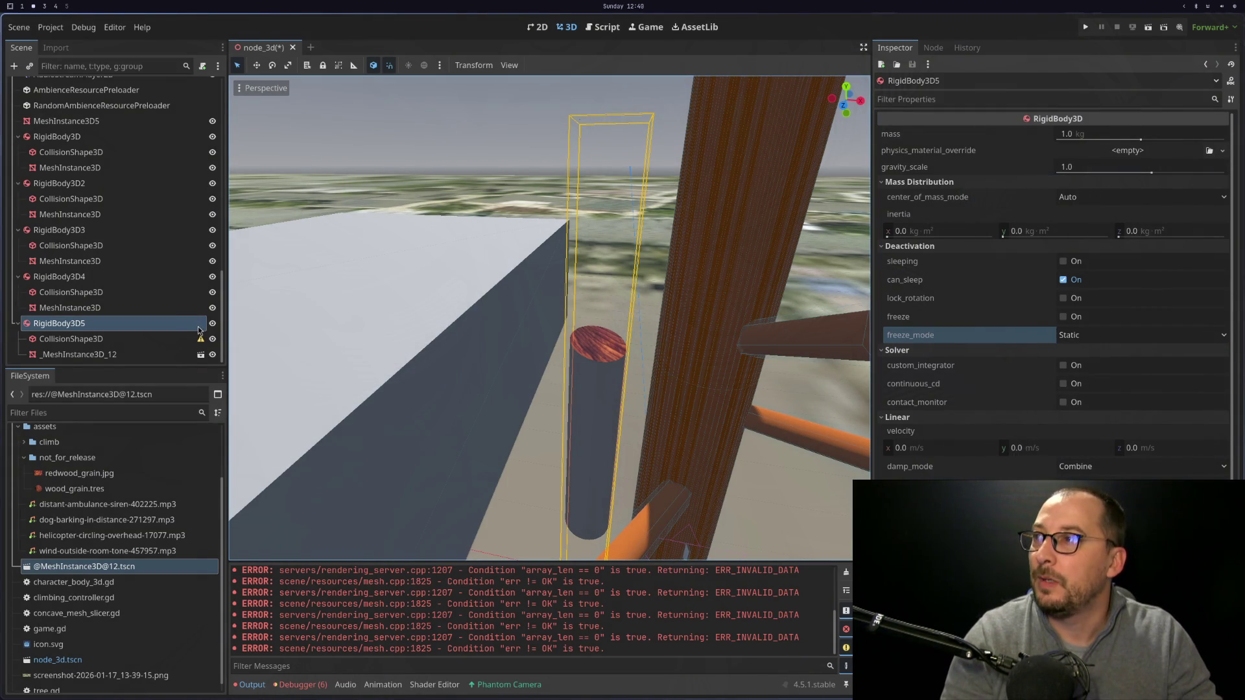
Inspect the sliced mesh instance, RigidBody3D5 and its collision shape in the Scene tree.
click(174, 308)
click(173, 330)
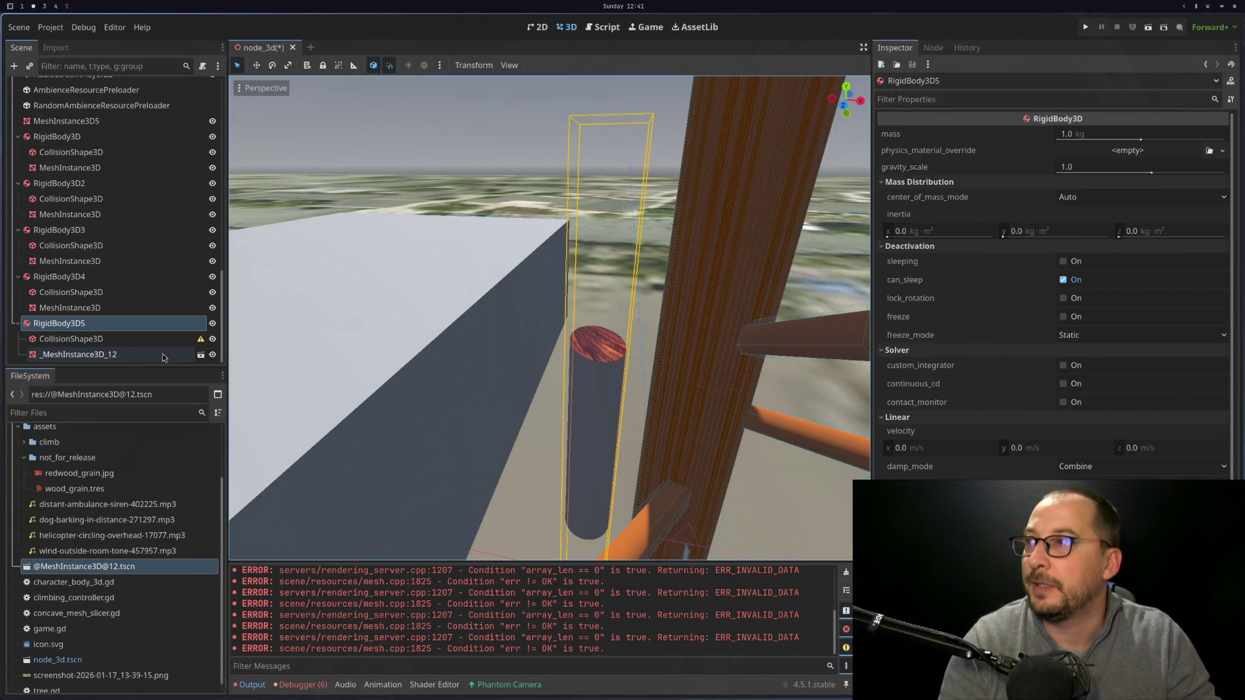
click(141, 335)
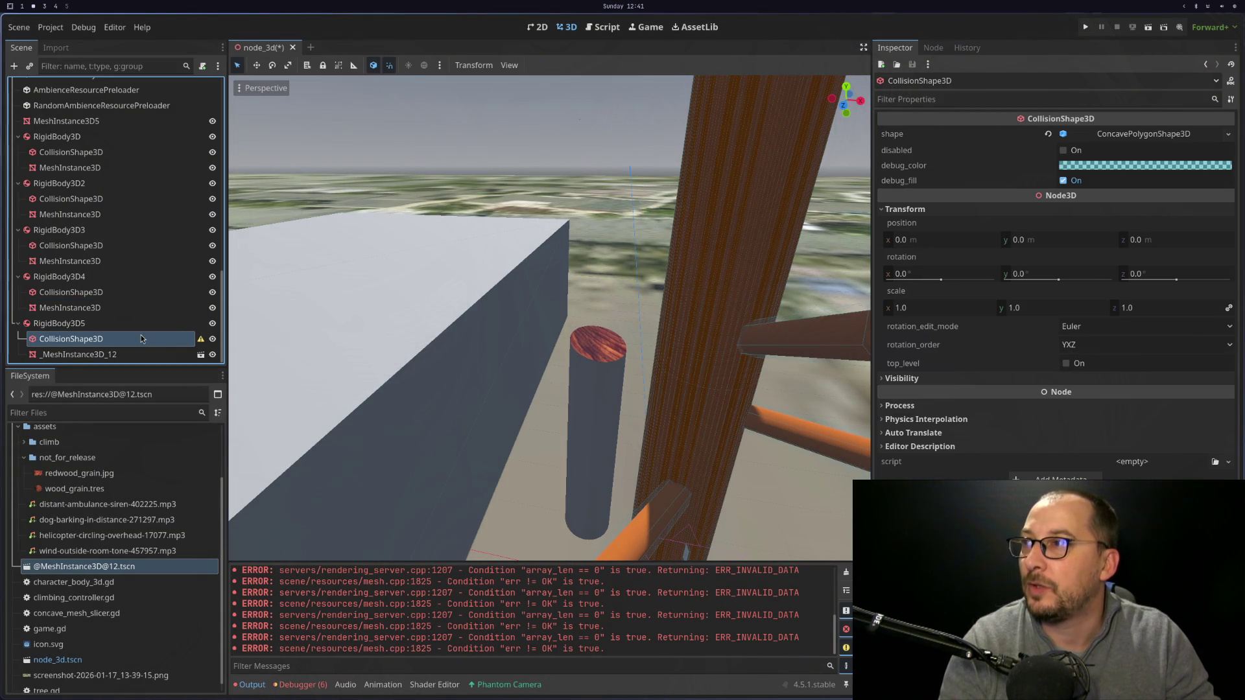
click(150, 326)
scroll(543, 387, down, 5)
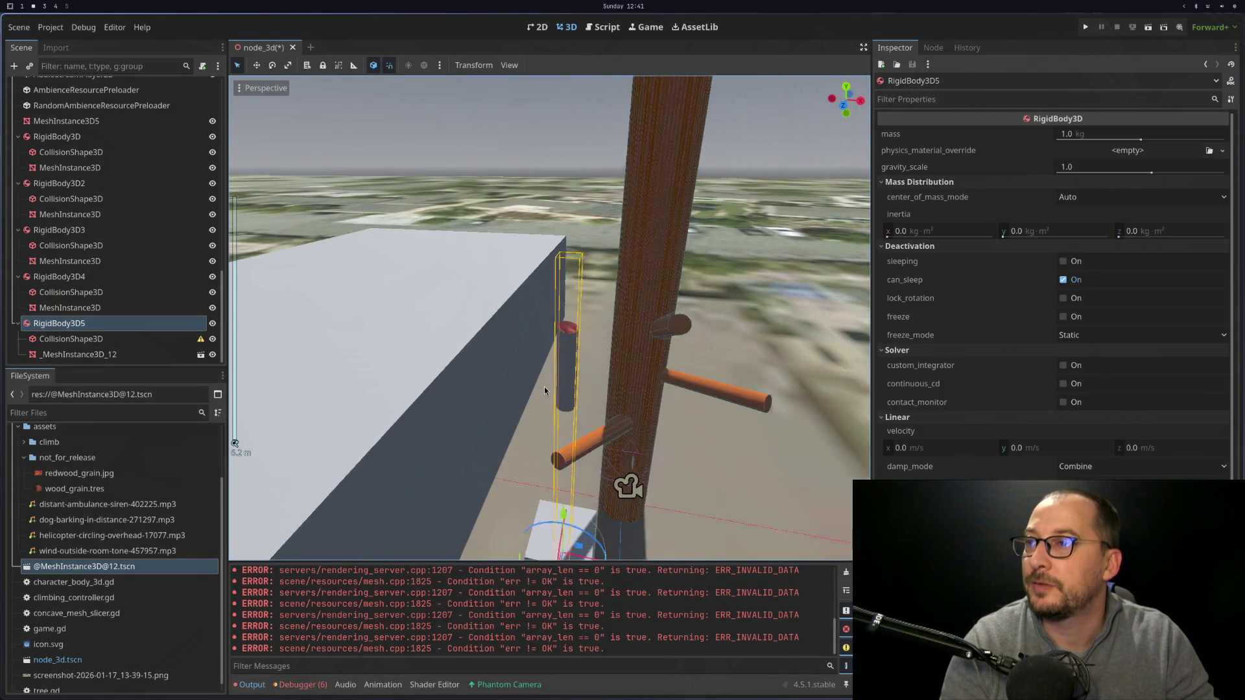
drag(543, 389, 542, 367)
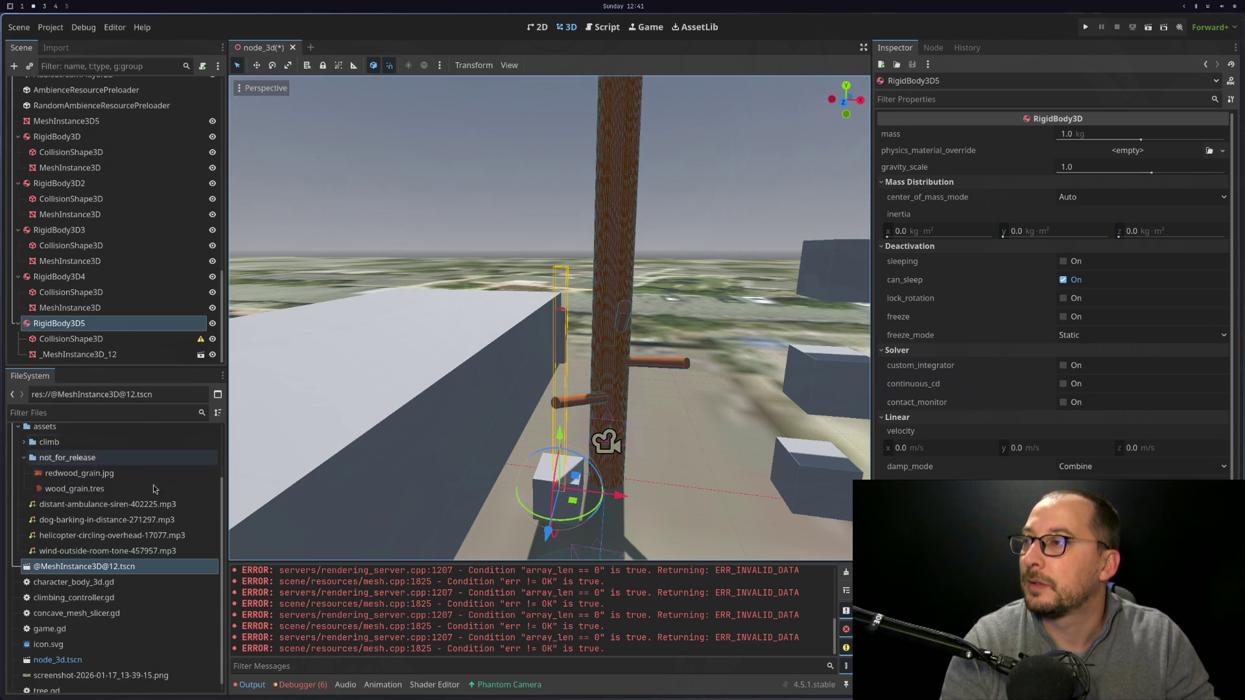
mouse_move(120, 566)
mouse_down()
mouse_move(79, 309)
mouse_move(43, 331)
mouse_up()
scroll(557, 452, down, 2)
scroll(556, 452, up, 2)
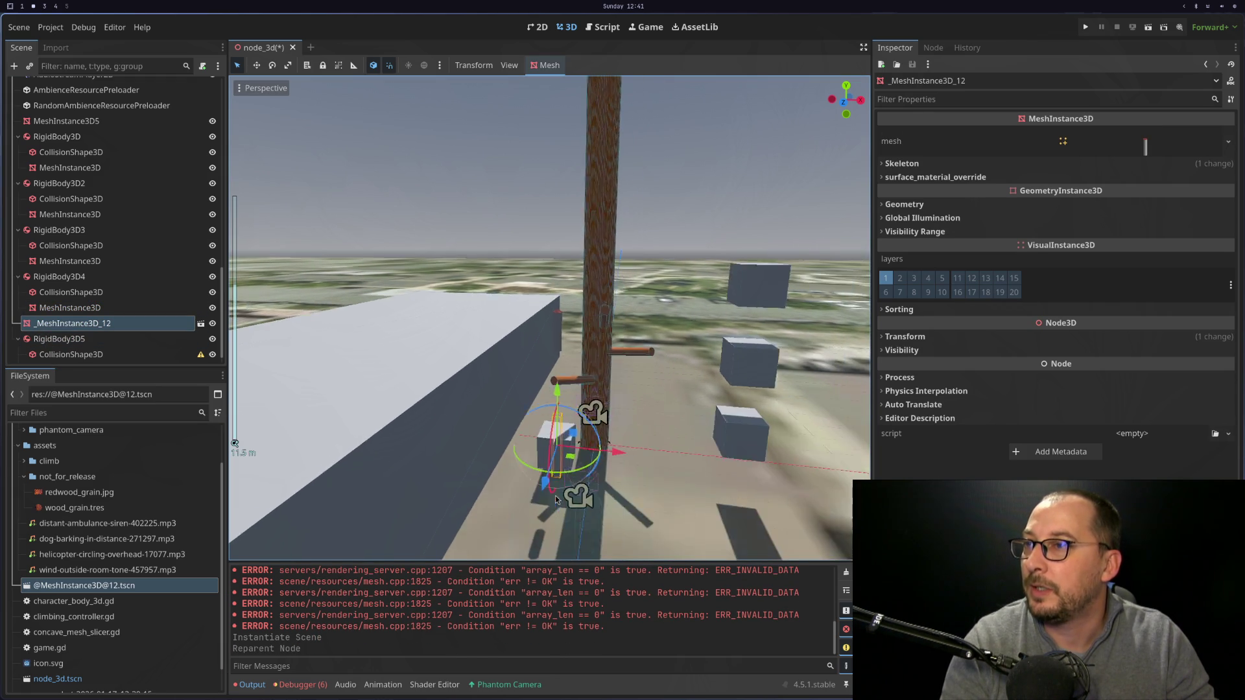
mouse_move(541, 343)
mouse_down()
mouse_move(519, 340)
mouse_move(336, 418)
mouse_move(409, 414)
mouse_up()
scroll(408, 414, up, 4)
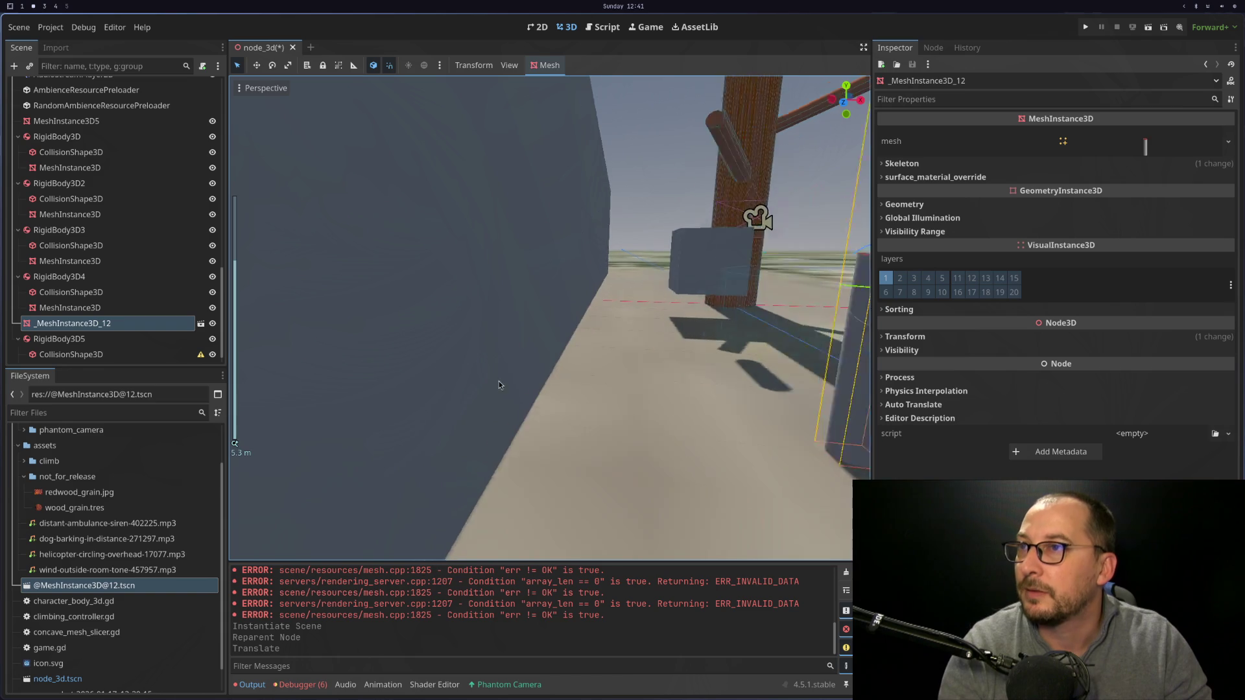
scroll(428, 429, down, 3)
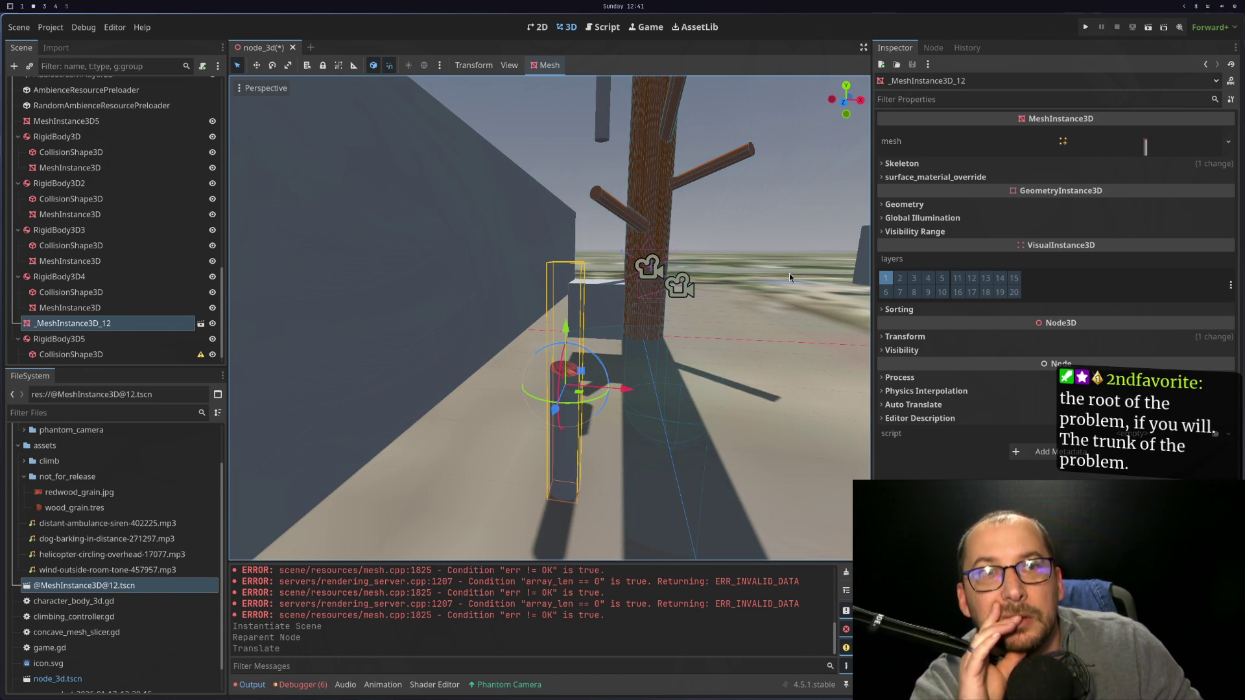
click(1157, 152)
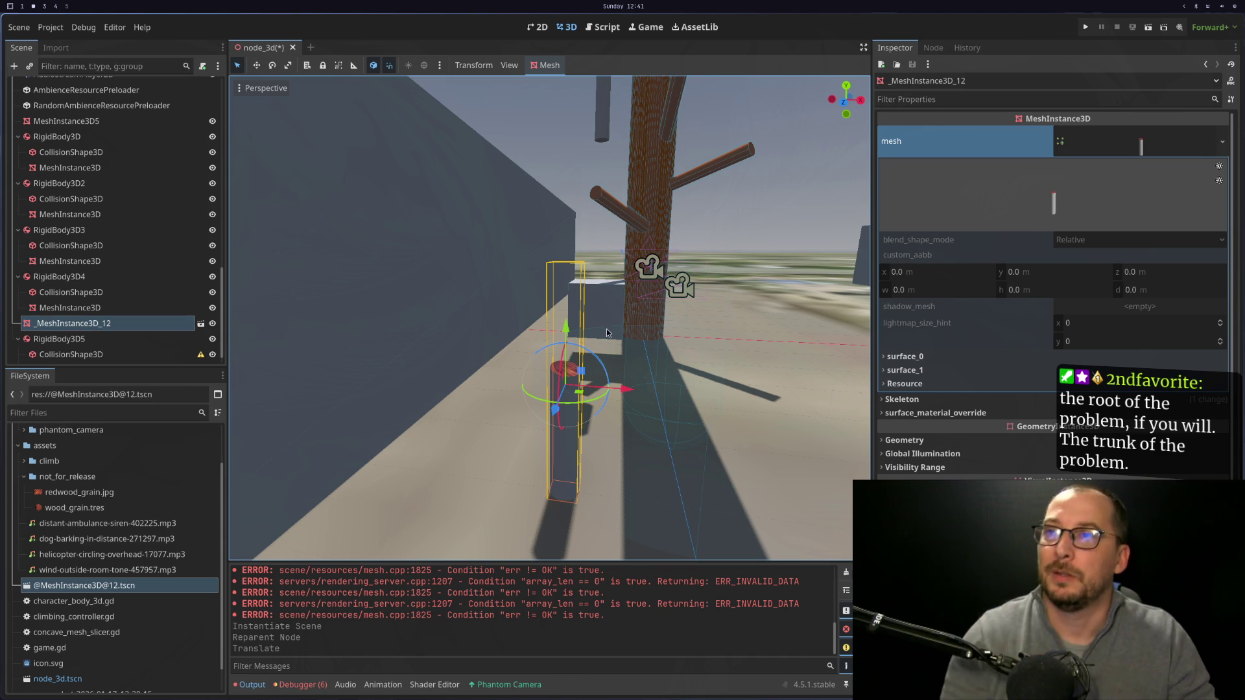
key(super+1)
Search the docs for meshinstance3d and open the MeshInstance3D class page.
key(super+2)
key(super+3)
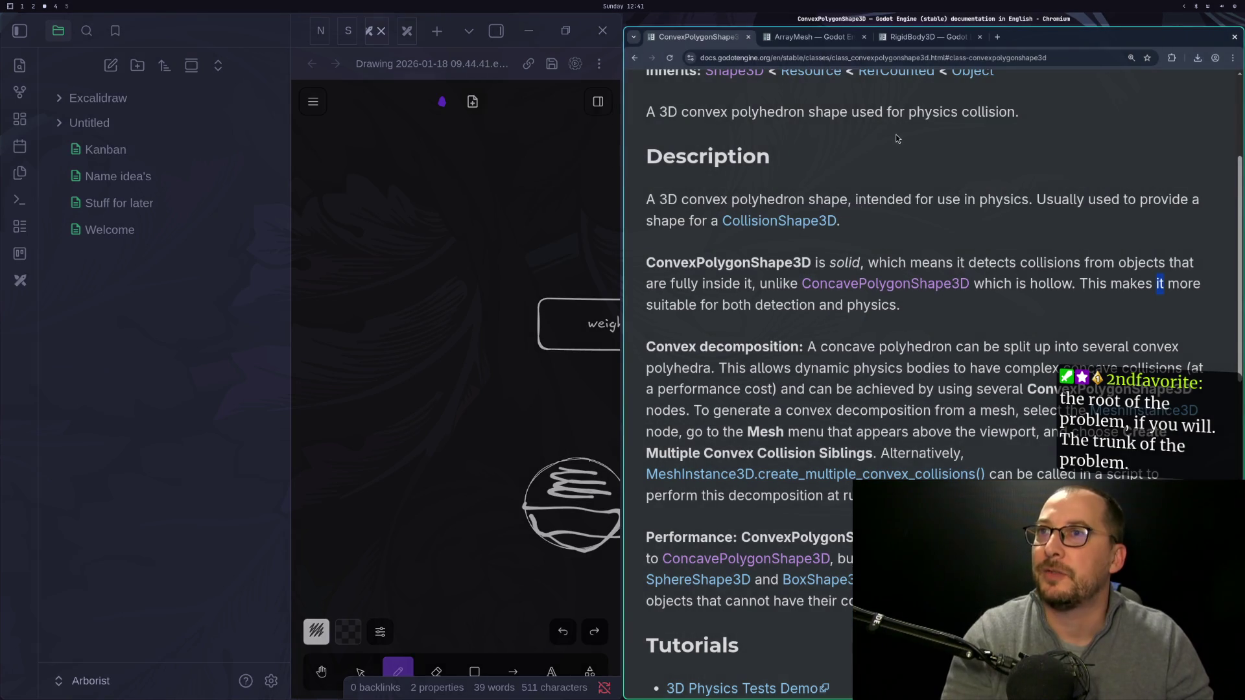
scroll(759, 171, up, 2)
click(649, 93)
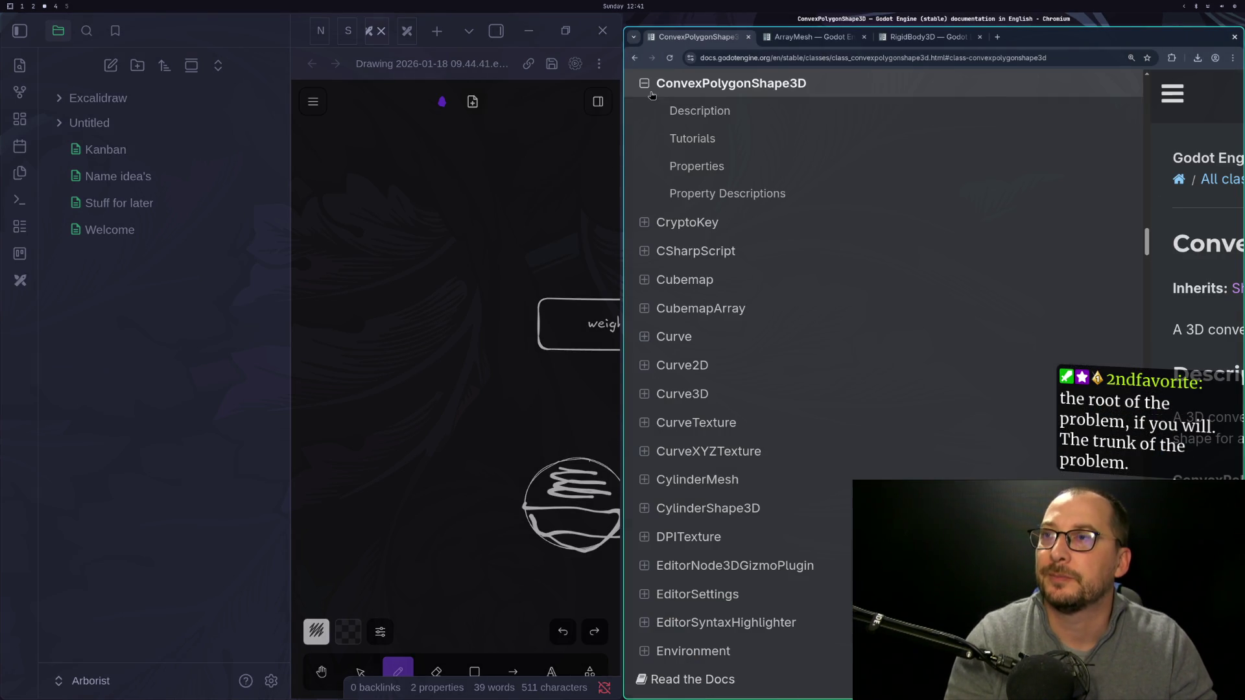
scroll(713, 118, up, 15)
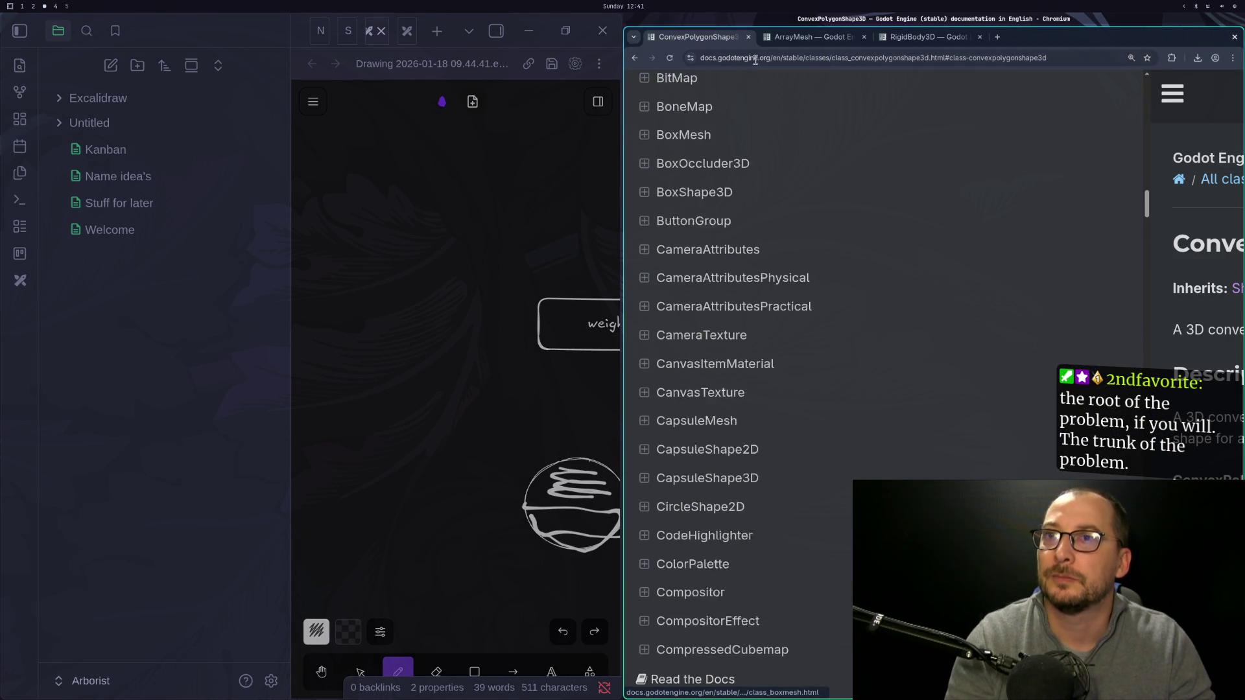
drag(1147, 201, 1149, 99)
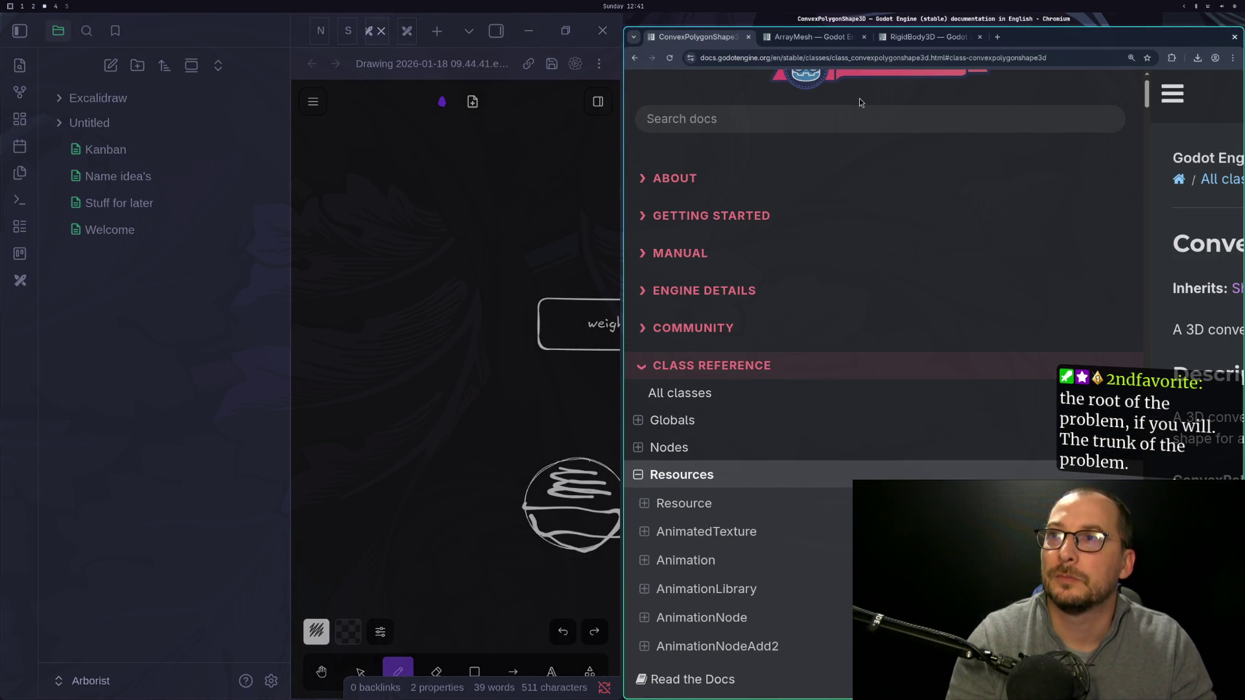
click(860, 119)
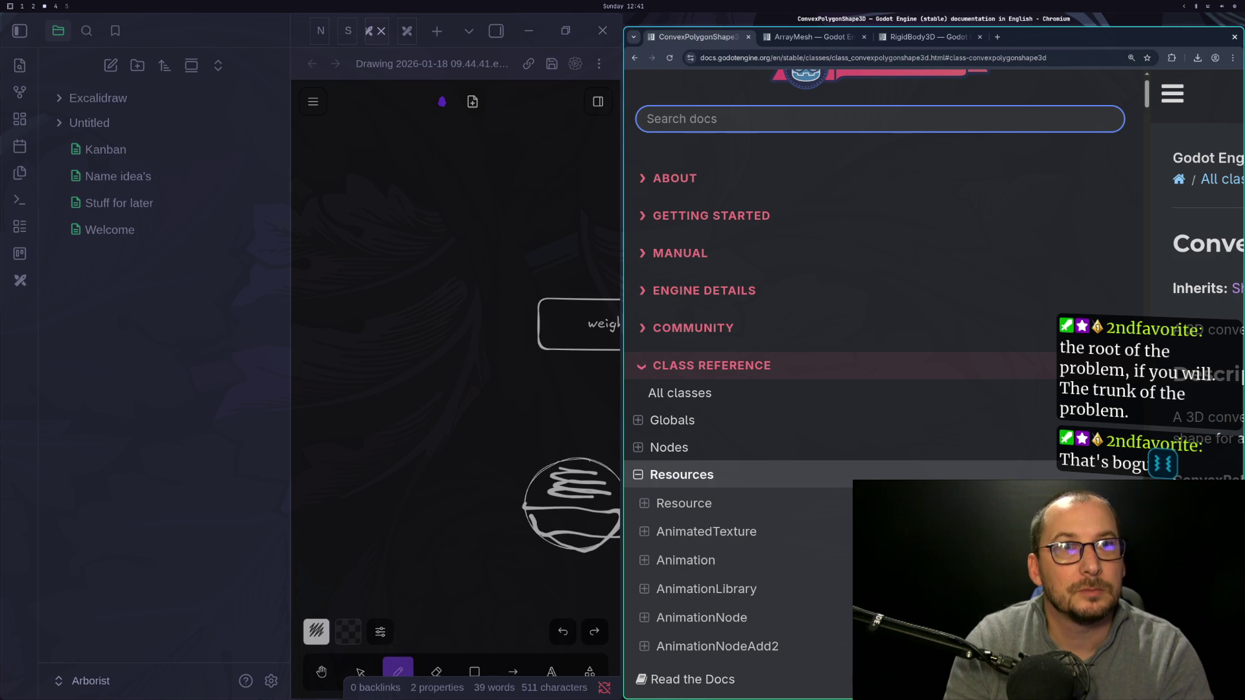
text(meshinstance3d)
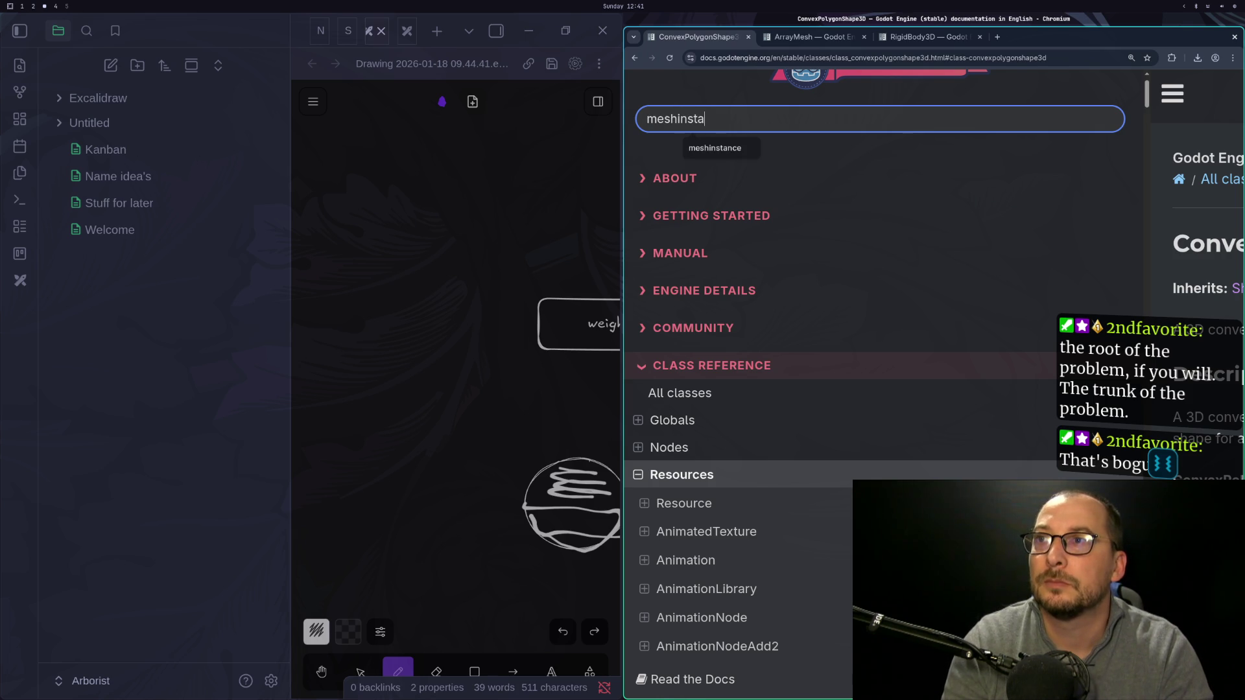
key(Return)
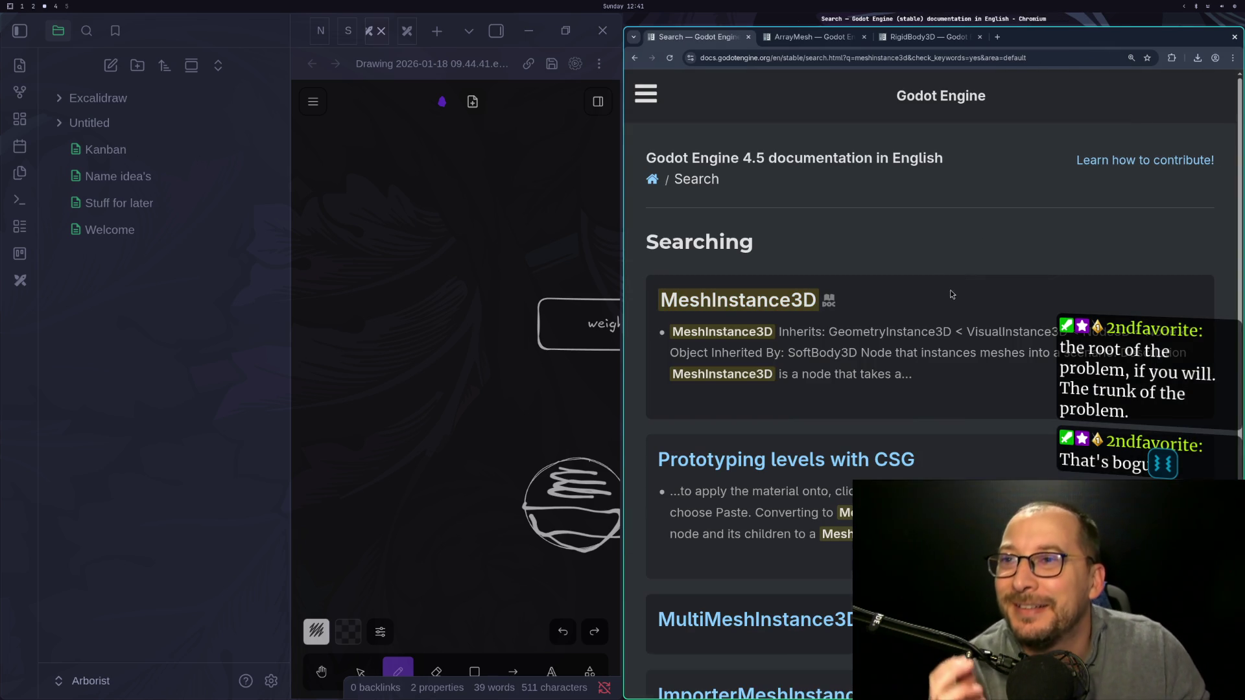
click(778, 301)
Read MeshInstance3D's mesh property and follow its type link to the Mesh class reference.
scroll(861, 309, down, 10)
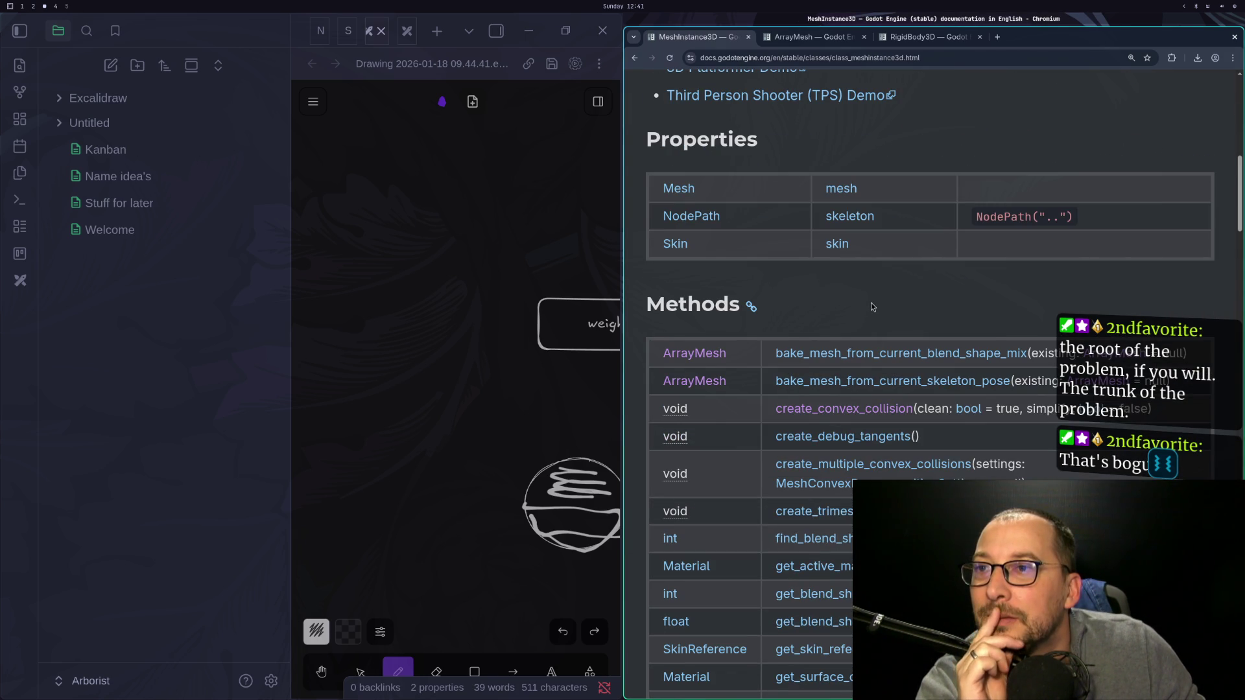
scroll(872, 306, down, 1)
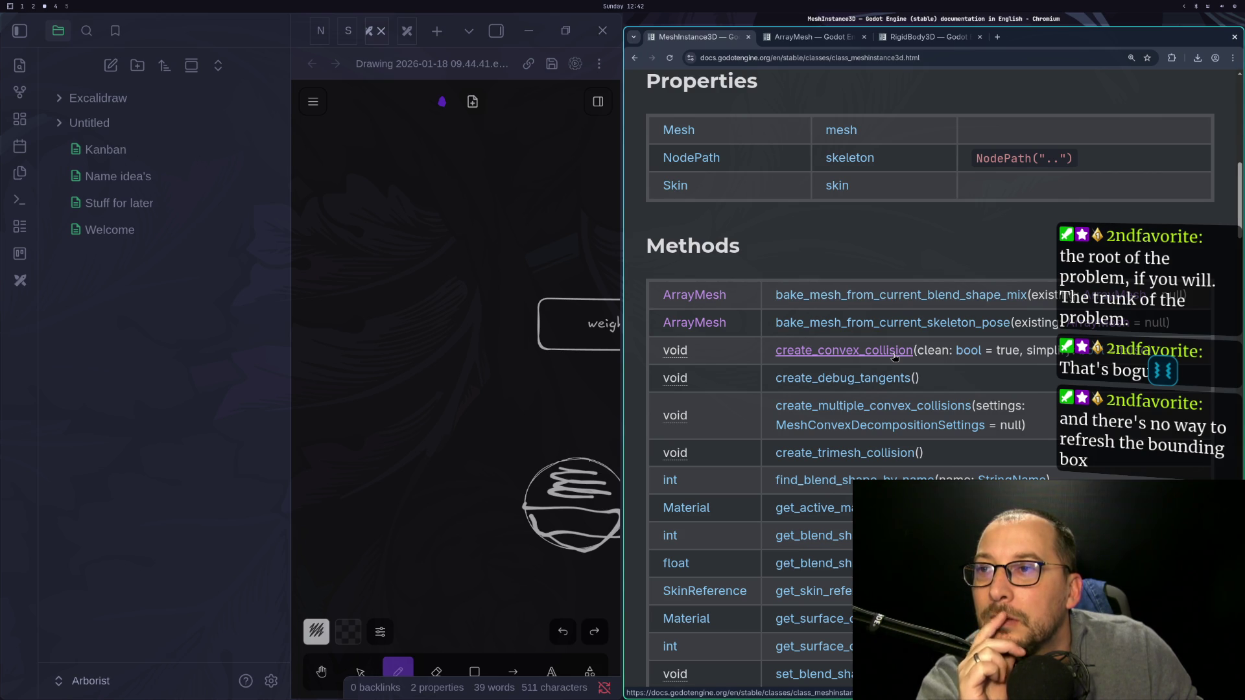
scroll(893, 356, down, 2)
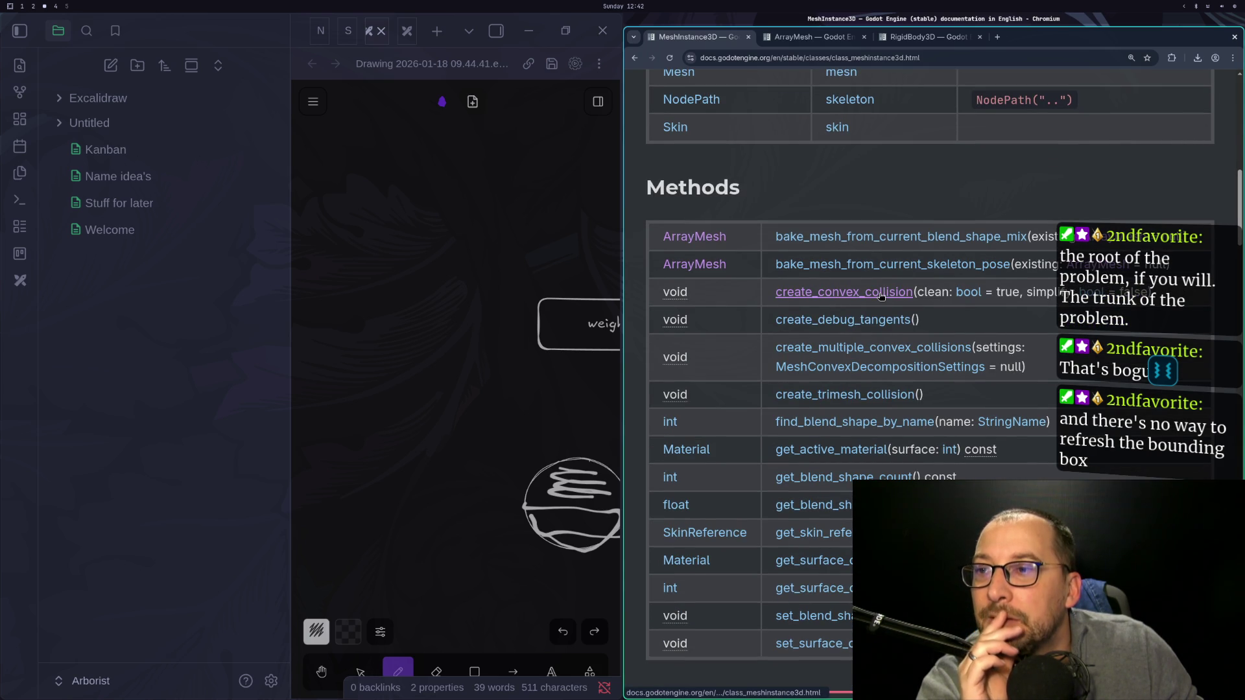
scroll(882, 296, down, 2)
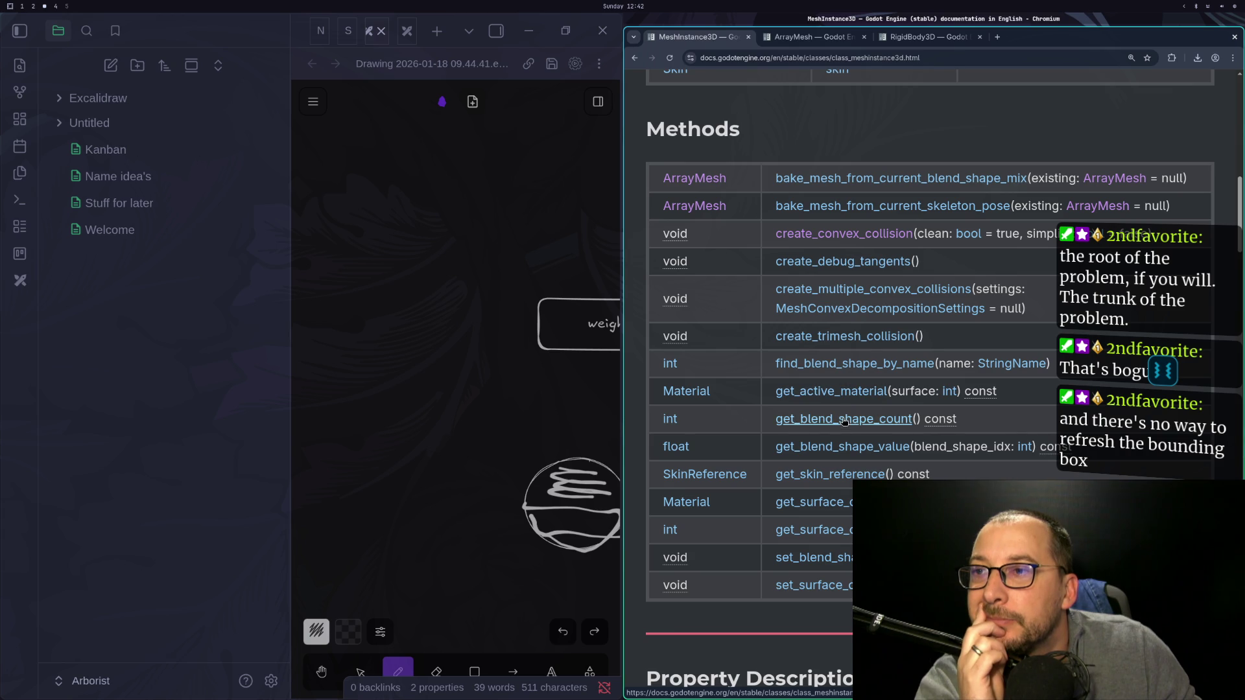
scroll(846, 529, up, 10)
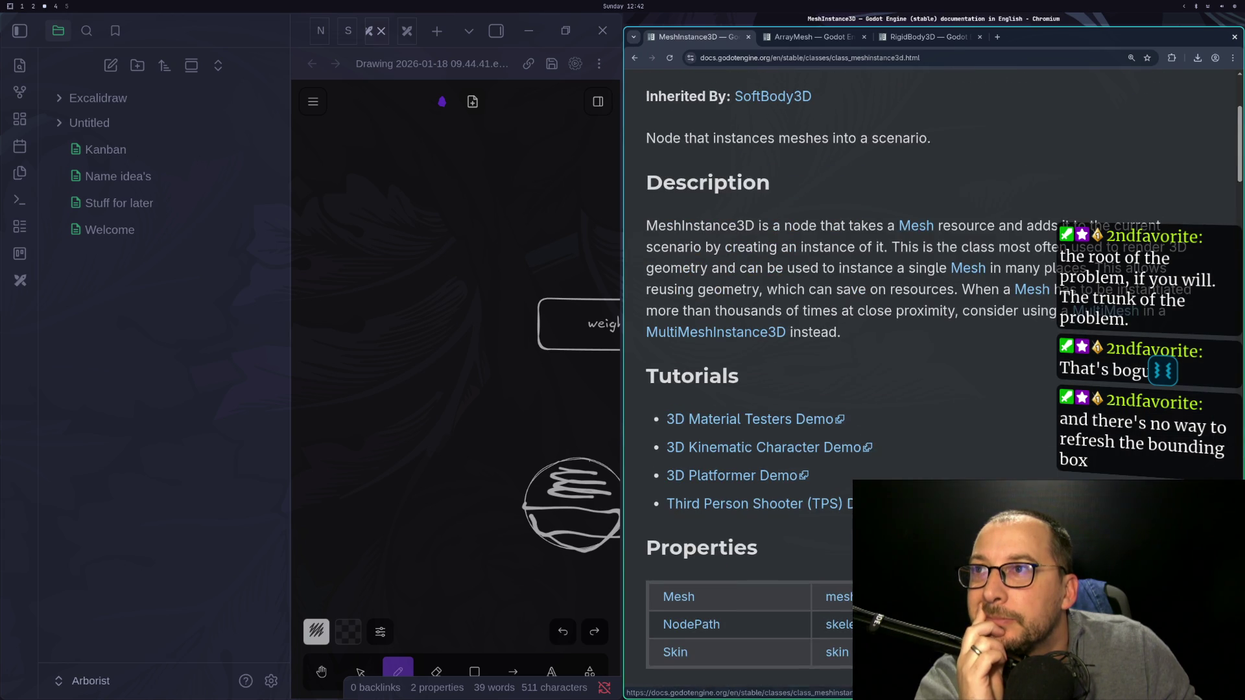
scroll(930, 379, up, 1)
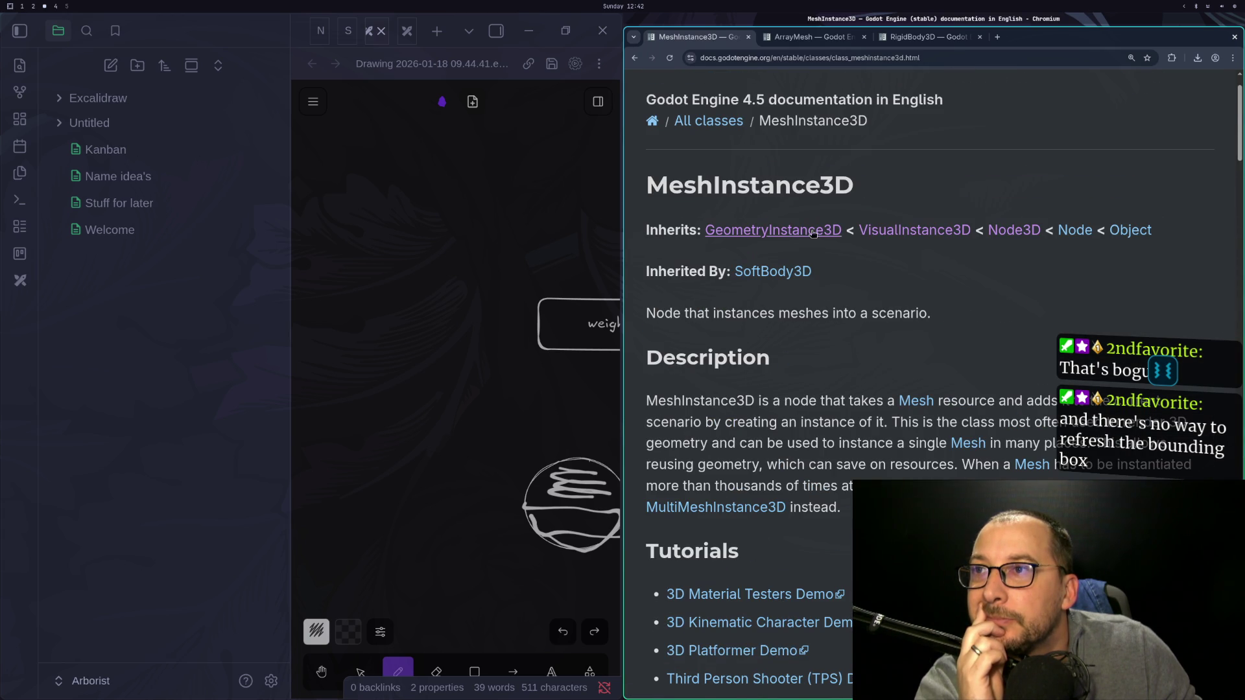
scroll(805, 237, down, 5)
scroll(806, 237, up, 5)
scroll(805, 238, down, 5)
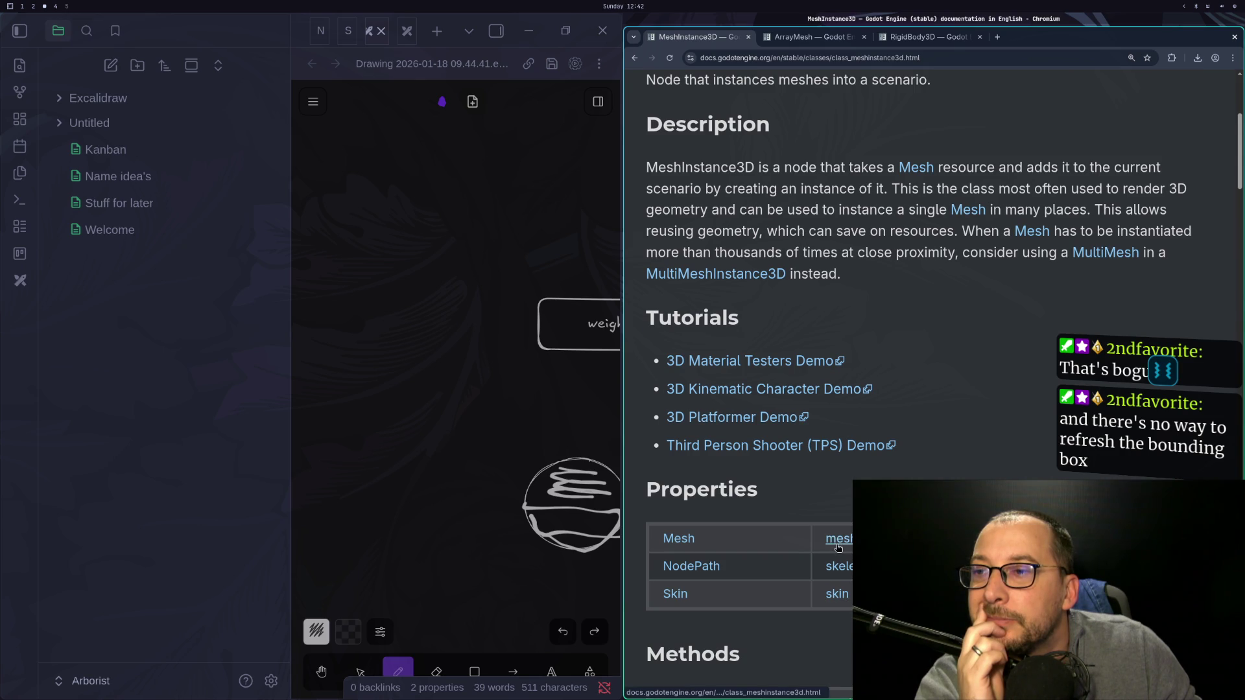
click(840, 548)
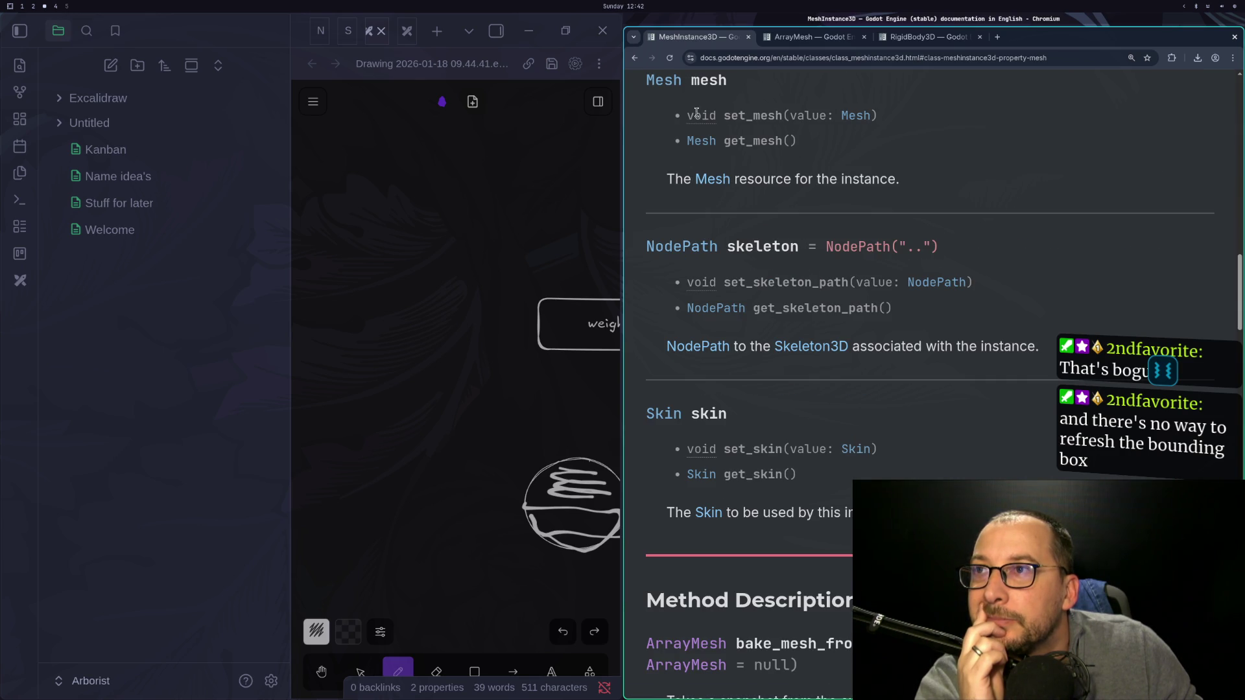
click(664, 80)
scroll(824, 368, down, 5)
scroll(823, 366, down, 5)
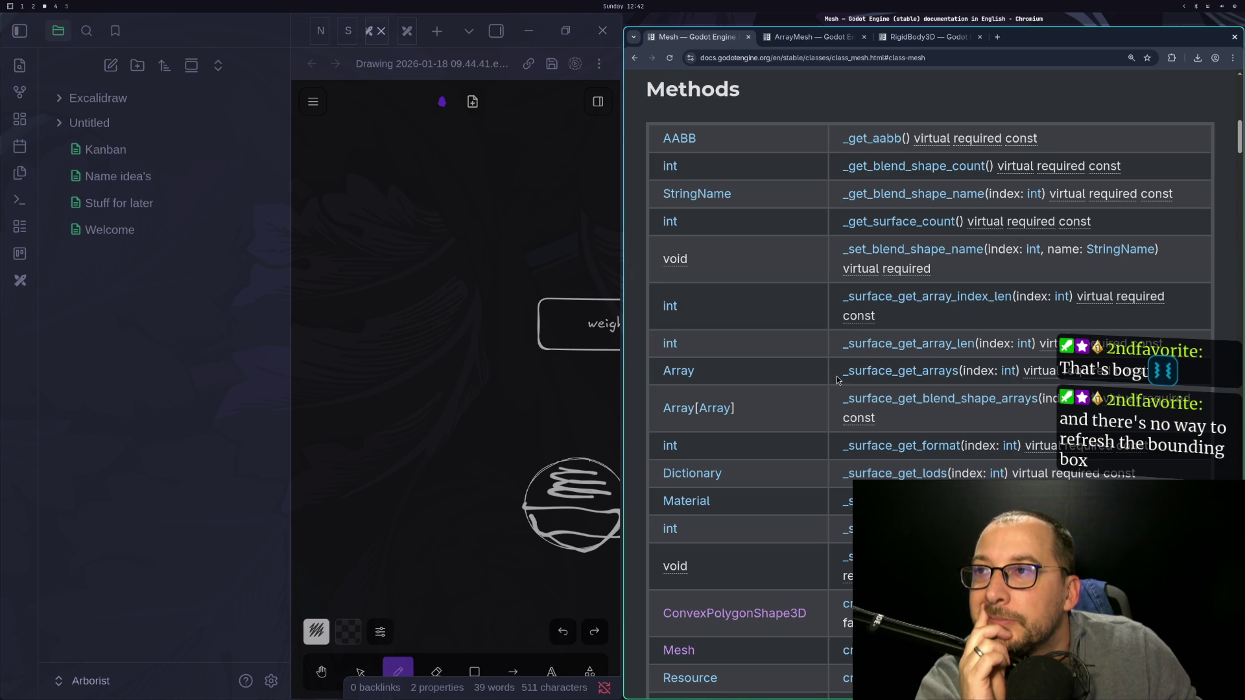
Scroll the Mesh Methods table and jump to the get_faces description.
scroll(837, 376, down, 2)
scroll(836, 376, down, 2)
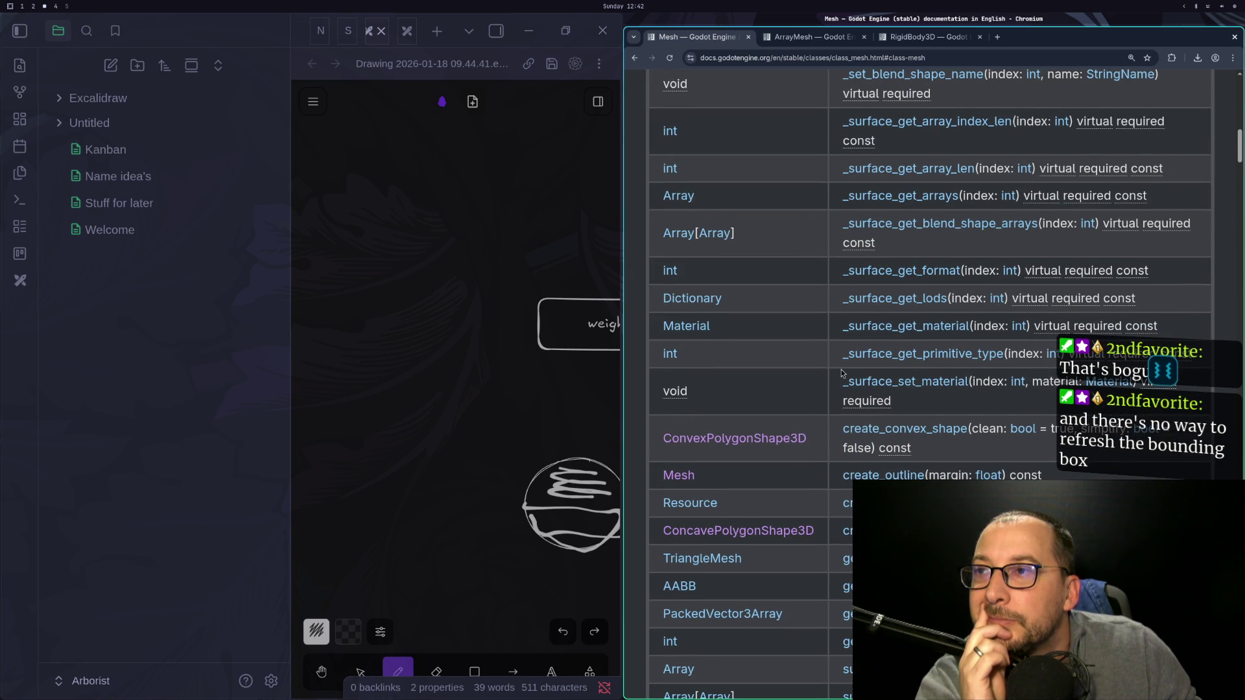
scroll(842, 374, down, 1)
scroll(844, 372, down, 2)
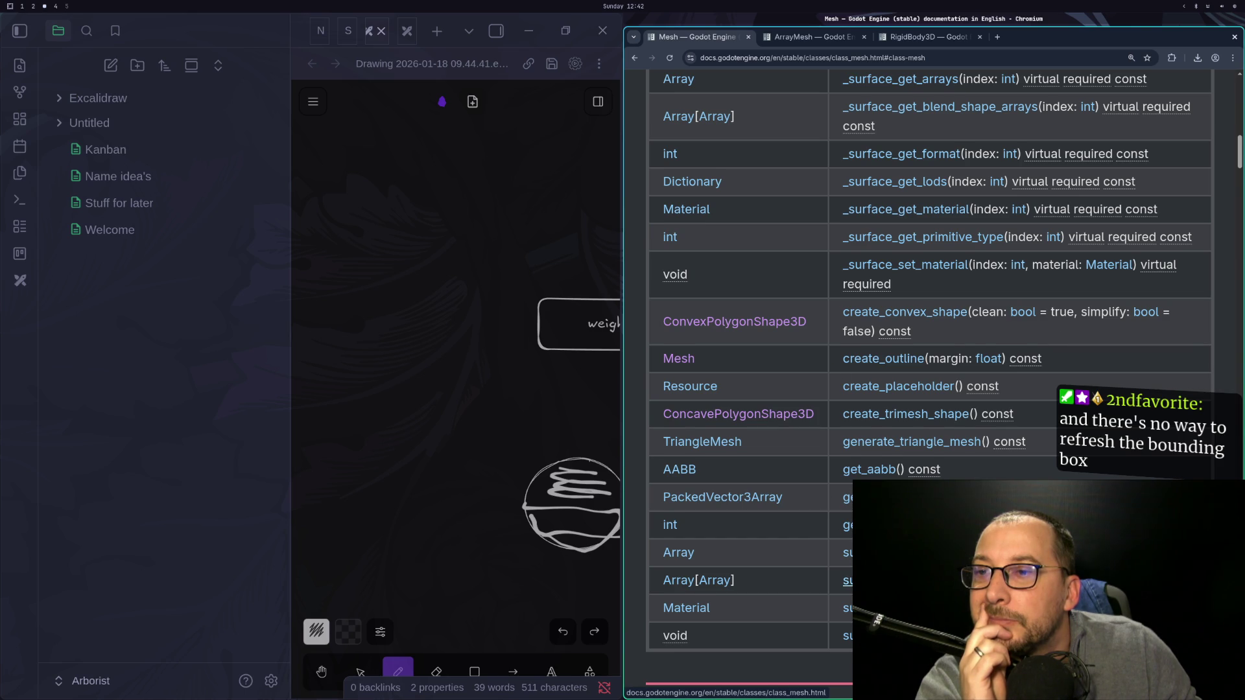
scroll(846, 580, down, 1)
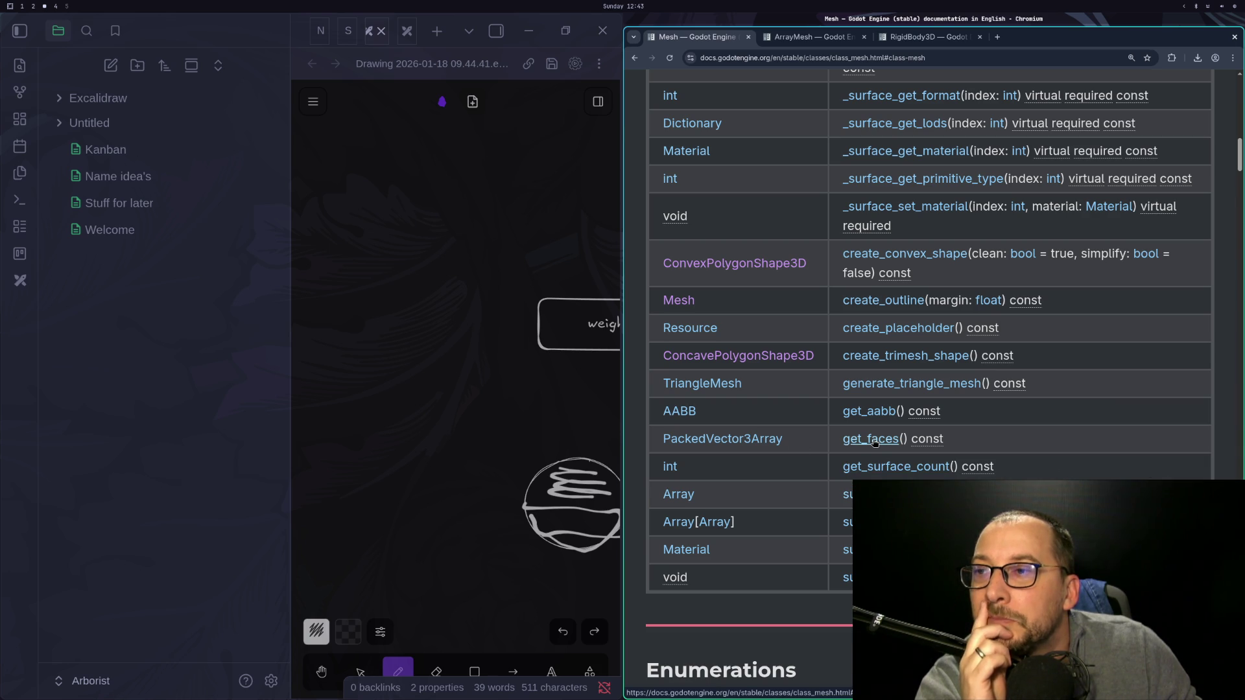
click(873, 442)
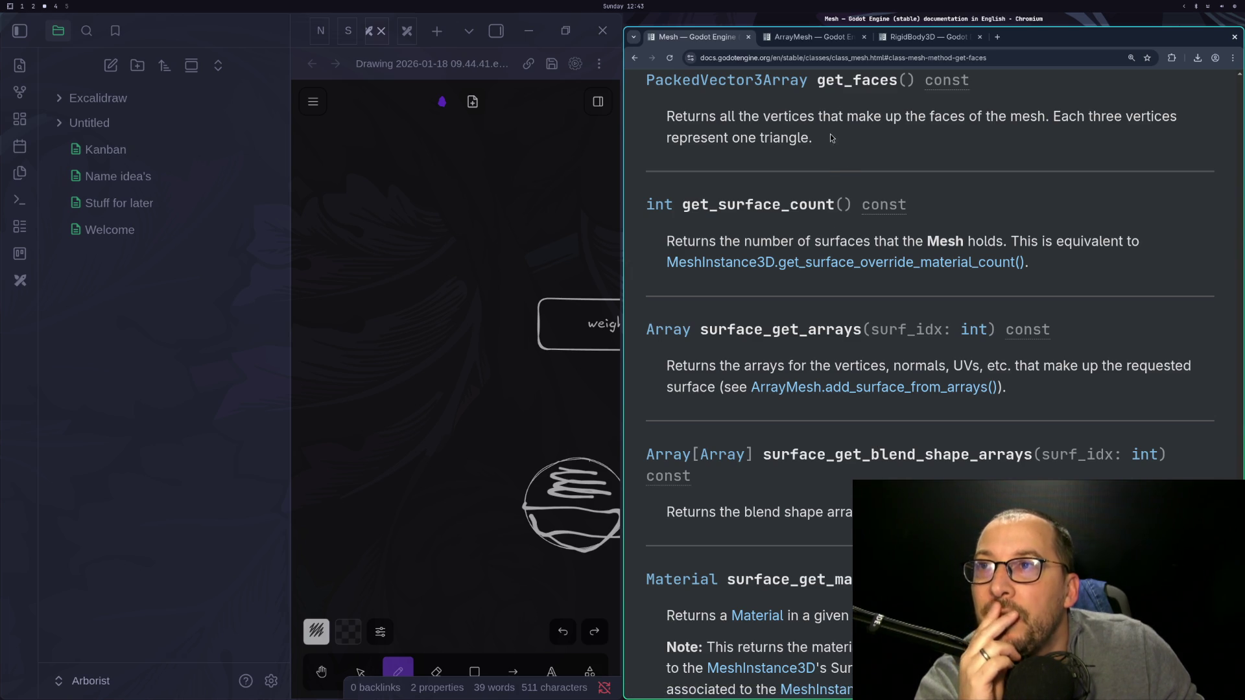
Compare with the ArrayMesh tab, then return to the Mesh page's method descriptions.
click(816, 42)
scroll(822, 210, up, 15)
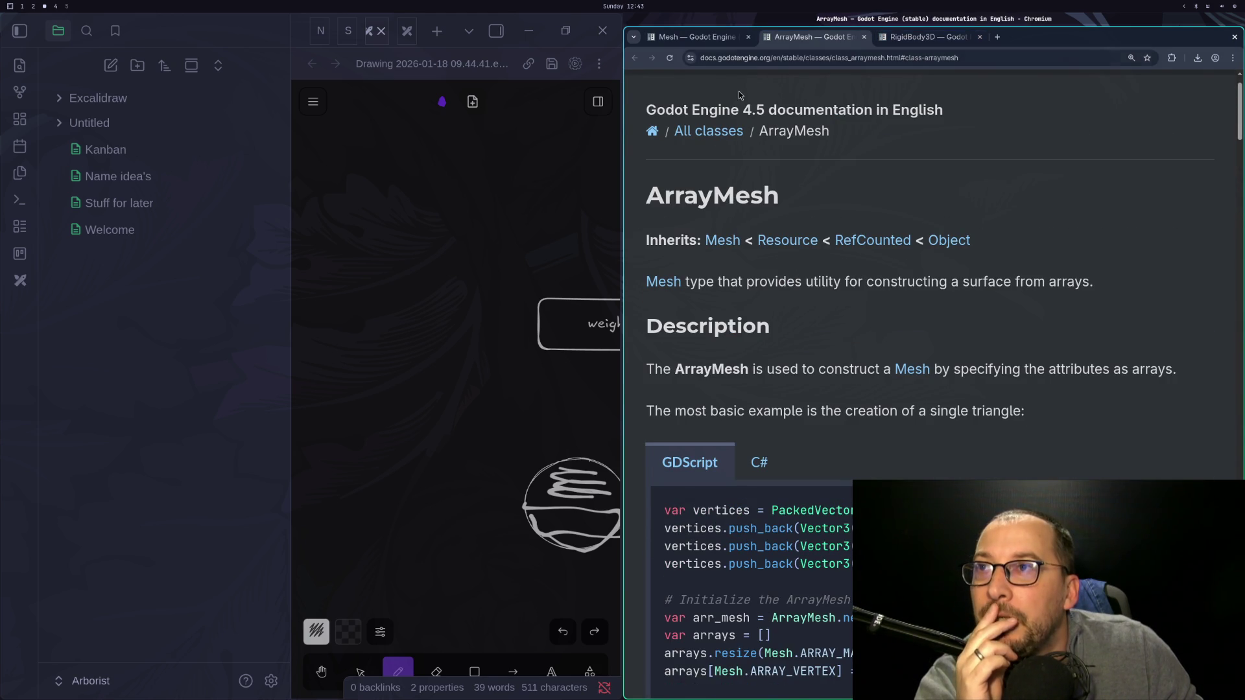
key(ctrl+shift+Tab)
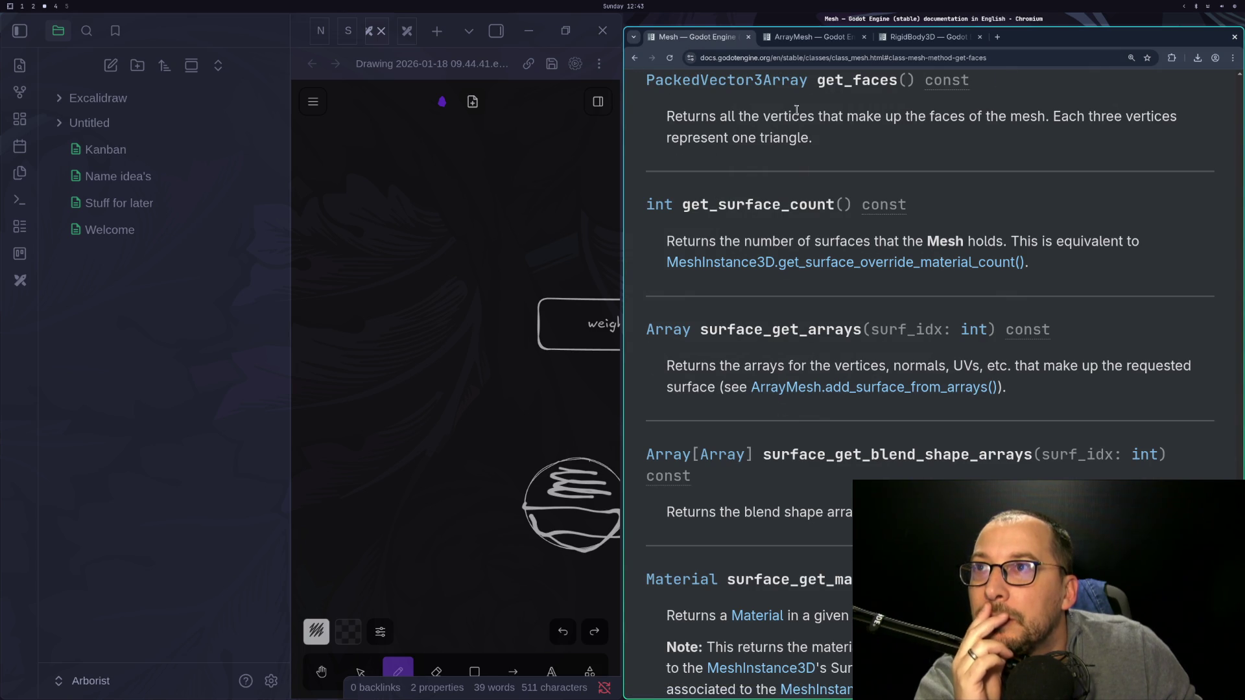
click(817, 36)
click(691, 34)
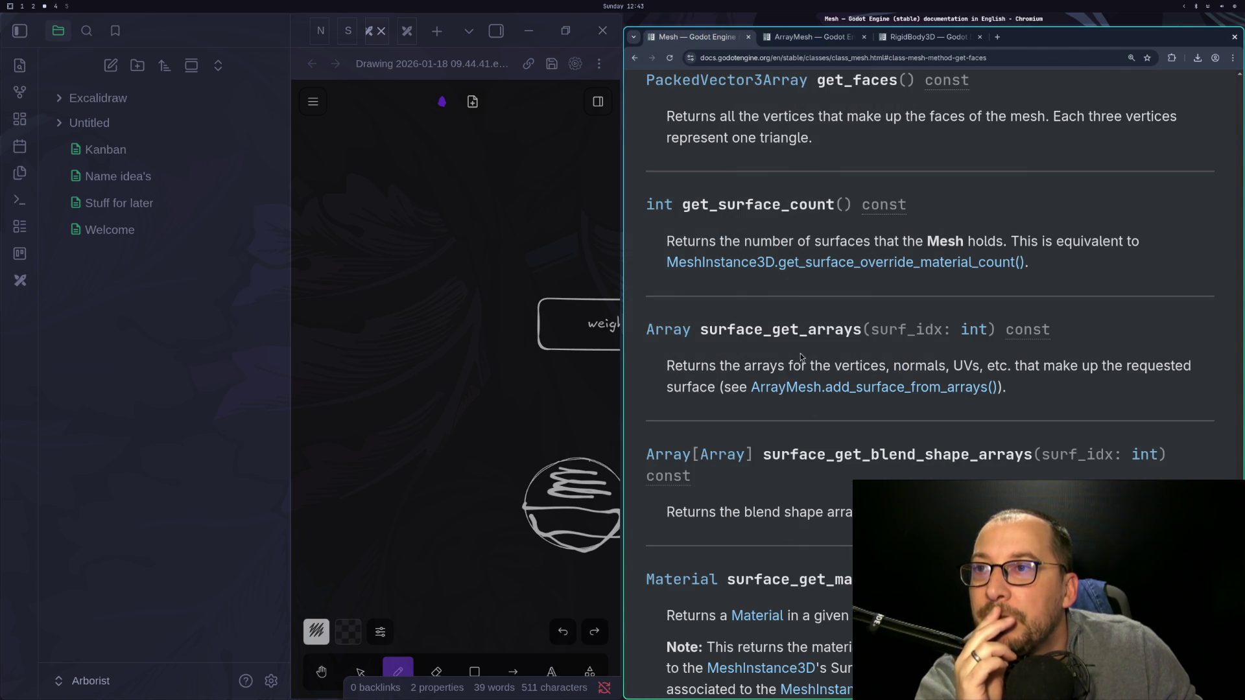
scroll(840, 390, down, 3)
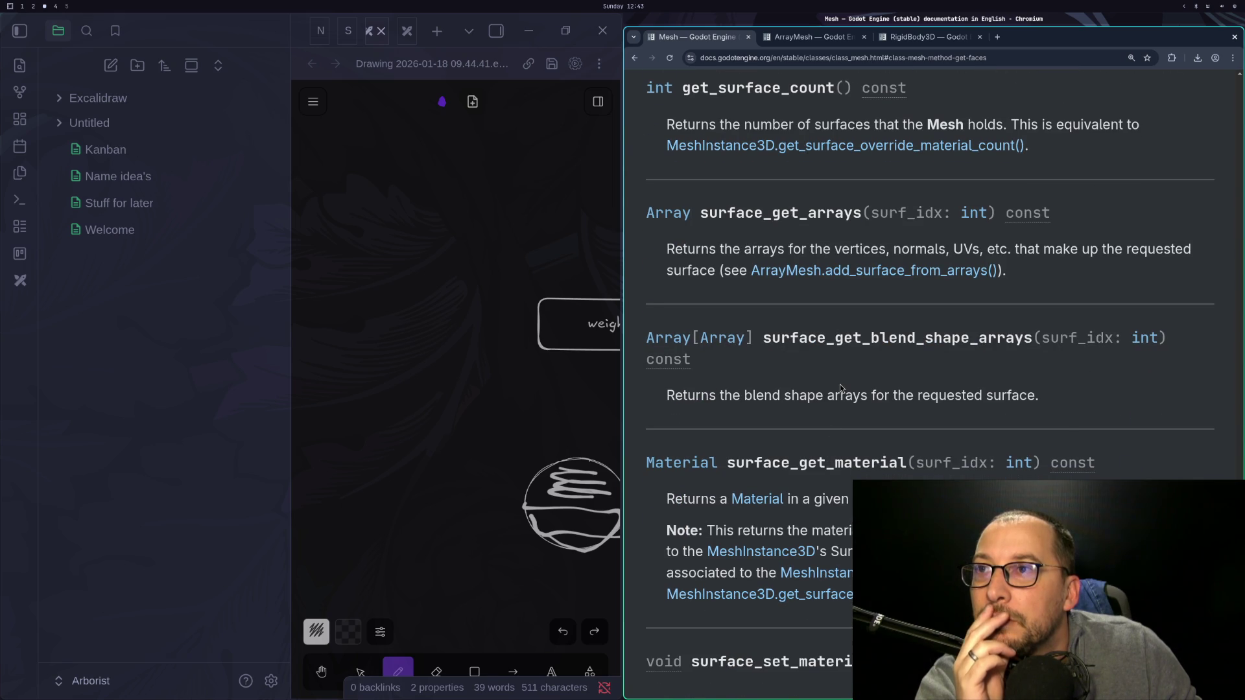